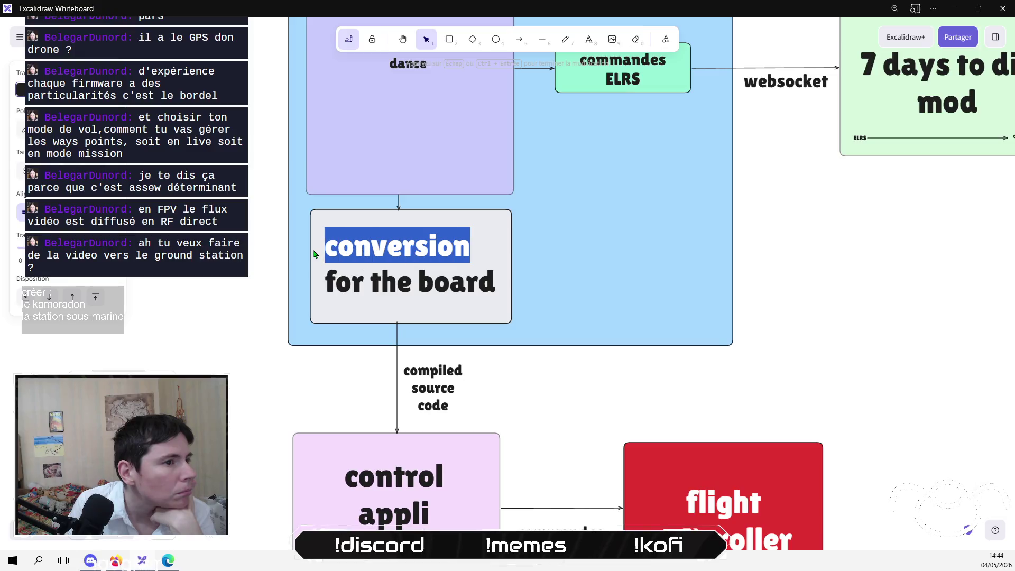
Finish the 'conversion for the board' label and select the 'commandes ELRS' arrow label below.
click(273, 318)
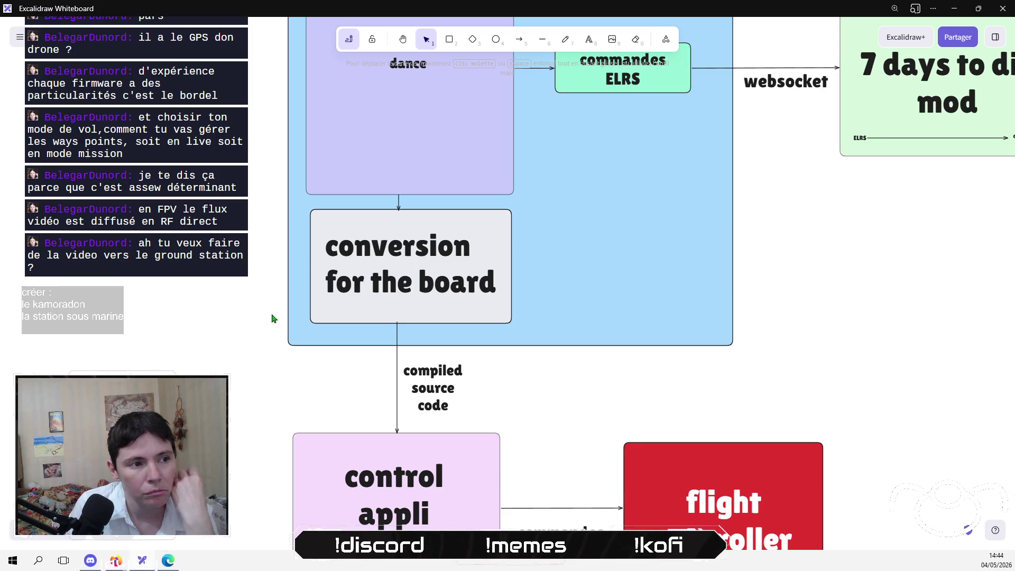
scroll(346, 211, down, 3)
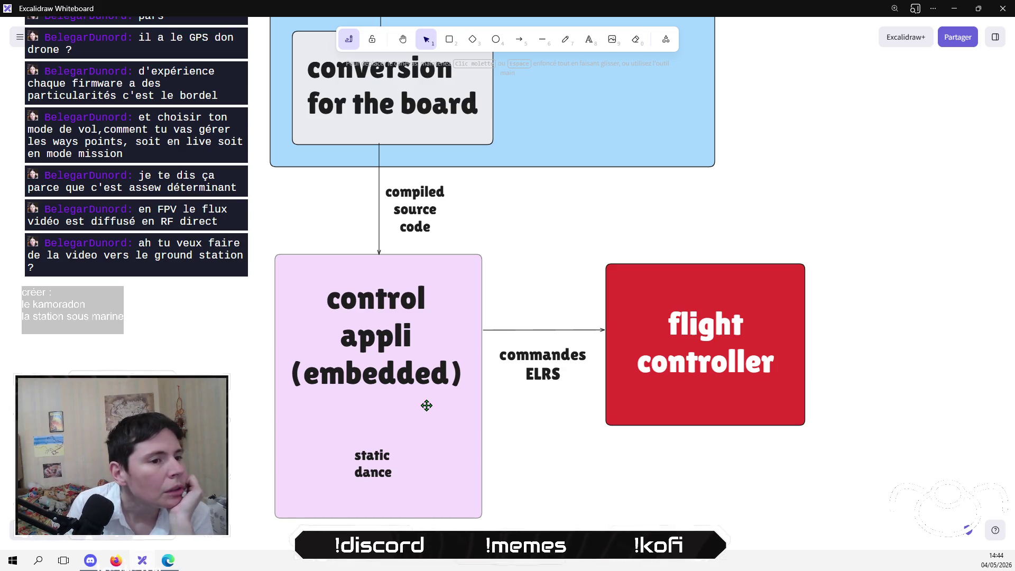
click(495, 360)
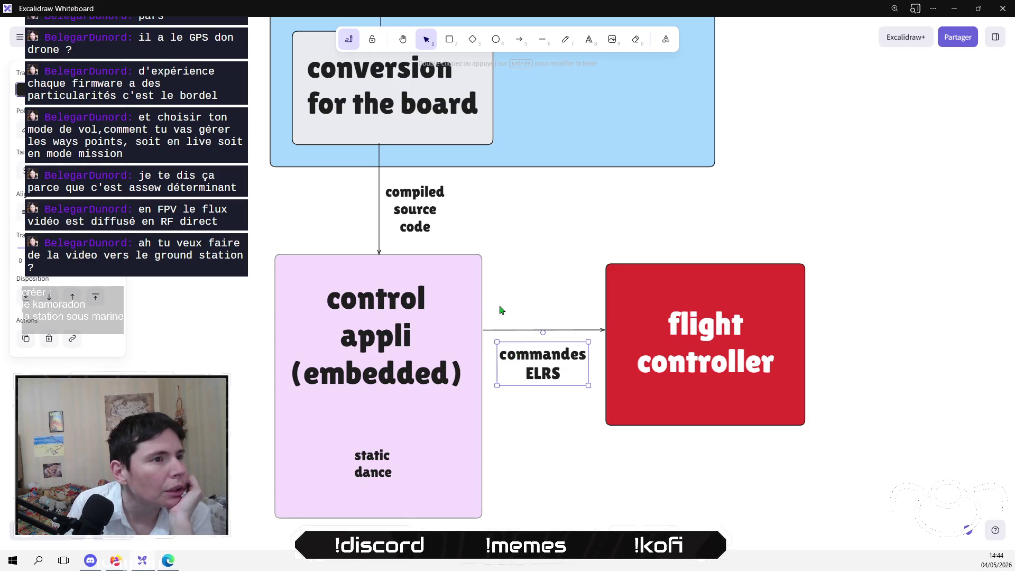
Copy the green 'commandes ELRS' box into 'control appli (embedded)' and place 'static dance' beneath it.
scroll(518, 360, up, 1)
click(538, 466)
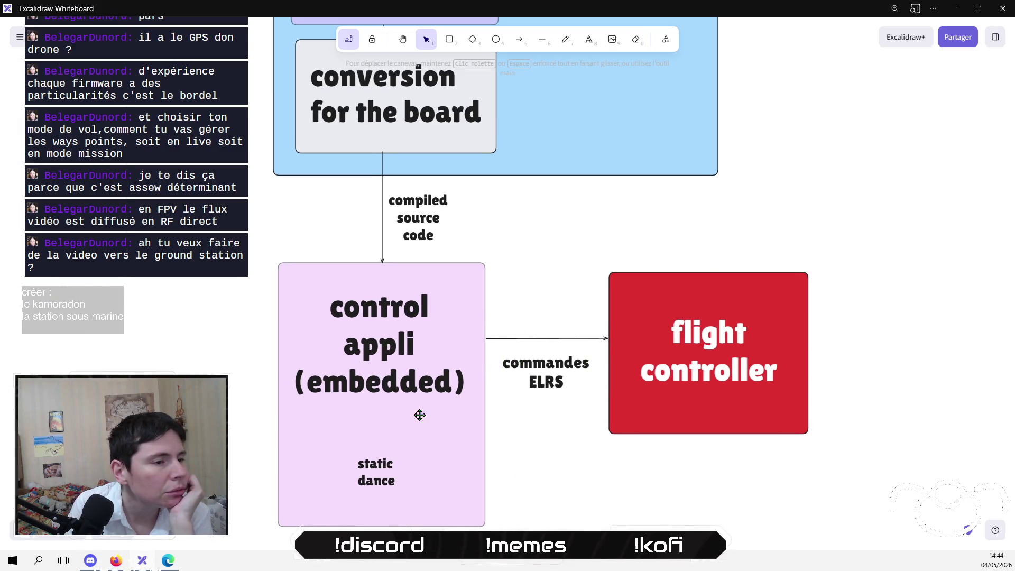
scroll(419, 414, up, 6)
scroll(419, 415, right, 2)
drag(644, 166, 391, 288)
scroll(499, 312, down, 3)
scroll(499, 311, left, 1)
scroll(545, 297, down, 4)
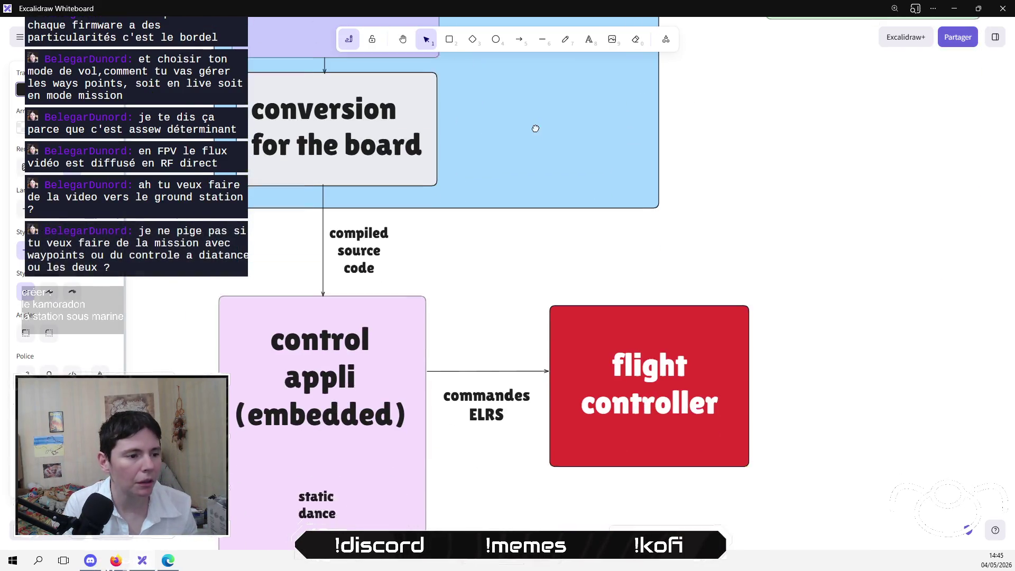
mouse_move(545, 297)
mouse_down()
mouse_move(394, 469)
mouse_move(384, 450)
mouse_move(330, 439)
mouse_move(339, 446)
mouse_up()
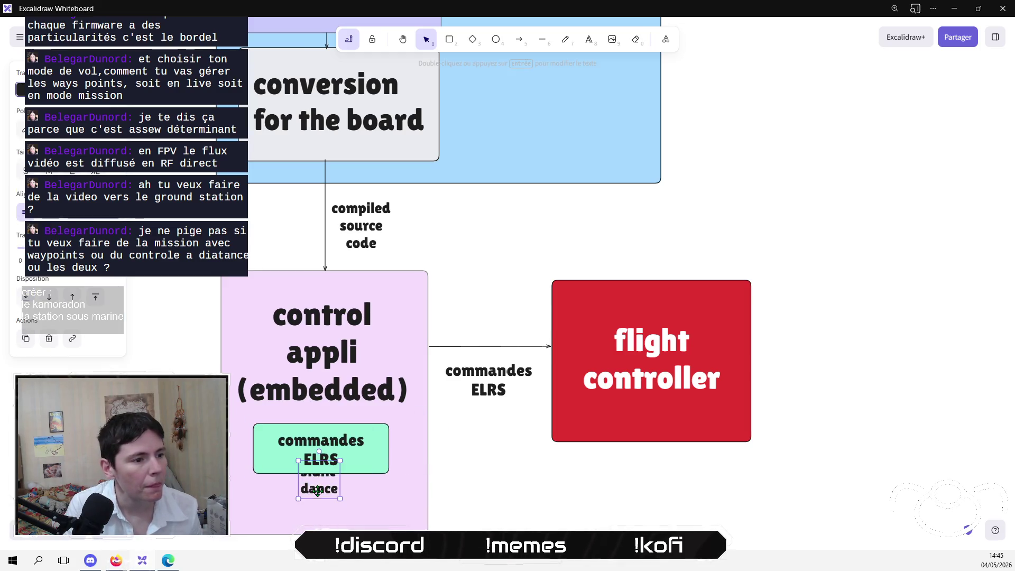
mouse_move(316, 481)
mouse_down()
mouse_move(380, 495)
mouse_move(322, 508)
mouse_up()
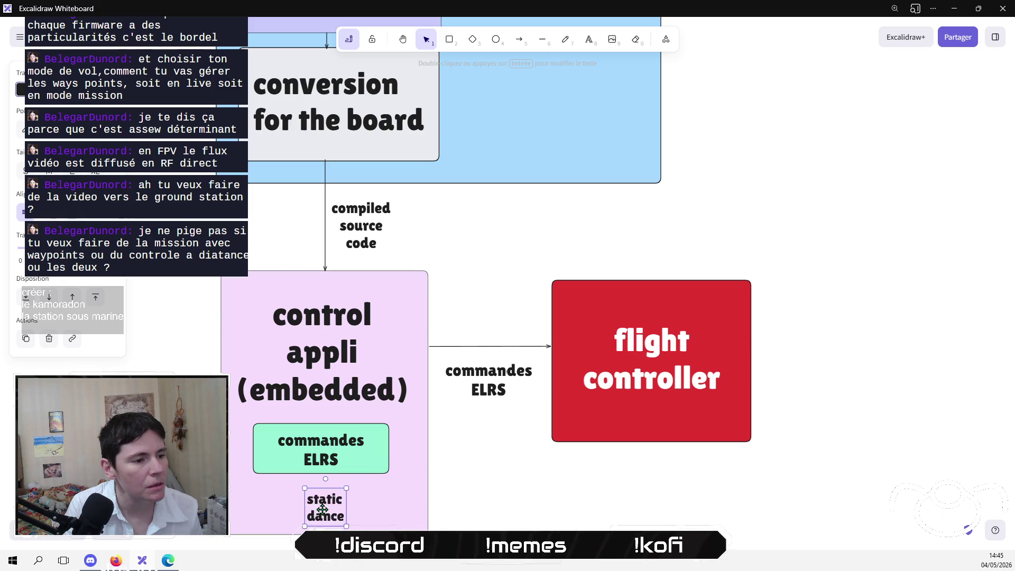
click(458, 475)
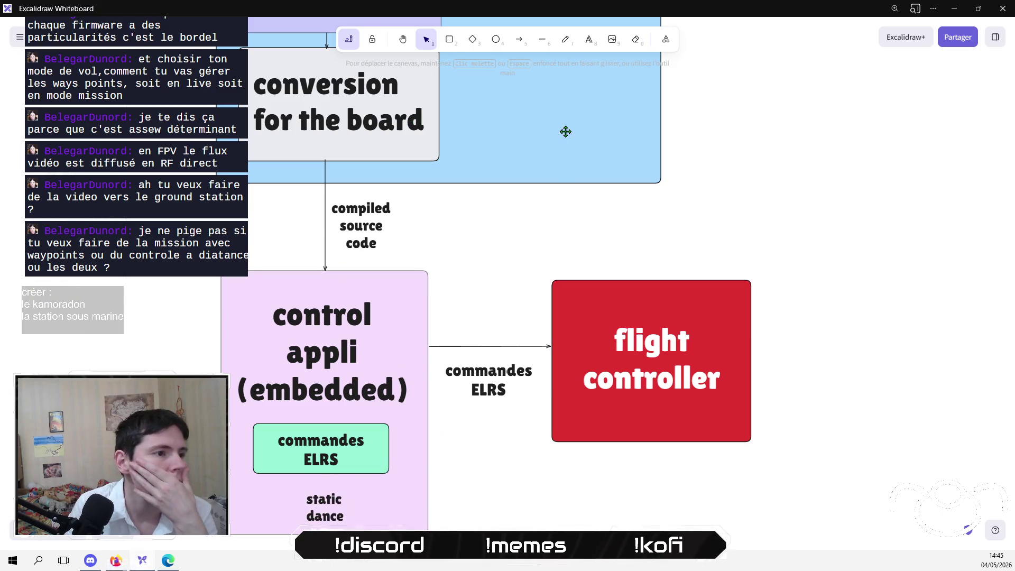
Look over the diagram and nudge the 'websocket' label slightly left.
mouse_move(452, 194)
mouse_down()
mouse_move(351, 505)
mouse_move(487, 172)
mouse_move(369, 370)
mouse_move(365, 451)
mouse_up()
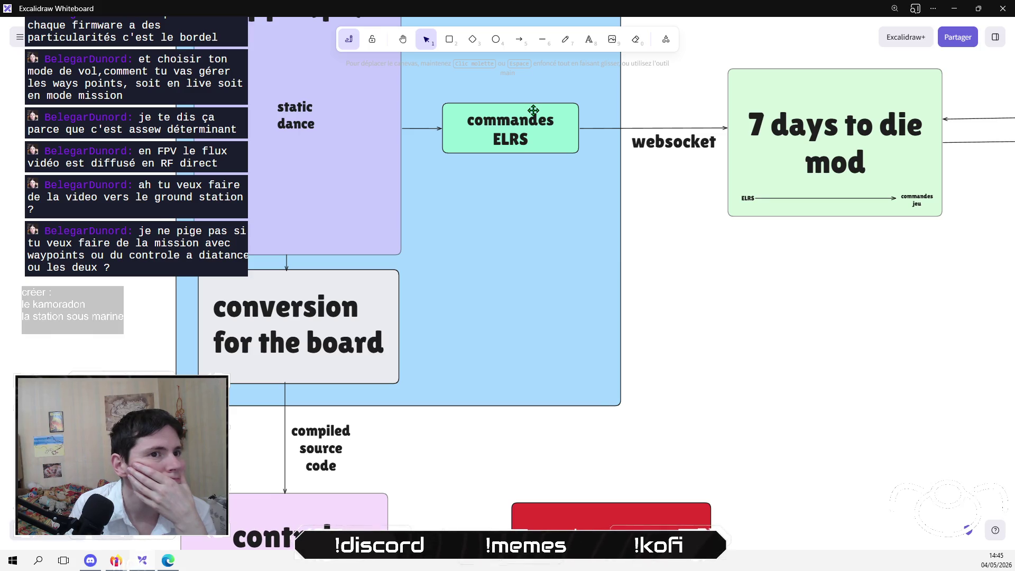
drag(635, 145, 629, 145)
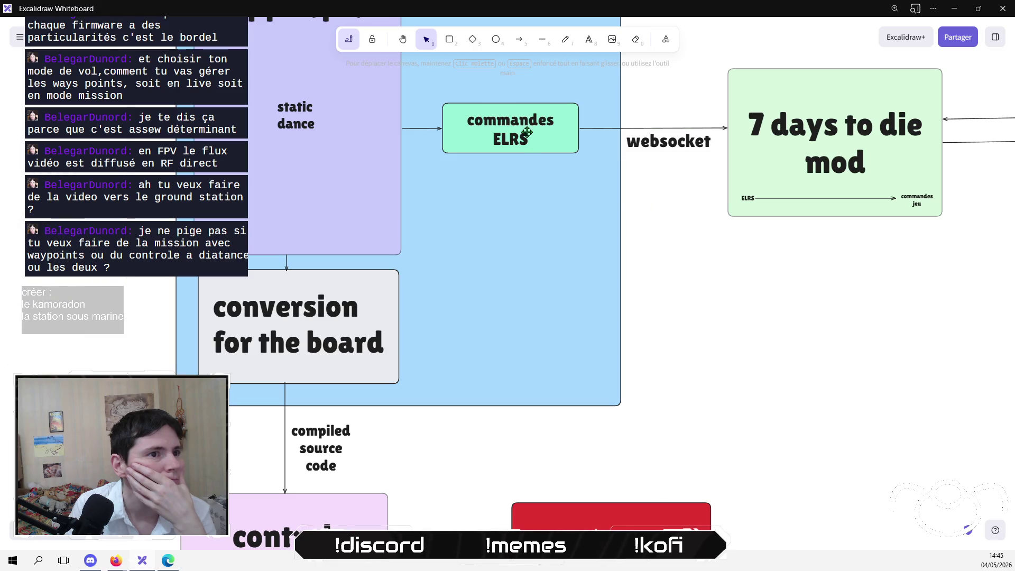
scroll(430, 306, down, 5)
scroll(482, 462, up, 1)
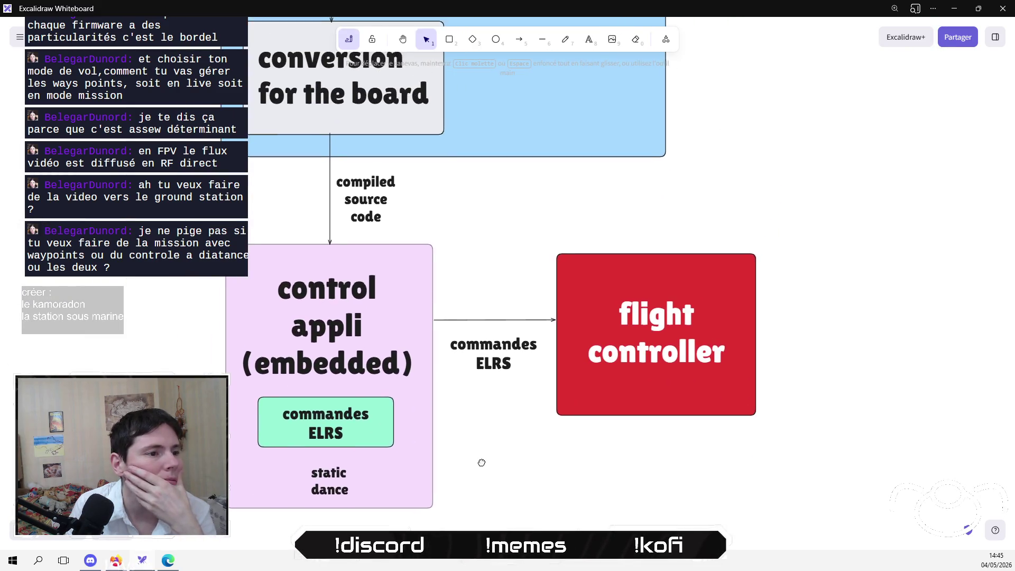
scroll(482, 463, down, 2)
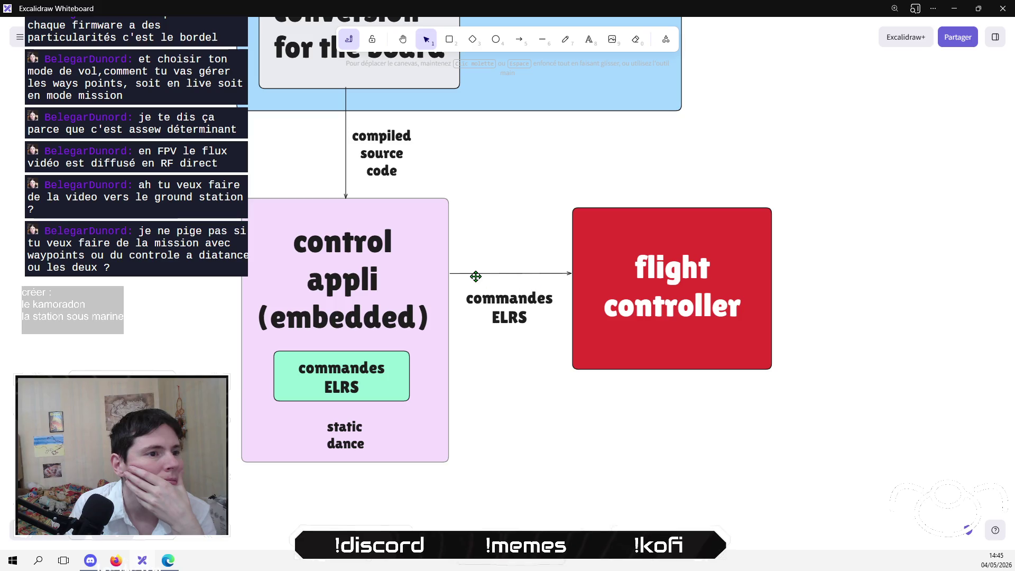
Attach the arrow's start to the green 'commandes ELRS' box and lower its label.
click(475, 276)
mouse_move(452, 274)
mouse_down()
mouse_move(426, 374)
mouse_move(414, 378)
mouse_up()
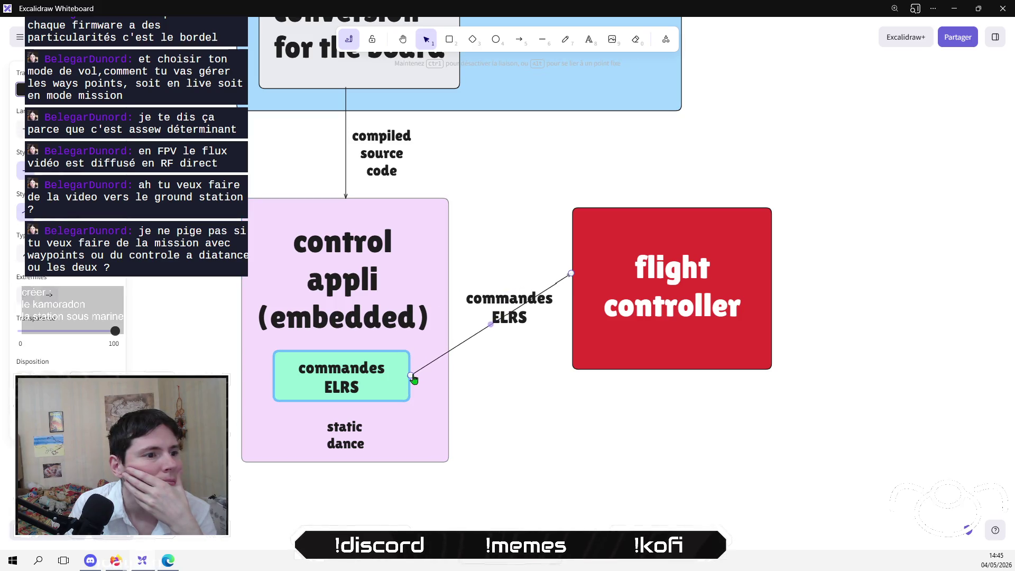
drag(518, 305, 523, 343)
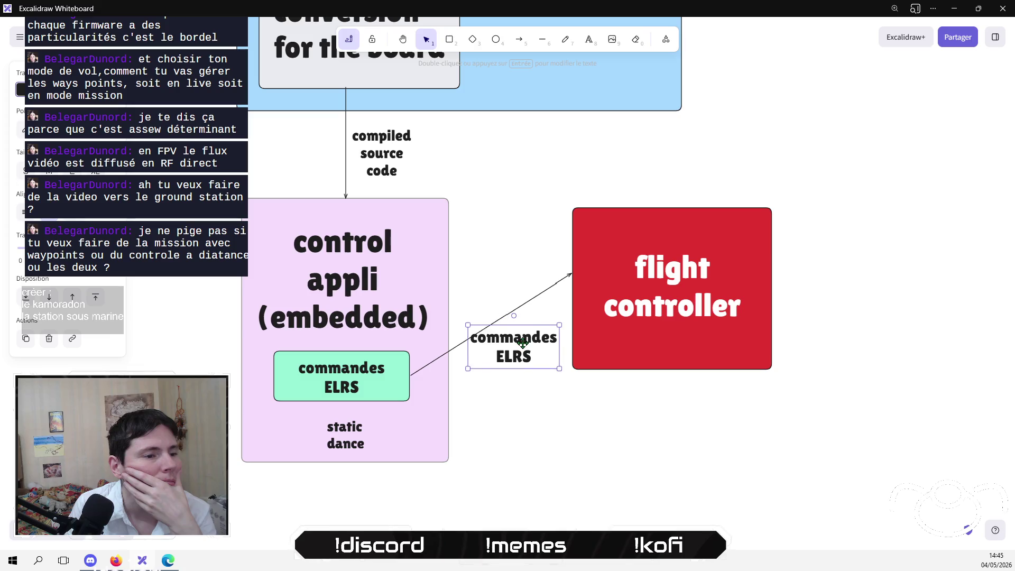
double_click(362, 381)
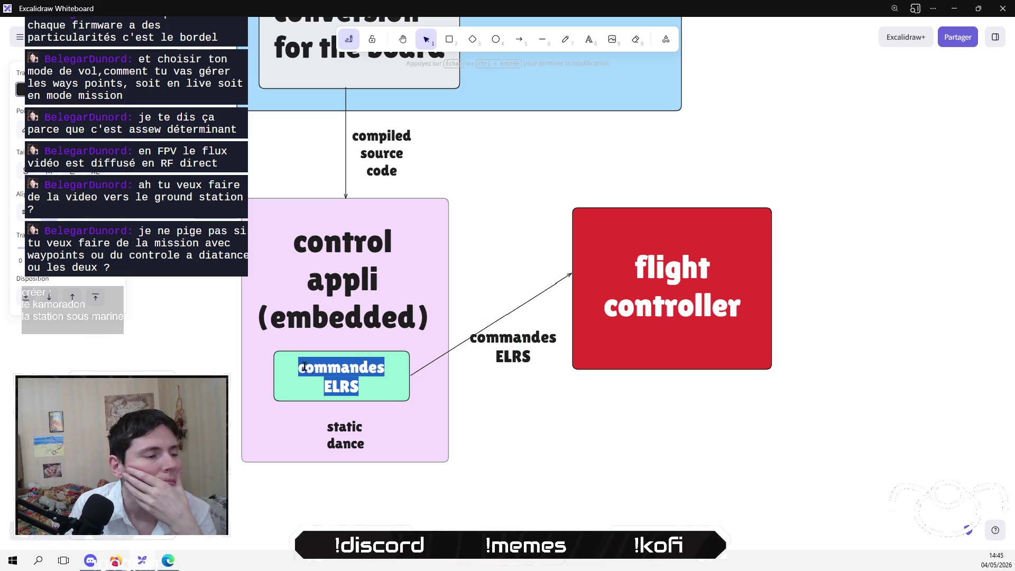
click(324, 375)
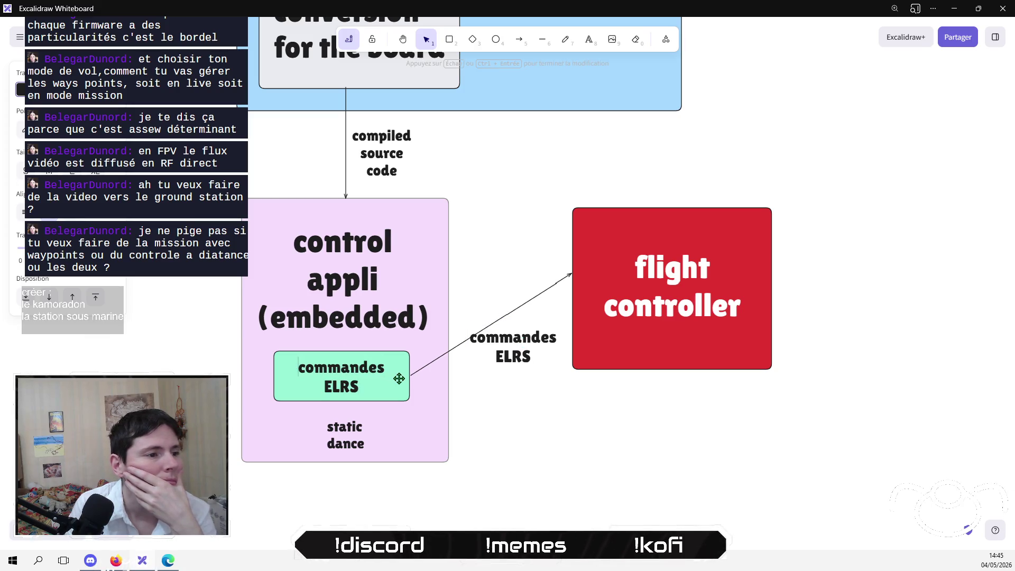
click(378, 460)
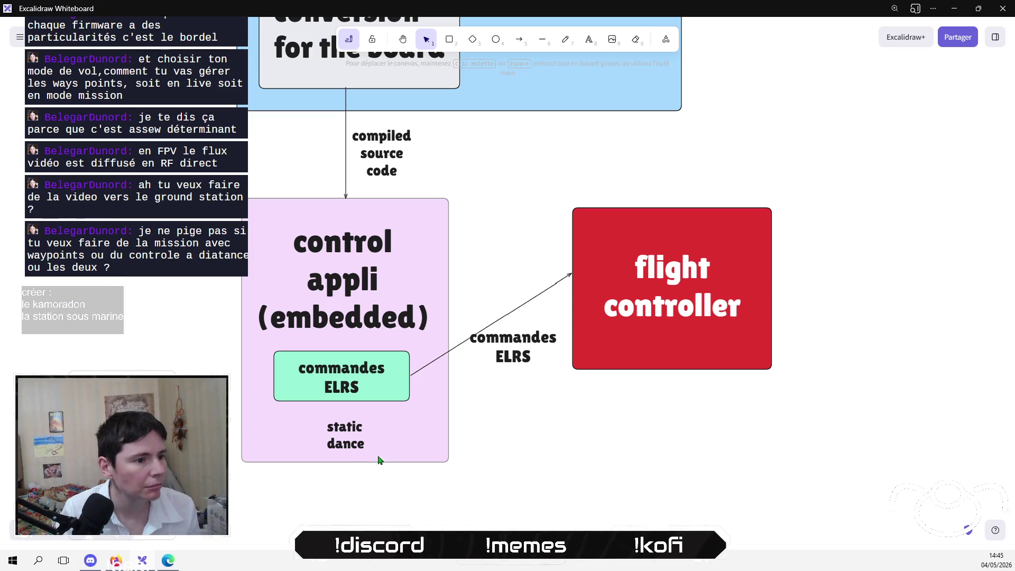
Join 'static dance' onto a single line and nudge it into place.
drag(363, 437, 359, 445)
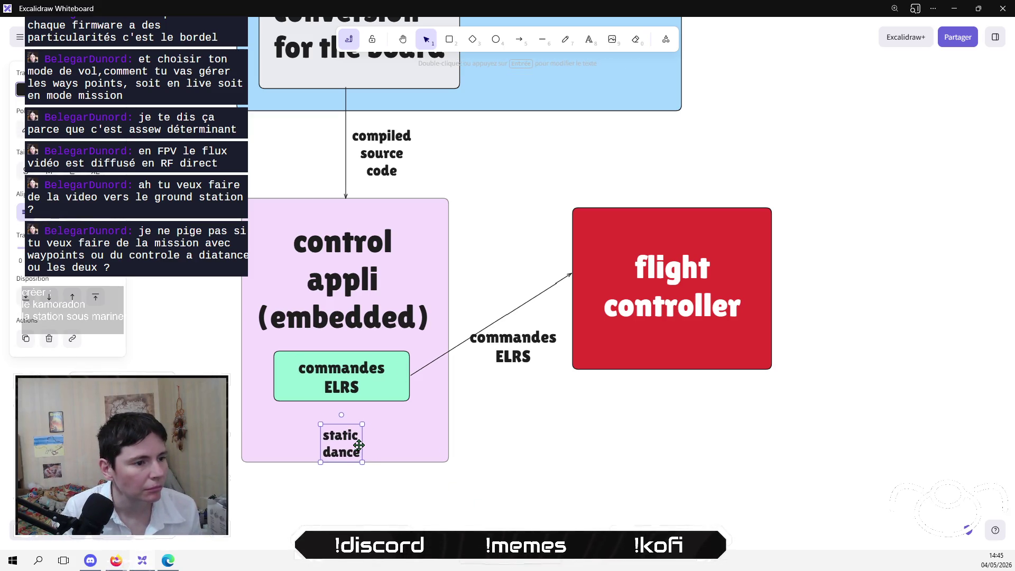
key(Return)
double_click(340, 447)
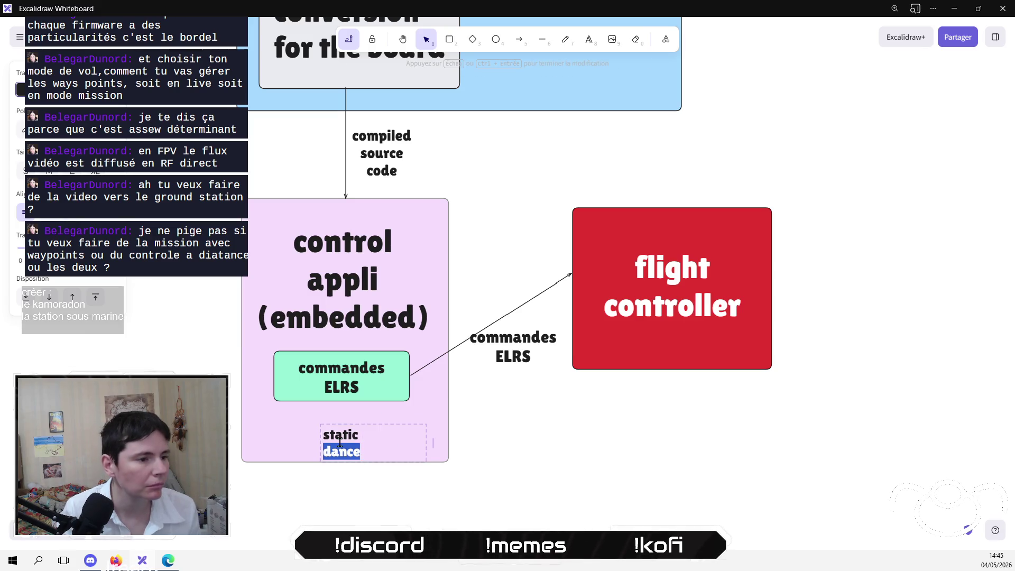
click(339, 442)
key(Delete)
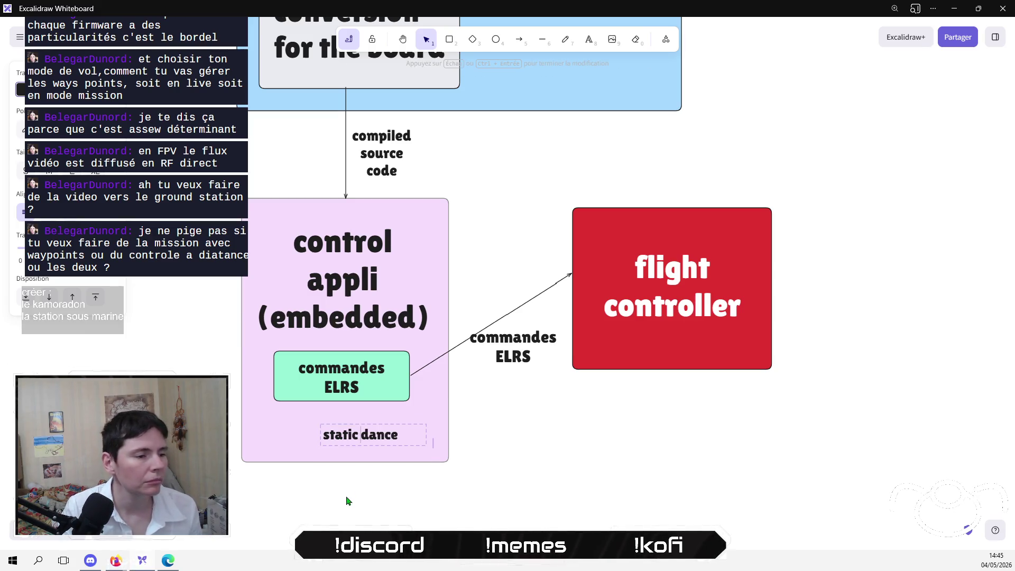
key(Escape)
drag(347, 455, 348, 458)
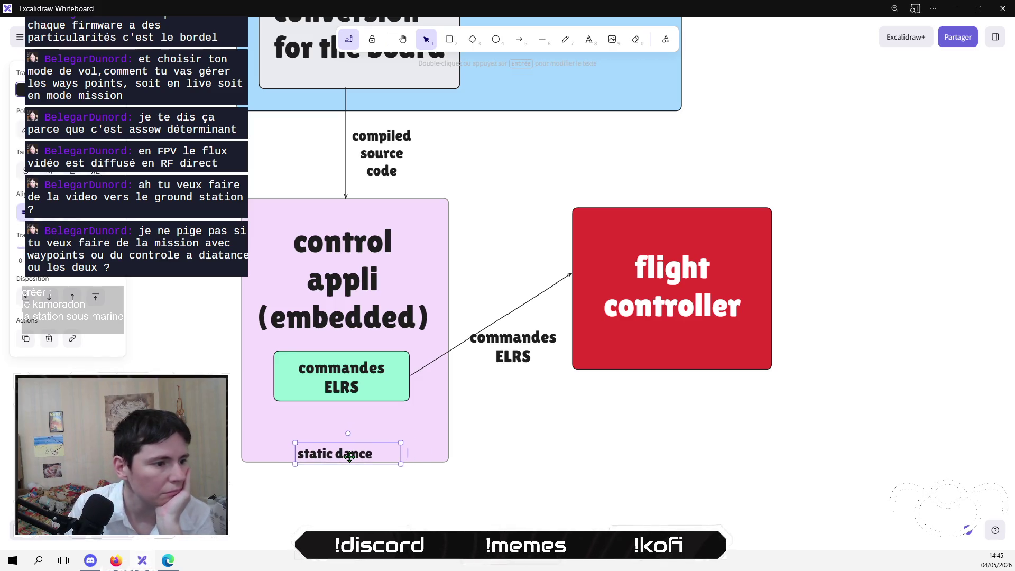
Shift the green box slightly, lower 'flight controller' and reattach the arrow tip to its left edge.
click(341, 392)
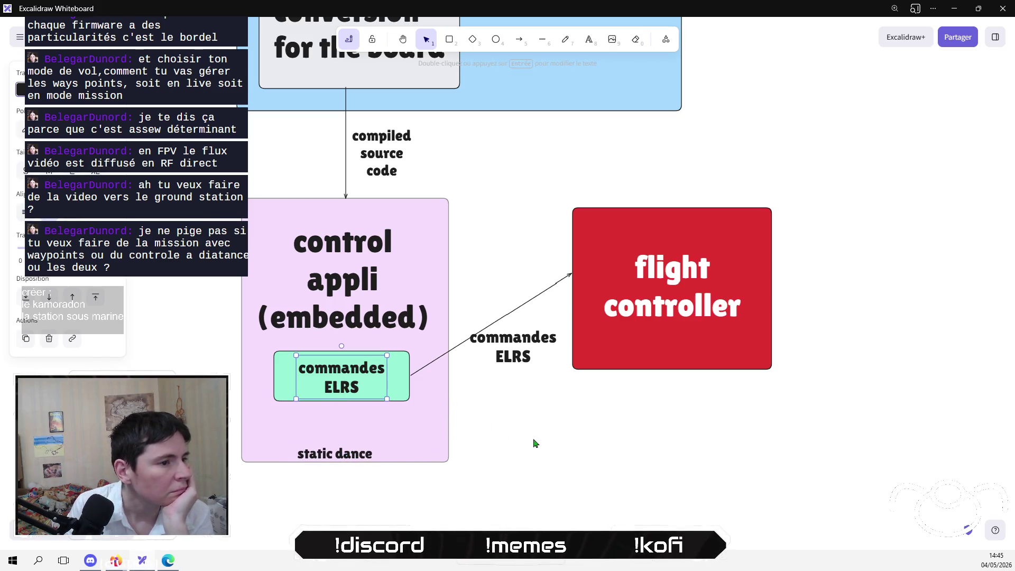
drag(191, 432, 429, 337)
mouse_move(362, 361)
mouse_down()
mouse_move(377, 373)
mouse_move(372, 365)
mouse_up()
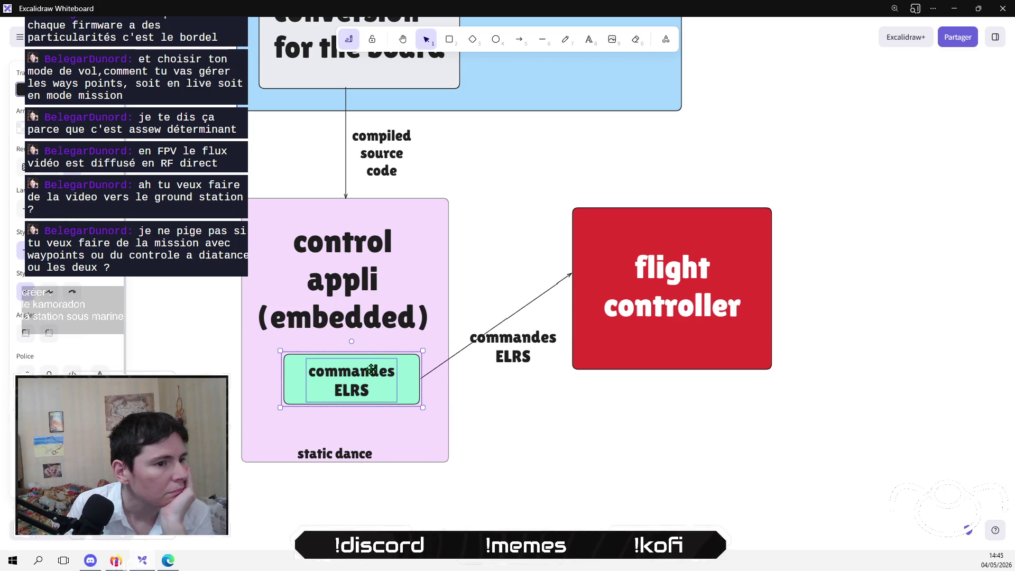
drag(834, 414, 560, 182)
drag(632, 262, 628, 356)
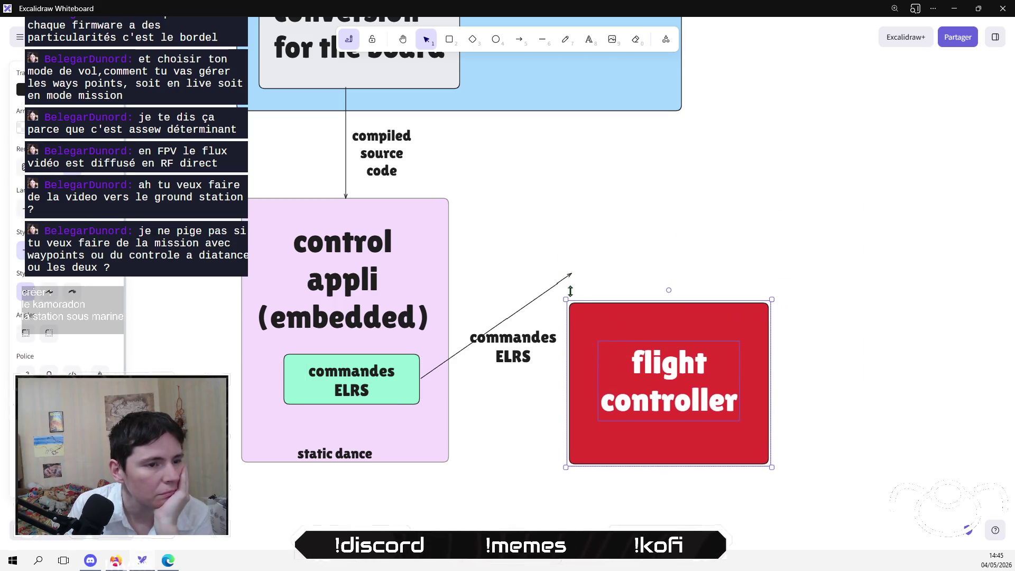
click(563, 288)
mouse_move(570, 275)
mouse_down()
mouse_move(560, 381)
mouse_move(569, 384)
mouse_up()
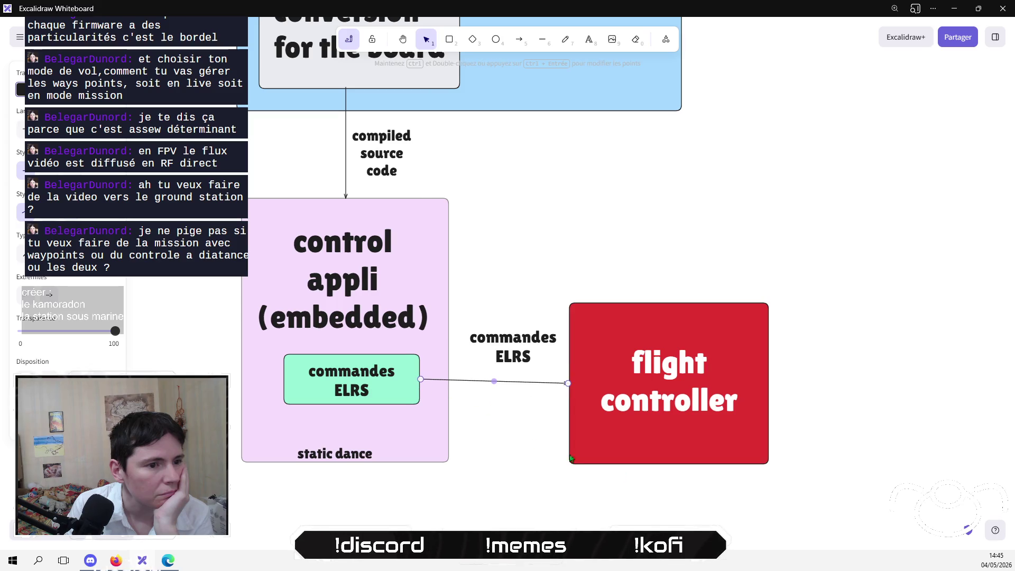
mouse_move(816, 492)
mouse_down()
mouse_move(578, 274)
mouse_move(561, 290)
mouse_up()
drag(659, 327, 655, 323)
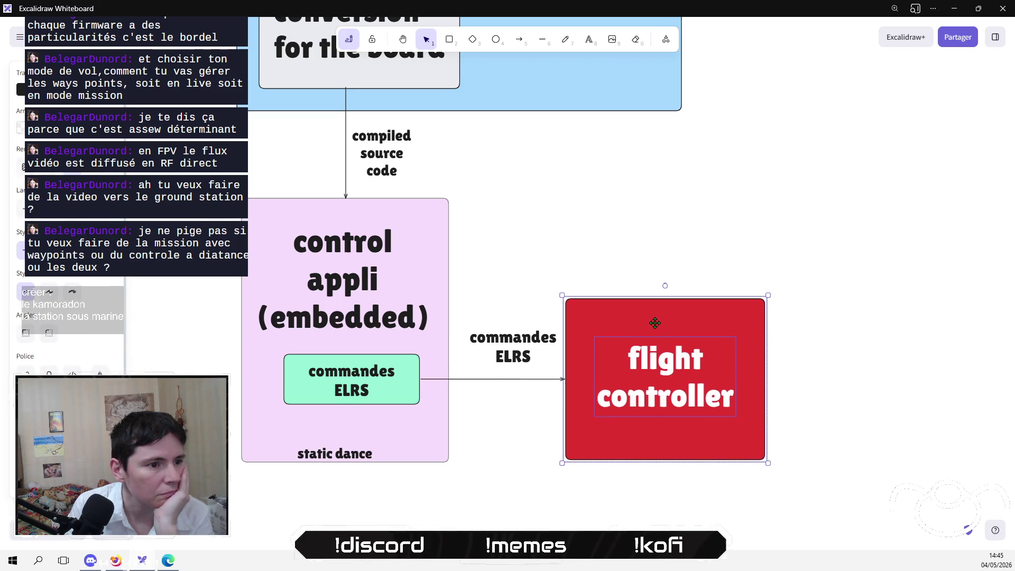
Delete the 'commandes ELRS' label from the arrow.
drag(512, 341, 506, 392)
click(510, 339)
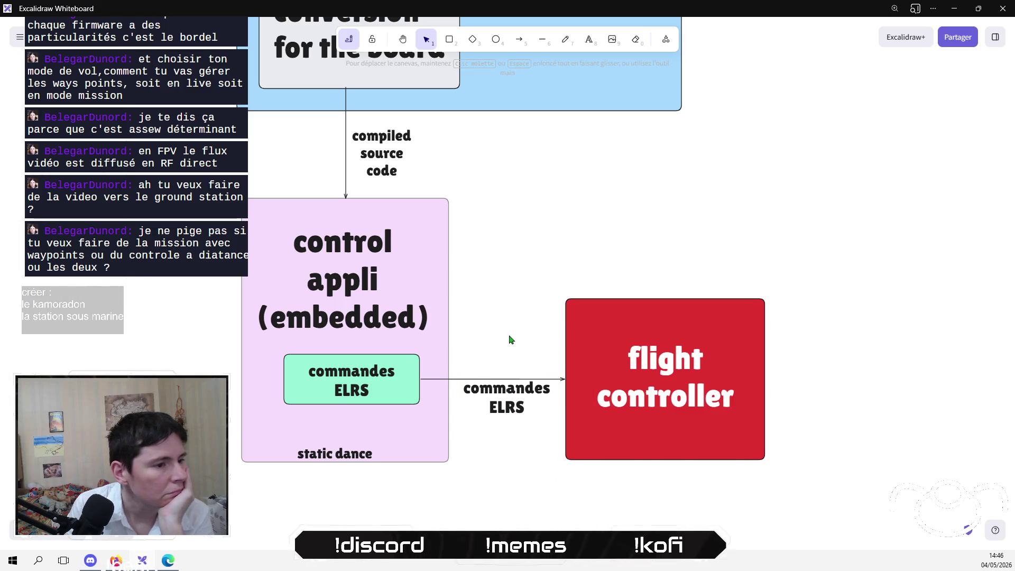
click(519, 392)
key(Delete)
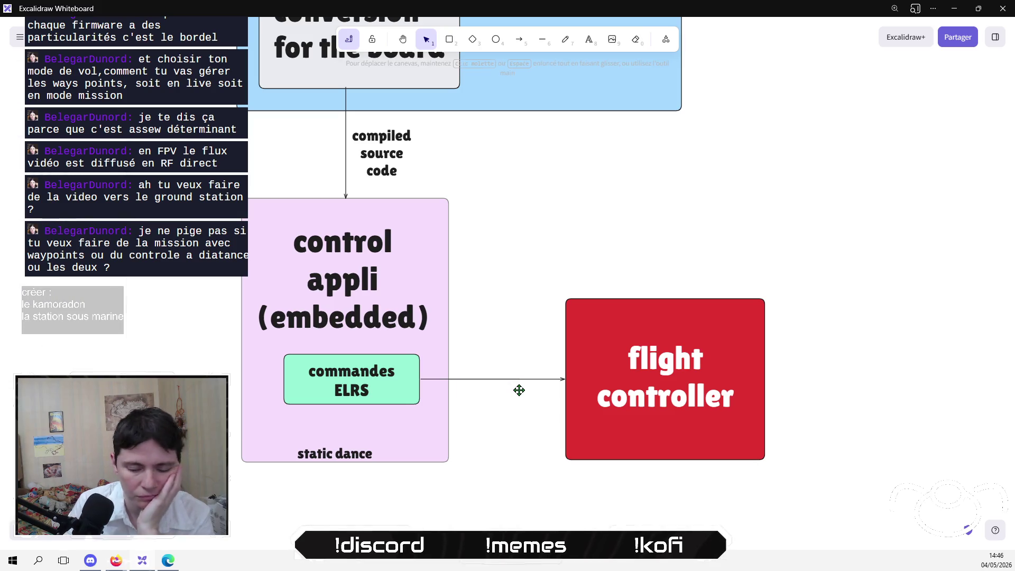
Move the 'flight controller' box left toward the embedded control appli box.
drag(558, 255, 777, 499)
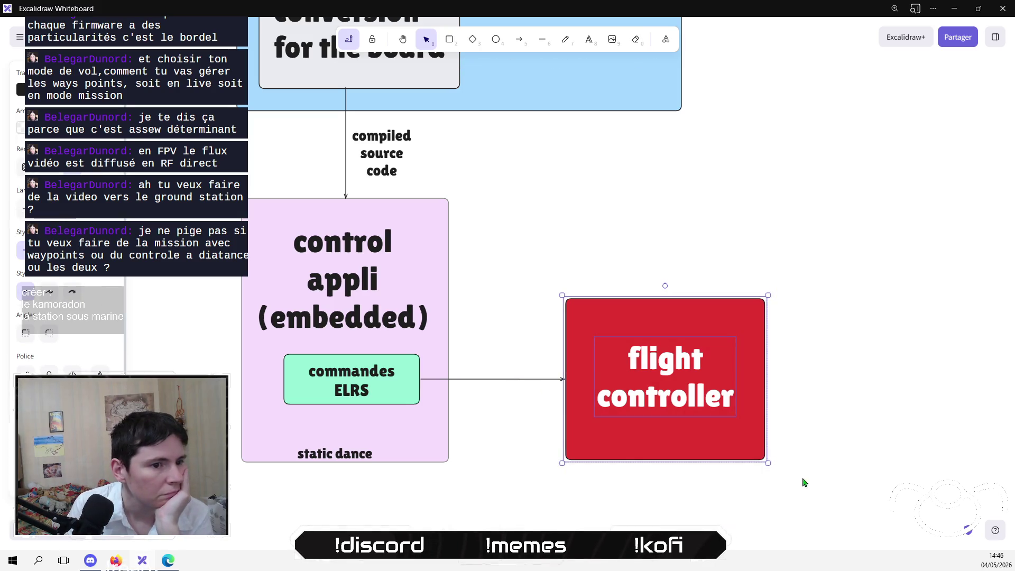
drag(692, 384, 612, 384)
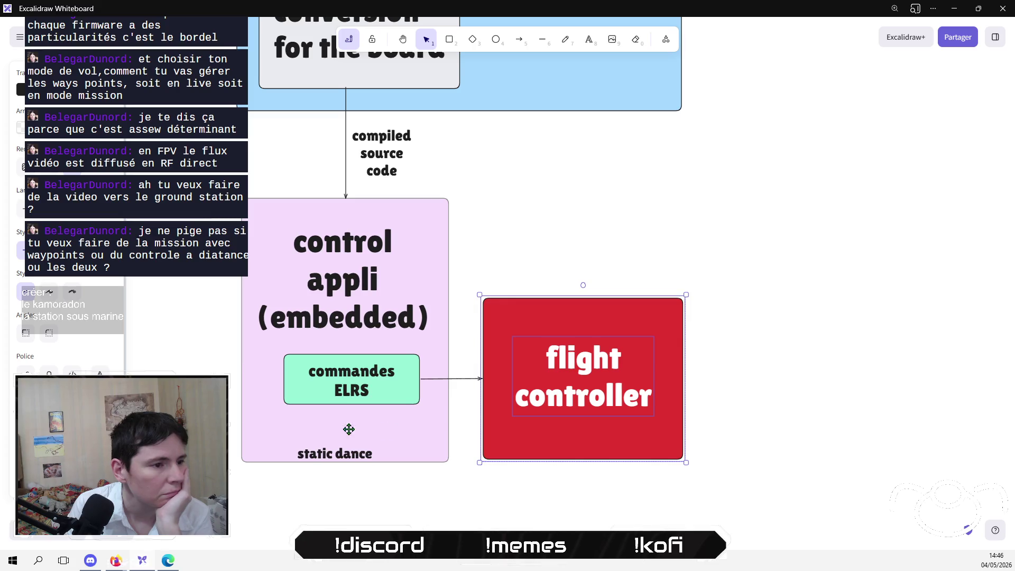
key(Escape)
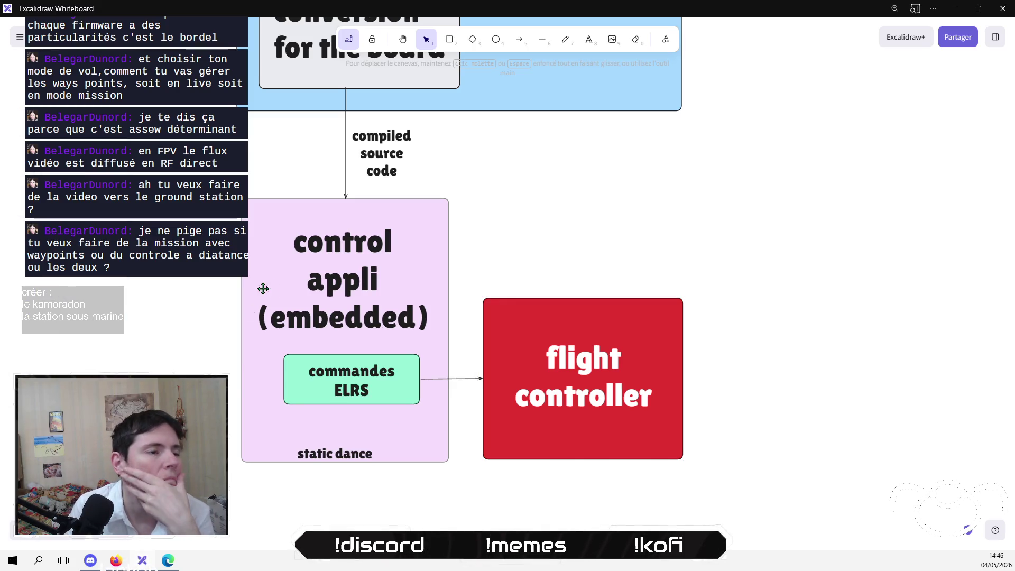
mouse_move(257, 288)
mouse_down()
mouse_move(247, 483)
mouse_move(241, 265)
mouse_move(228, 324)
mouse_up()
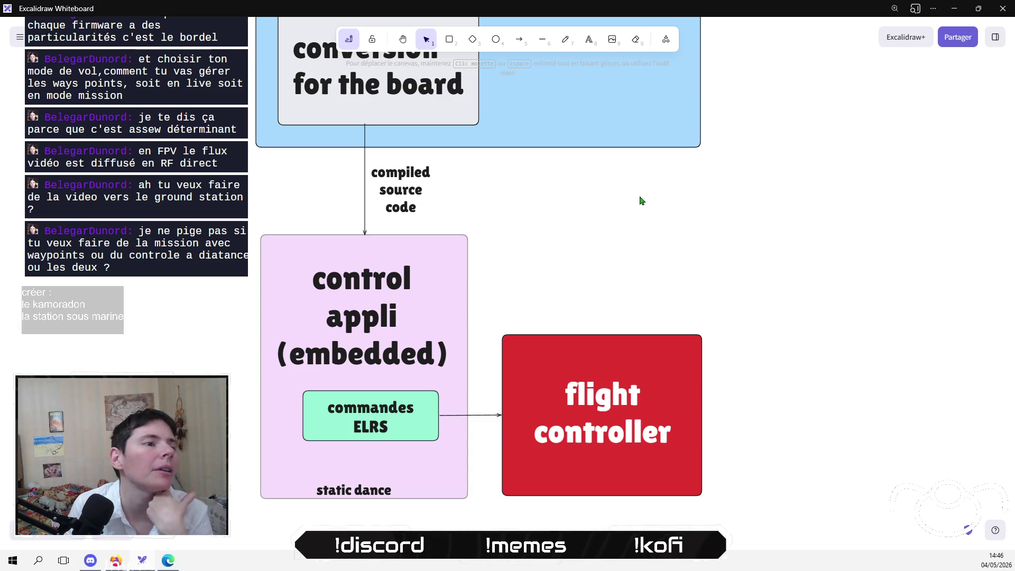
Raise the 'conversion for the board' title within its box.
mouse_move(679, 230)
mouse_down()
mouse_move(700, 331)
mouse_move(664, 249)
mouse_move(691, 344)
mouse_move(657, 284)
mouse_up()
click(346, 111)
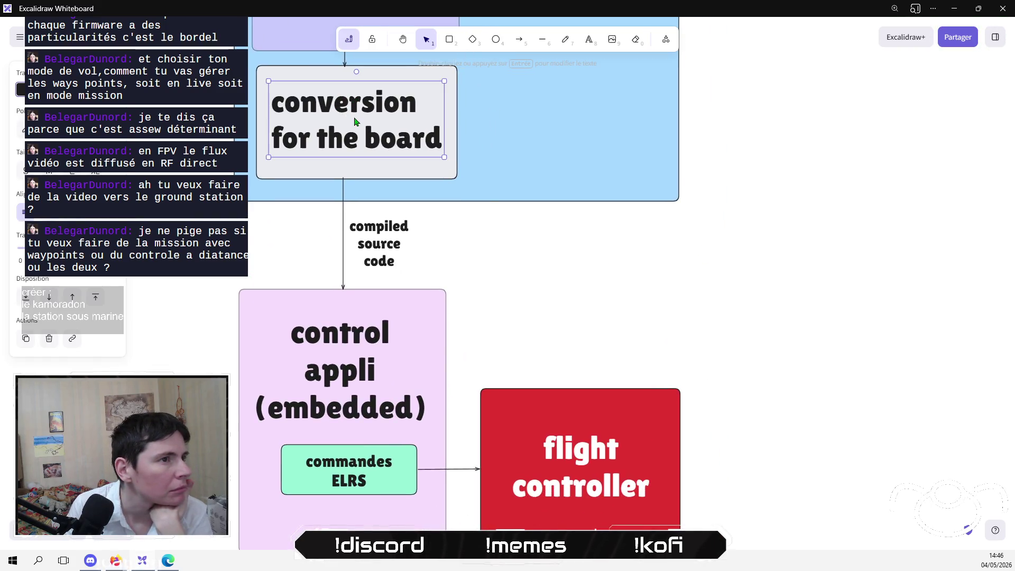
drag(353, 105, 354, 88)
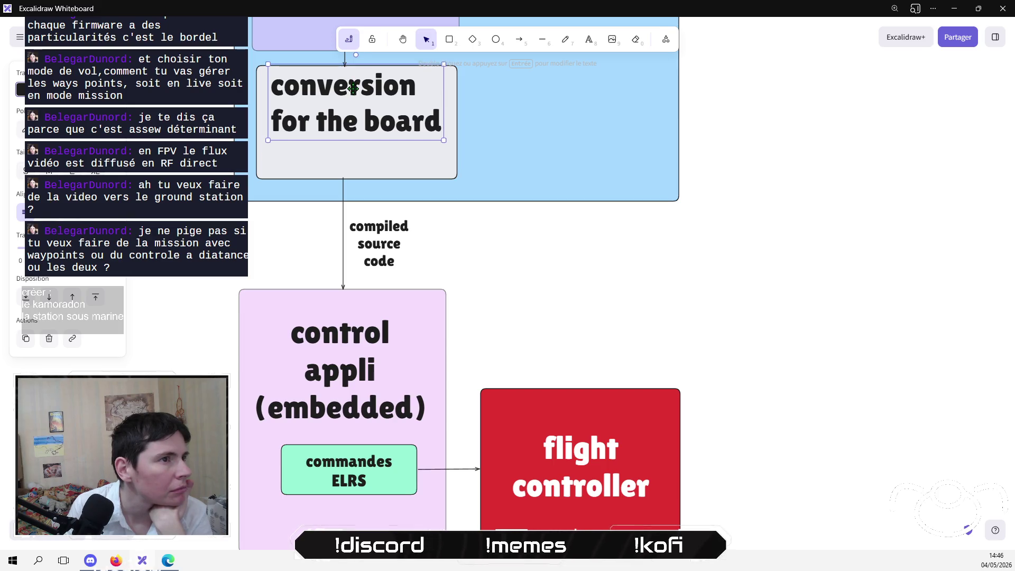
key(Escape)
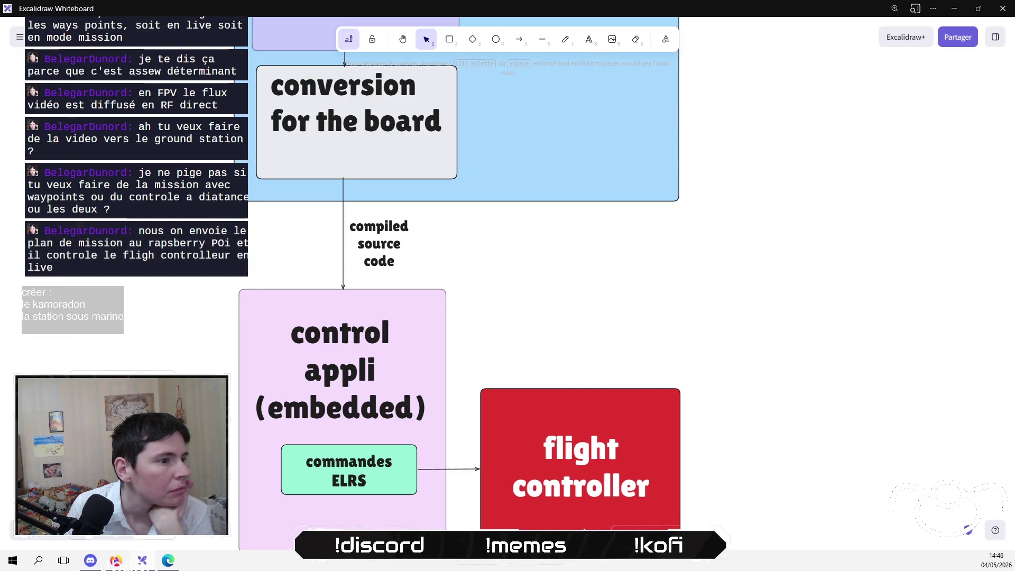
Paste a smaller copy of the 'commandes ELRS' box inside the conversion box.
drag(229, 422, 457, 531)
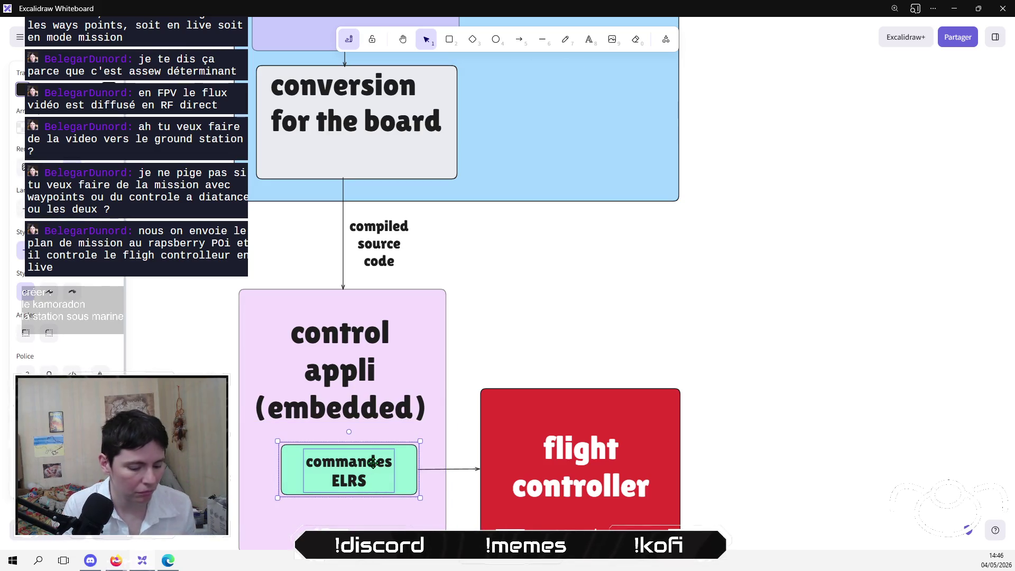
key(ctrl+v)
drag(462, 214, 410, 192)
double_click(365, 172)
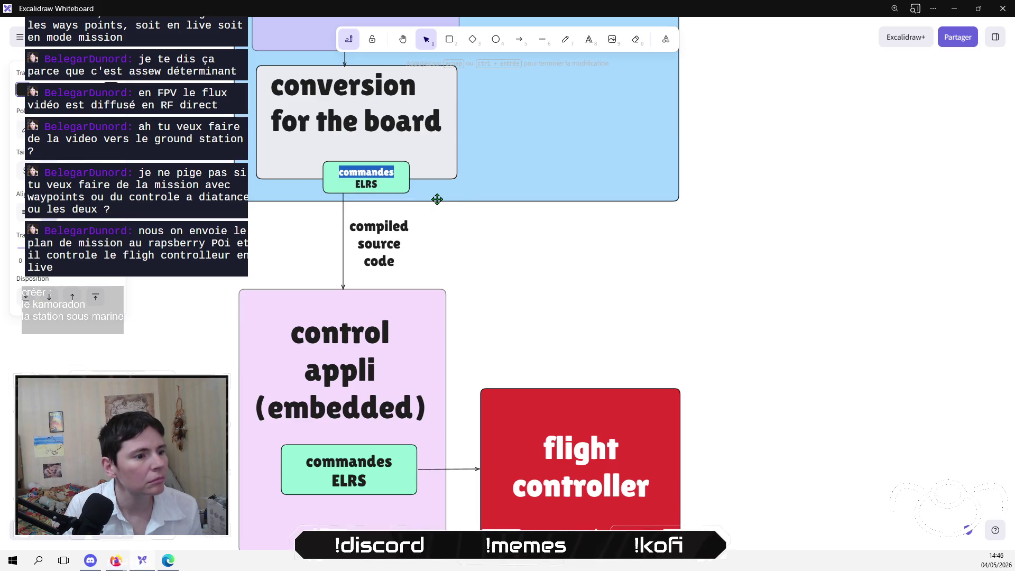
click(478, 208)
mouse_move(298, 215)
mouse_down()
mouse_move(423, 157)
mouse_move(359, 150)
mouse_up()
click(592, 291)
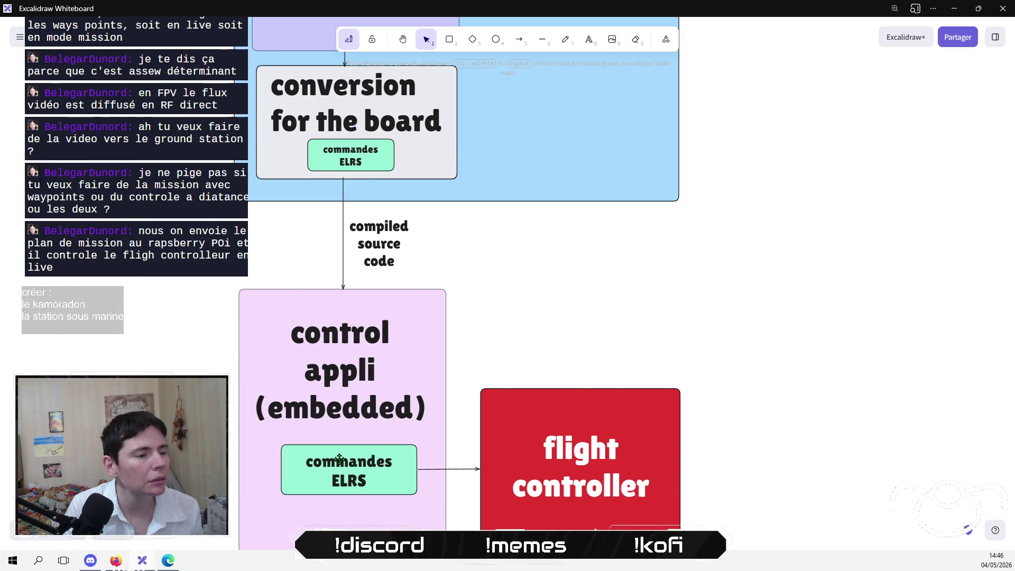
Delete the conversion box and short arrow, then extend the arrow up to 'control appli (pc)'.
scroll(326, 312, up, 5)
scroll(326, 312, down, 3)
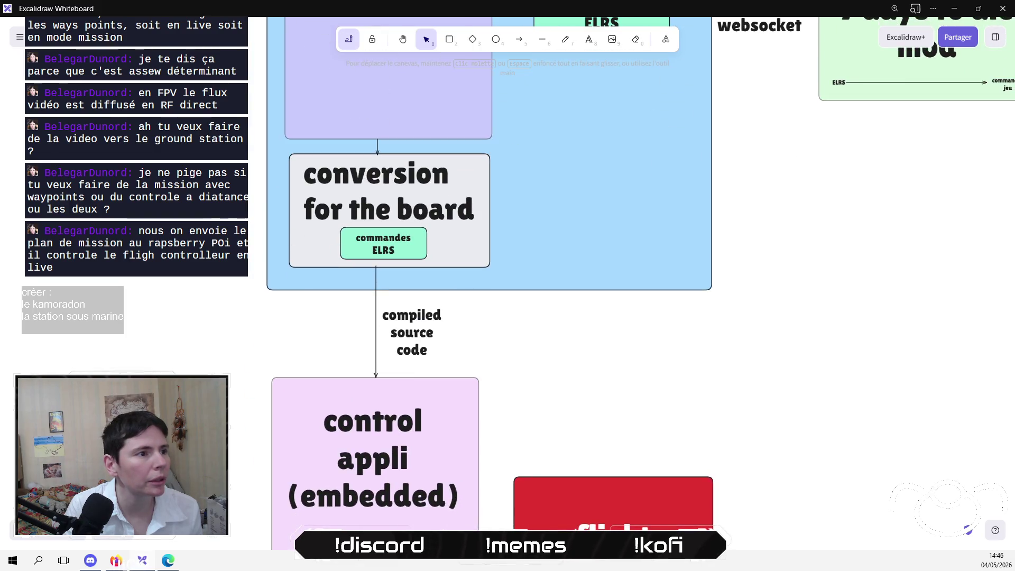
drag(272, 140, 582, 275)
key(Delete)
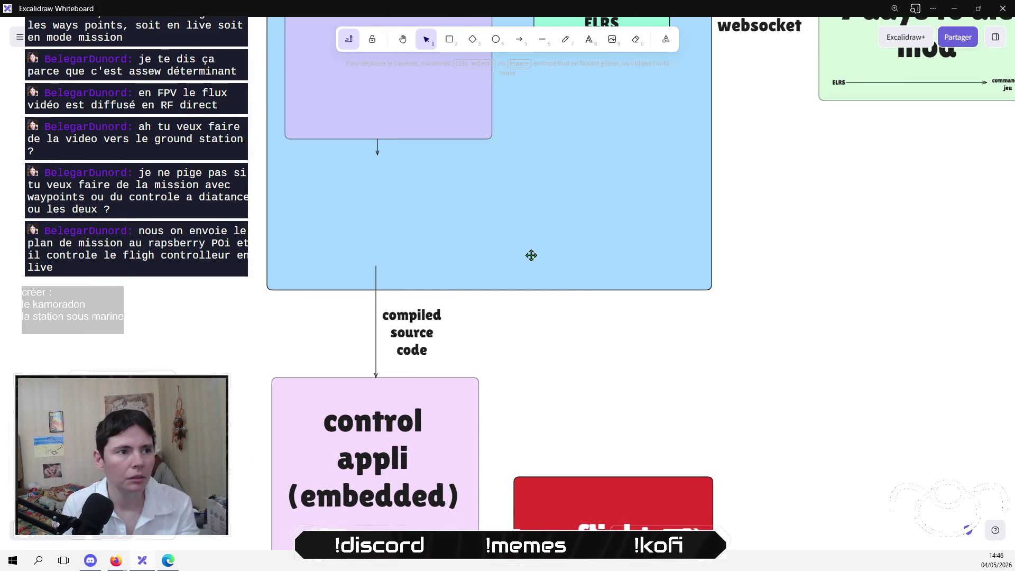
click(379, 154)
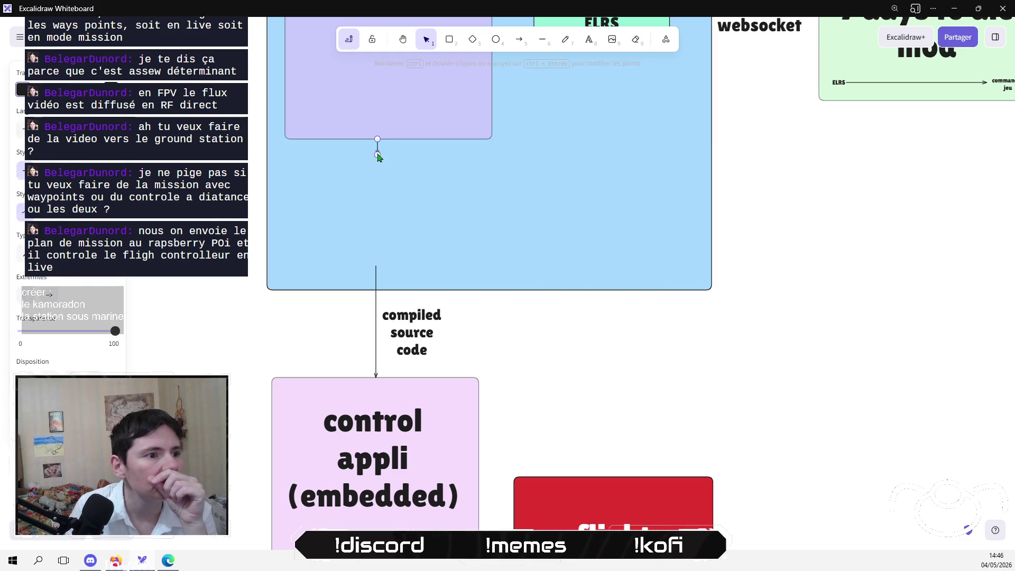
key(Delete)
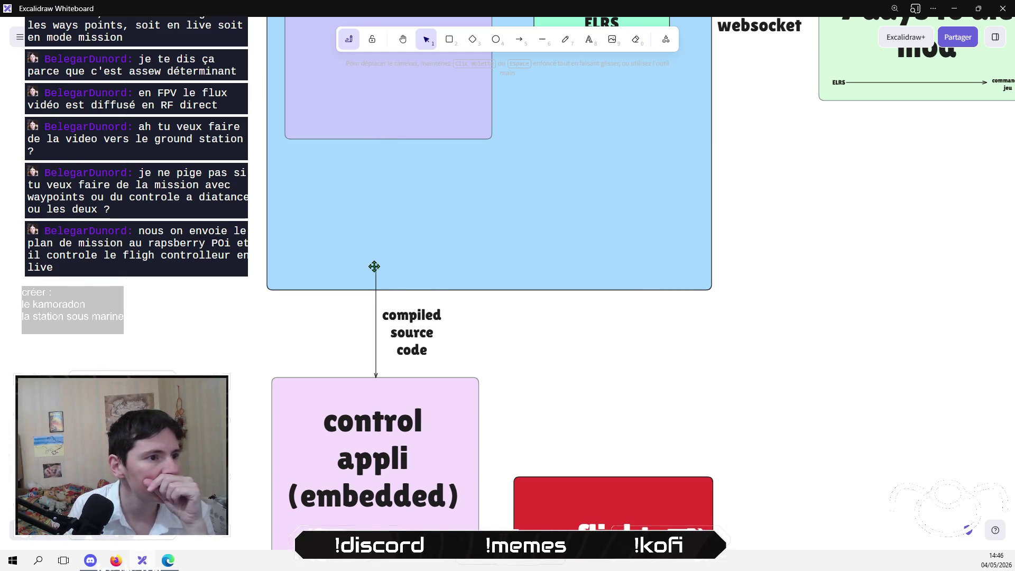
mouse_move(376, 265)
mouse_down()
mouse_move(375, 273)
mouse_move(378, 142)
mouse_up()
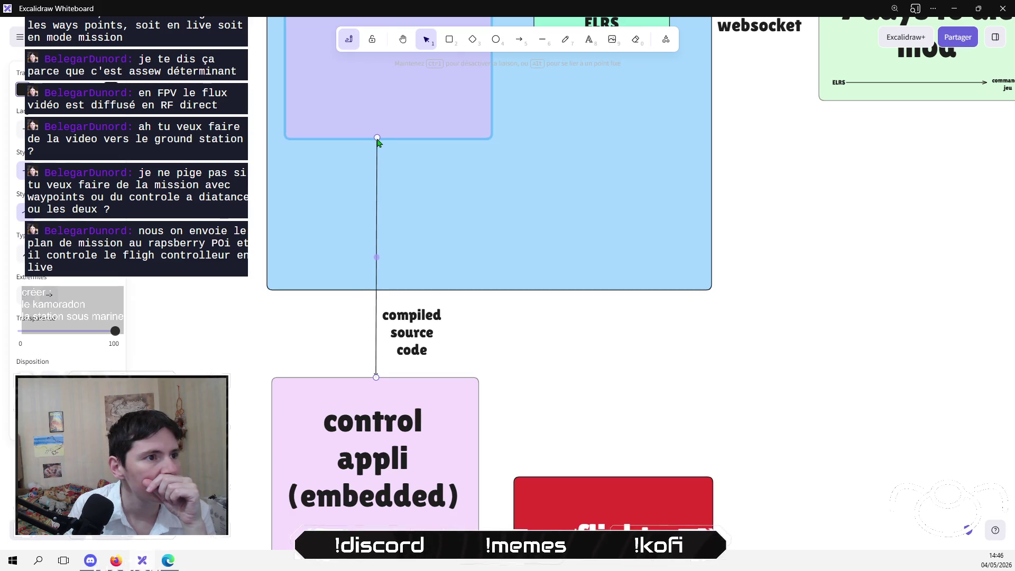
Append 'with lib' so the arrow reads 'compiled source code with lib', centred on the arrow.
double_click(426, 350)
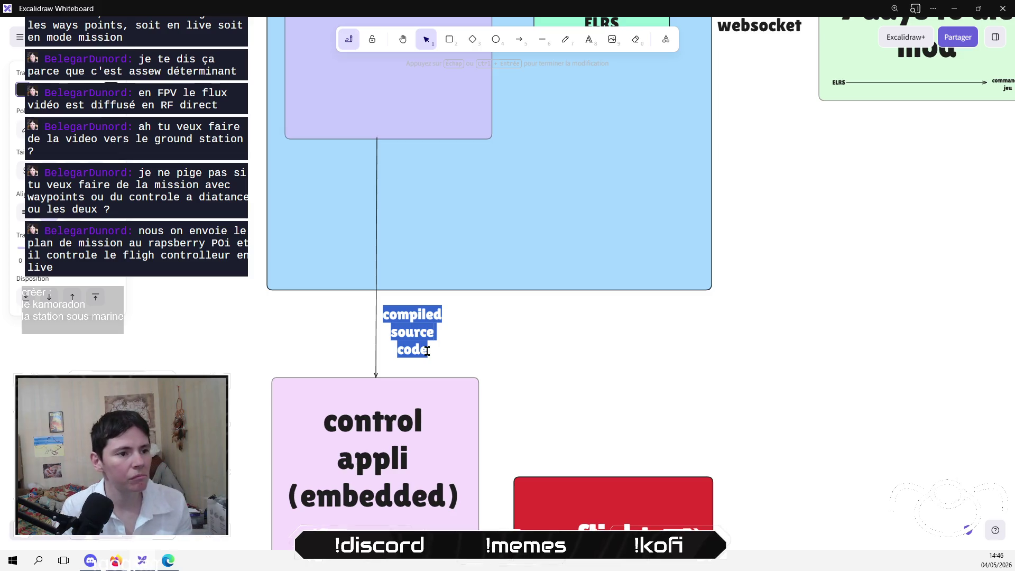
click(427, 350)
text(wit)
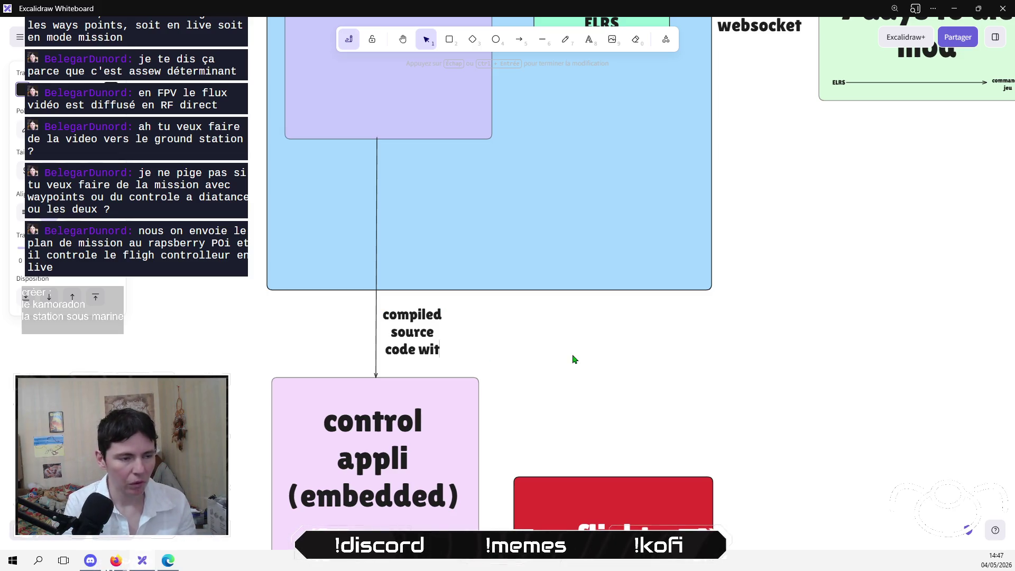
text(h lib)
key(Escape)
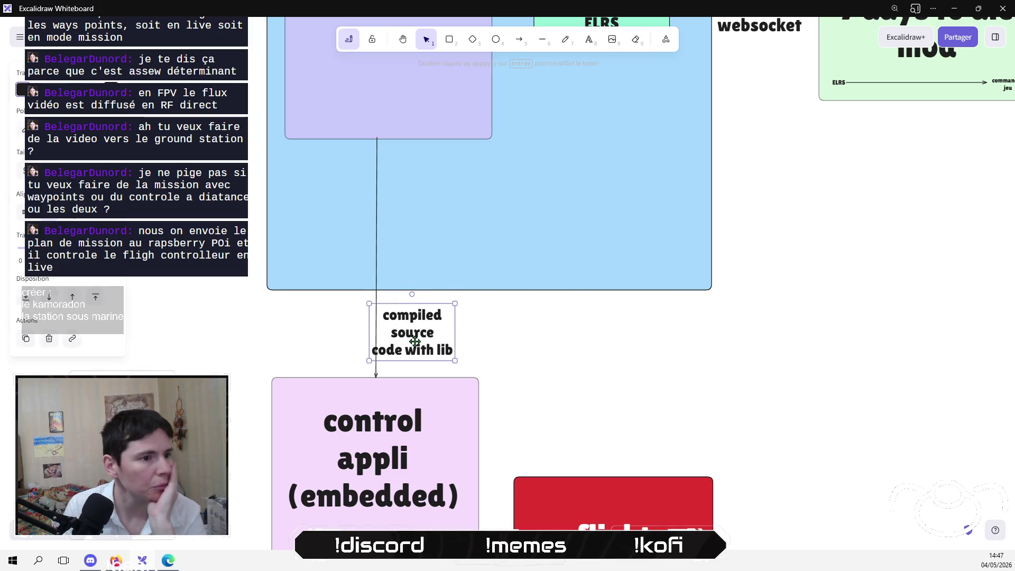
drag(415, 341, 424, 338)
click(205, 347)
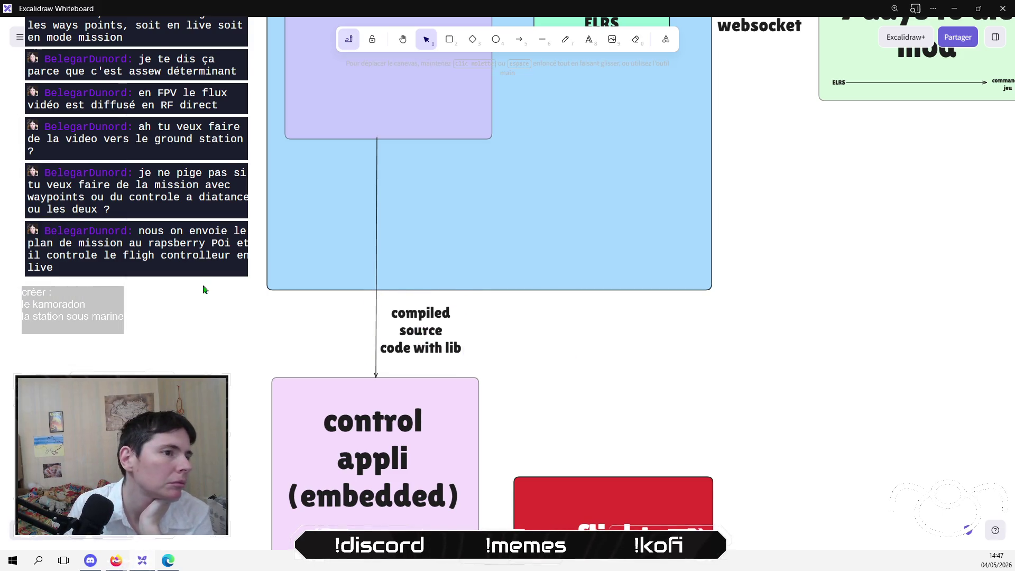
scroll(205, 290, up, 5)
scroll(199, 338, down, 9)
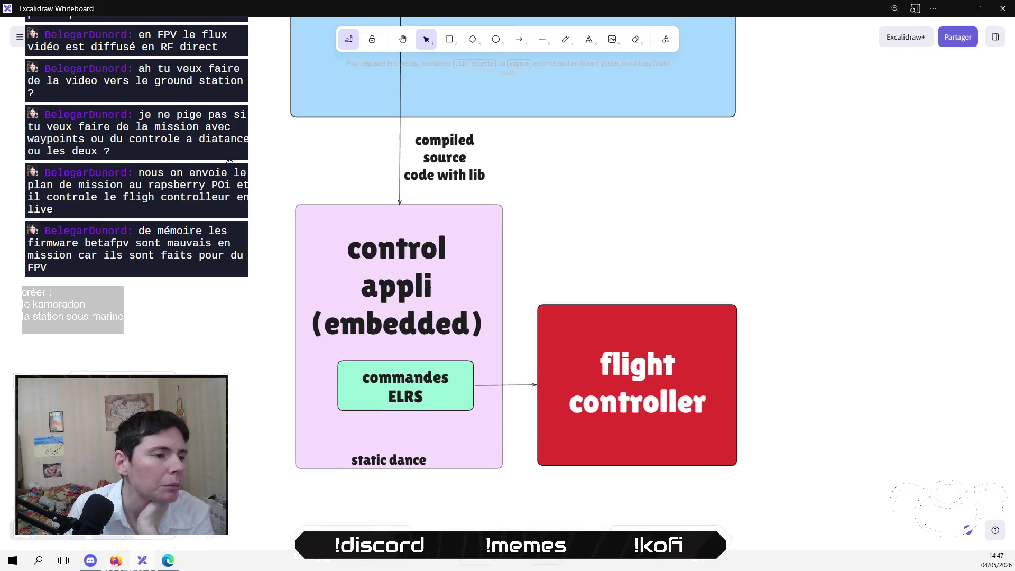
scroll(229, 160, down, 1)
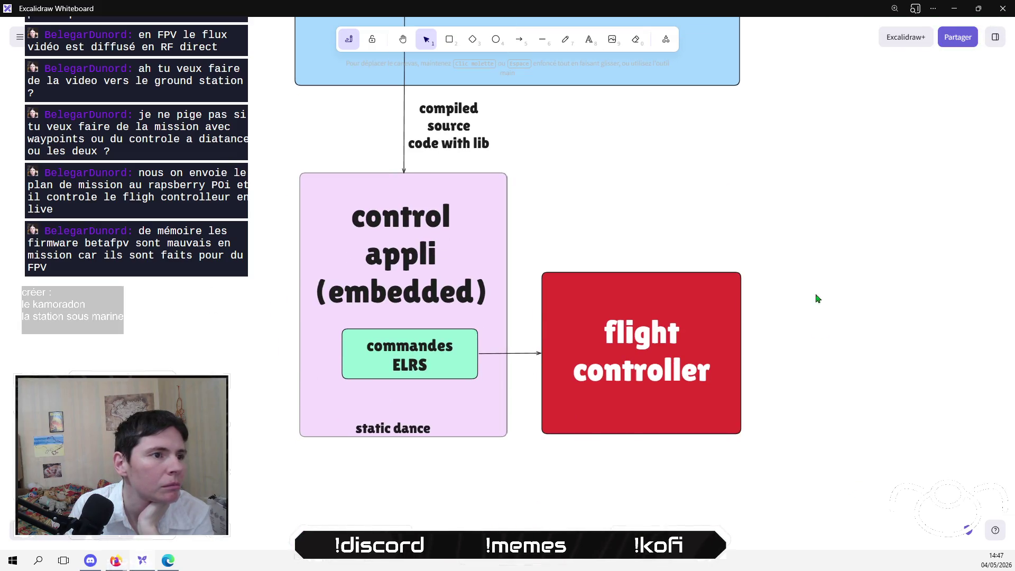
scroll(818, 299, up, 6)
scroll(818, 299, right, 2)
scroll(693, 291, down, 5)
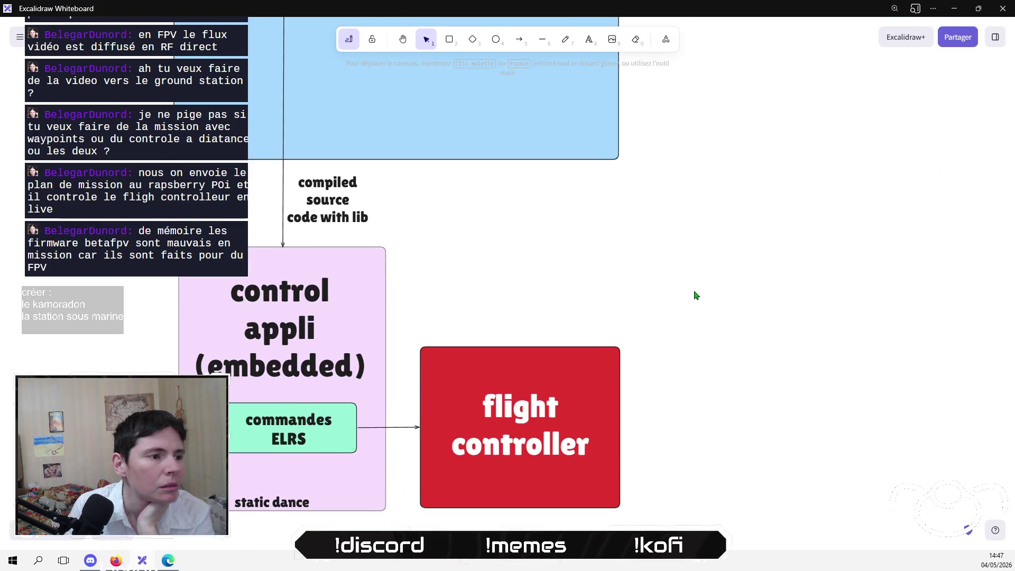
drag(675, 528, 408, 274)
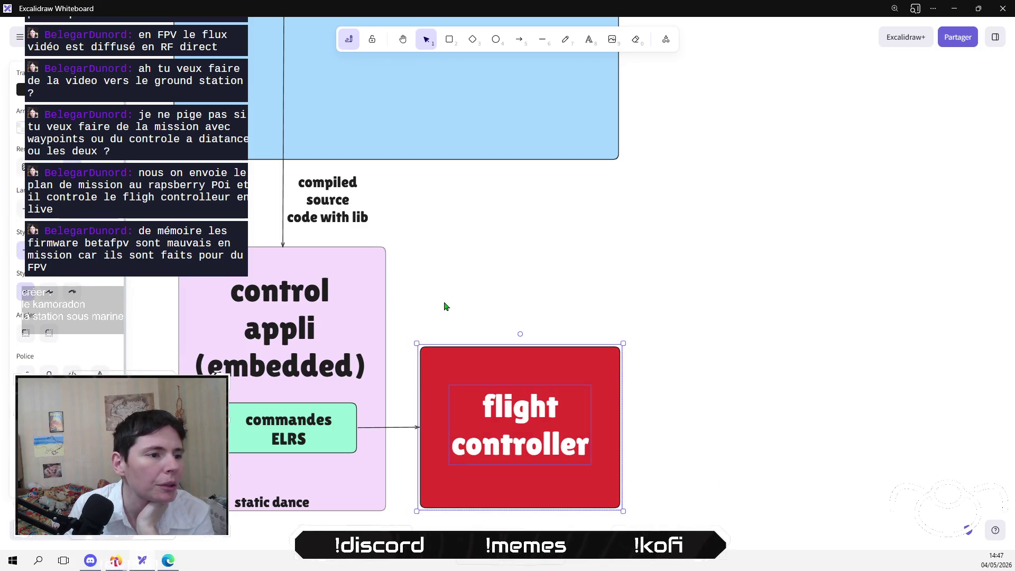
click(509, 307)
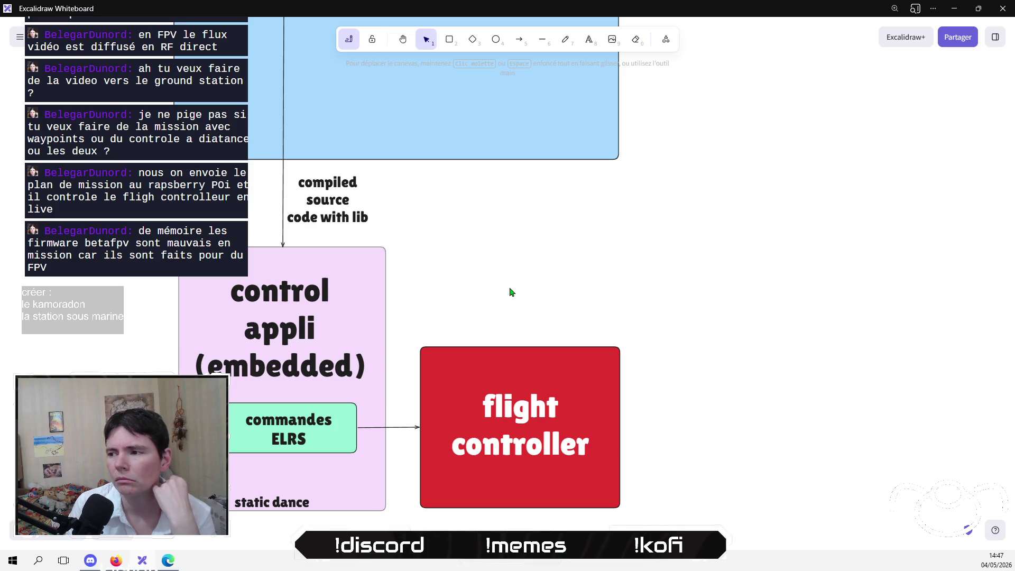
scroll(641, 324, down, 3)
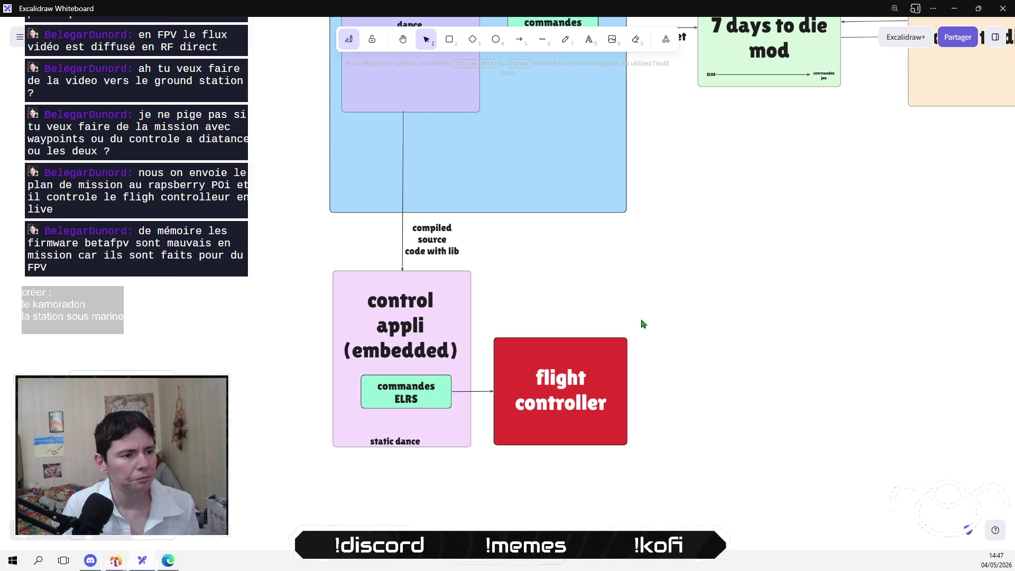
Shorten the Library frame by raising its bottom edge.
mouse_move(641, 324)
mouse_down()
mouse_move(521, 479)
mouse_move(554, 371)
mouse_up()
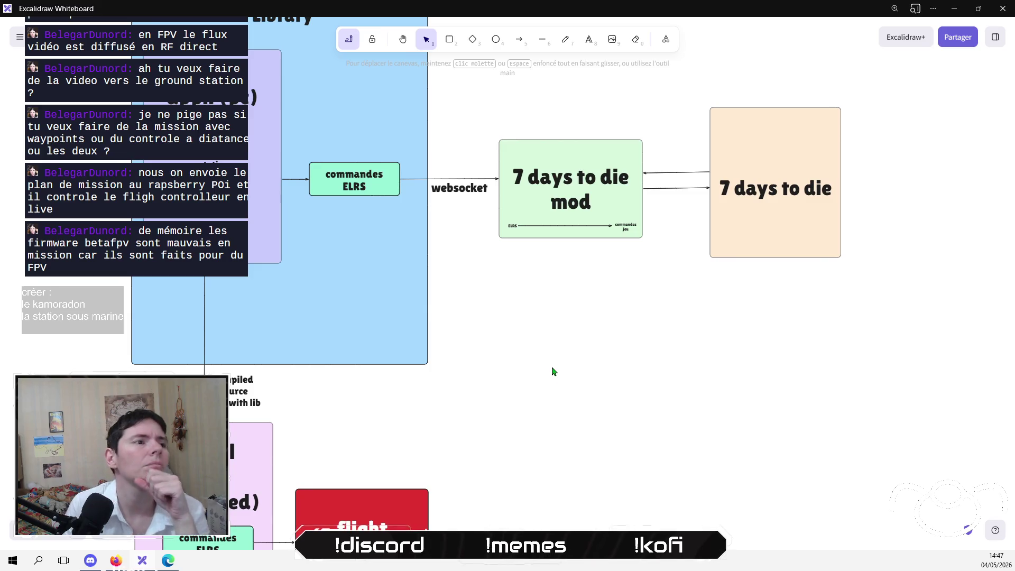
drag(473, 335, 625, 467)
mouse_move(231, 157)
mouse_down()
mouse_move(512, 439)
mouse_move(641, 457)
mouse_up()
click(548, 504)
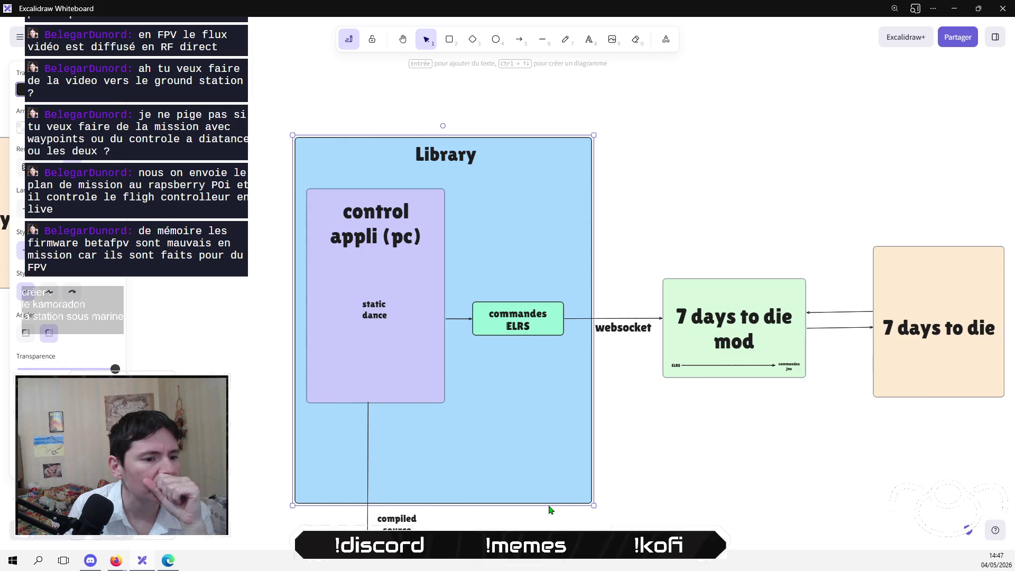
mouse_move(549, 502)
mouse_down()
mouse_move(535, 408)
mouse_move(534, 423)
mouse_up()
click(550, 483)
Move the arrow label, embedded control appli and flight controller up beneath Library.
scroll(371, 332, down, 3)
drag(147, 292, 573, 550)
drag(501, 488, 501, 410)
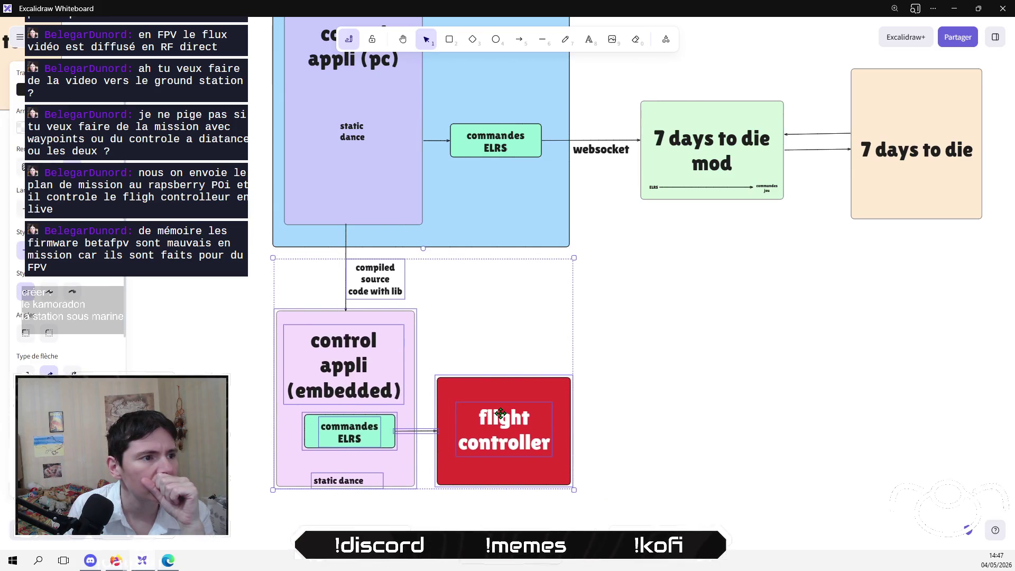
click(641, 331)
scroll(566, 380, up, 2)
scroll(566, 380, right, 2)
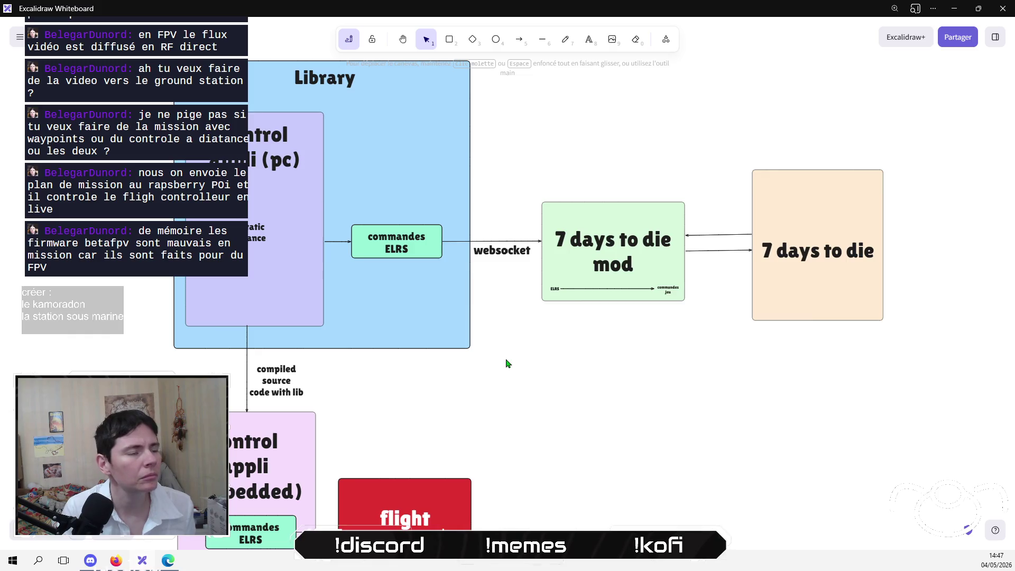
scroll(506, 362, down, 5)
scroll(503, 356, down, 2)
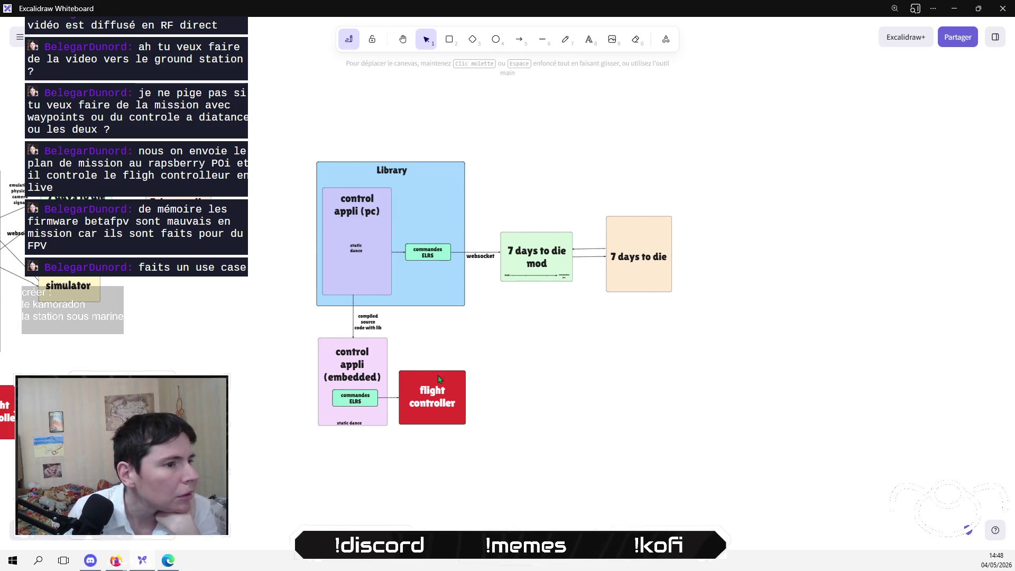
scroll(477, 381, right, 1)
scroll(484, 381, right, 2)
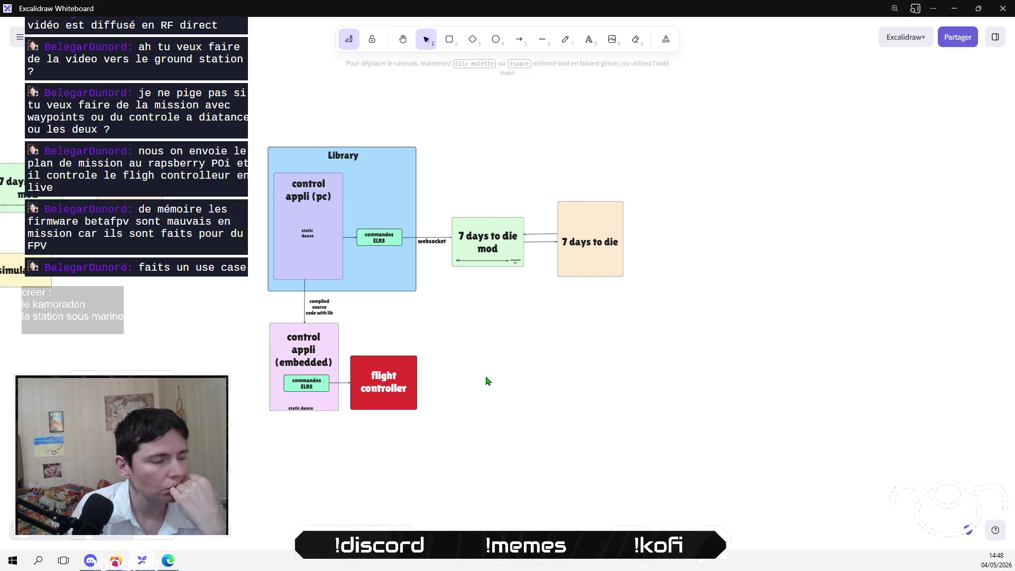
mouse_move(488, 359)
mouse_down()
mouse_move(664, 389)
mouse_move(524, 383)
mouse_move(557, 333)
mouse_move(562, 451)
mouse_up()
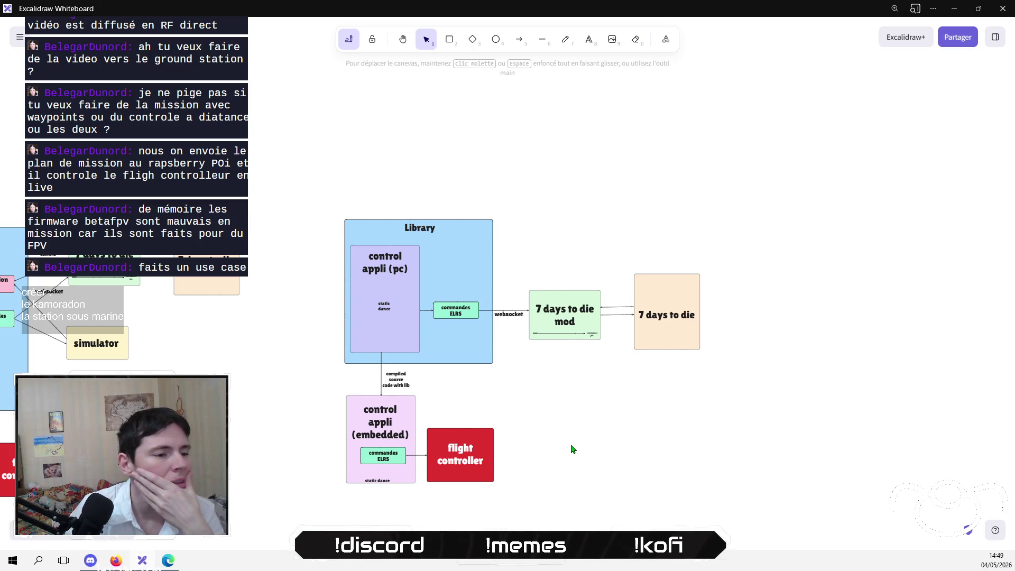
drag(557, 401, 534, 355)
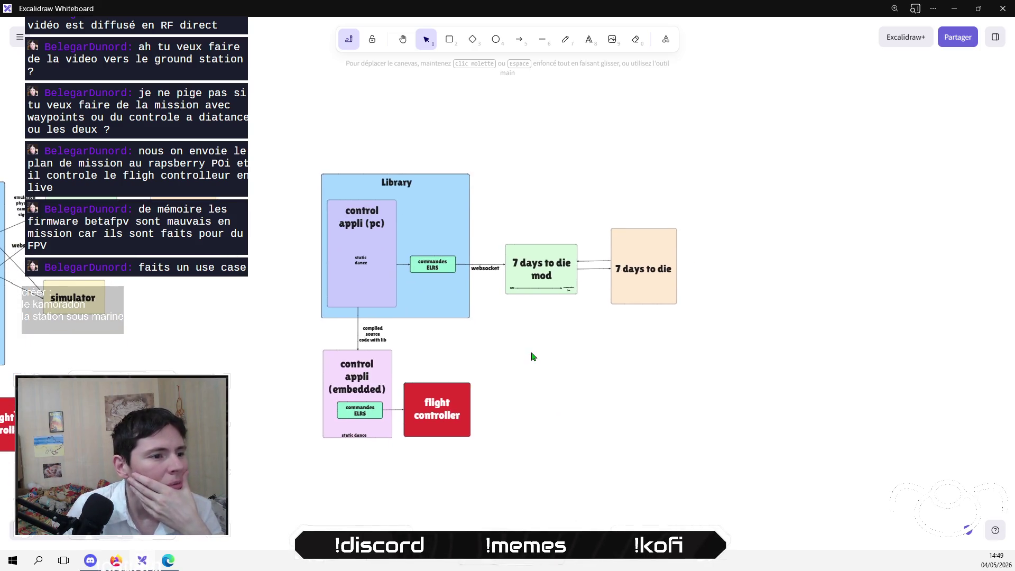
click(325, 353)
key(Escape)
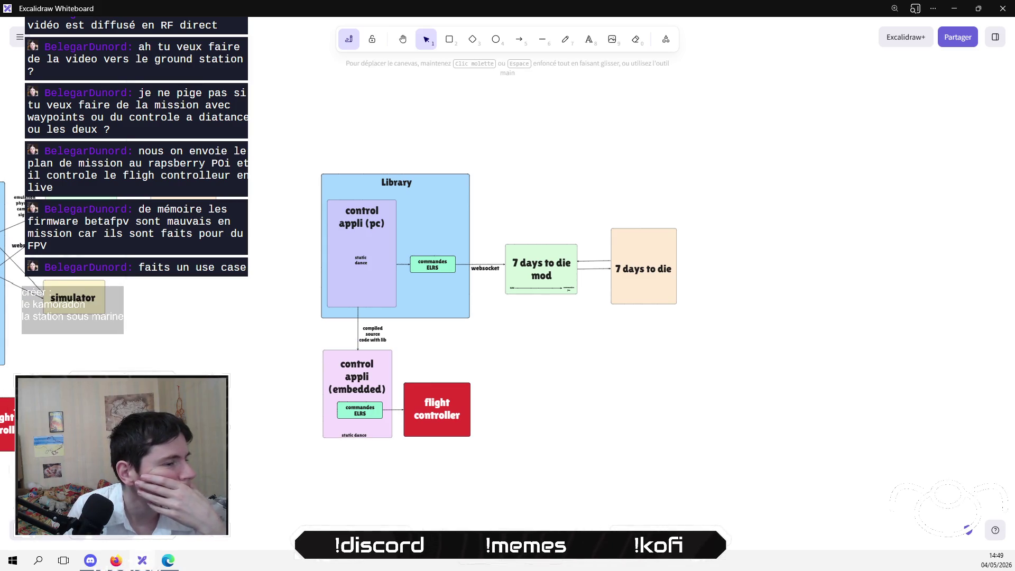
mouse_move(190, 389)
mouse_down()
mouse_move(439, 408)
mouse_move(394, 286)
mouse_move(362, 362)
mouse_move(345, 372)
mouse_up()
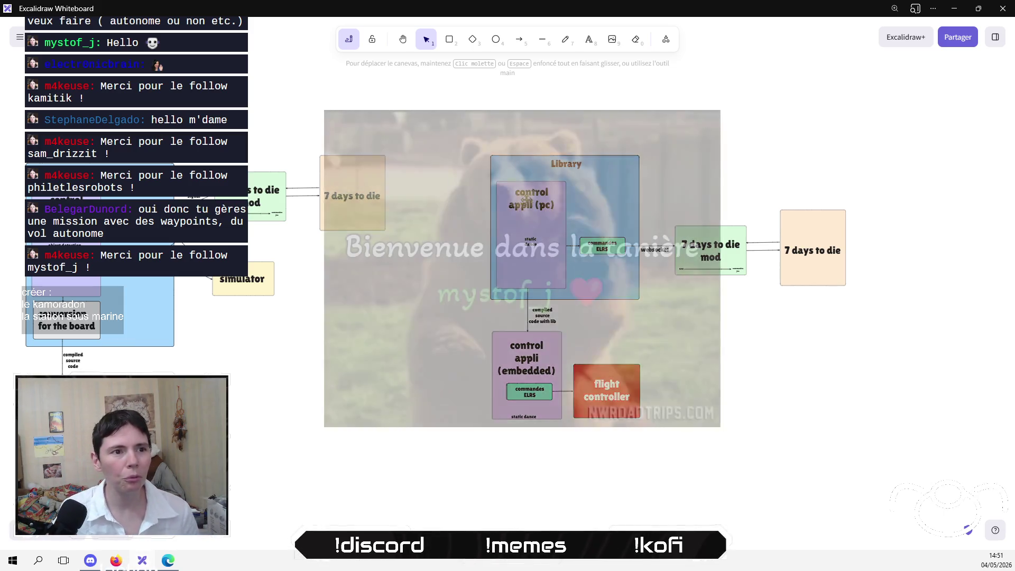
scroll(530, 197, up, 10)
scroll(613, 283, right, 3)
scroll(613, 283, down, 1)
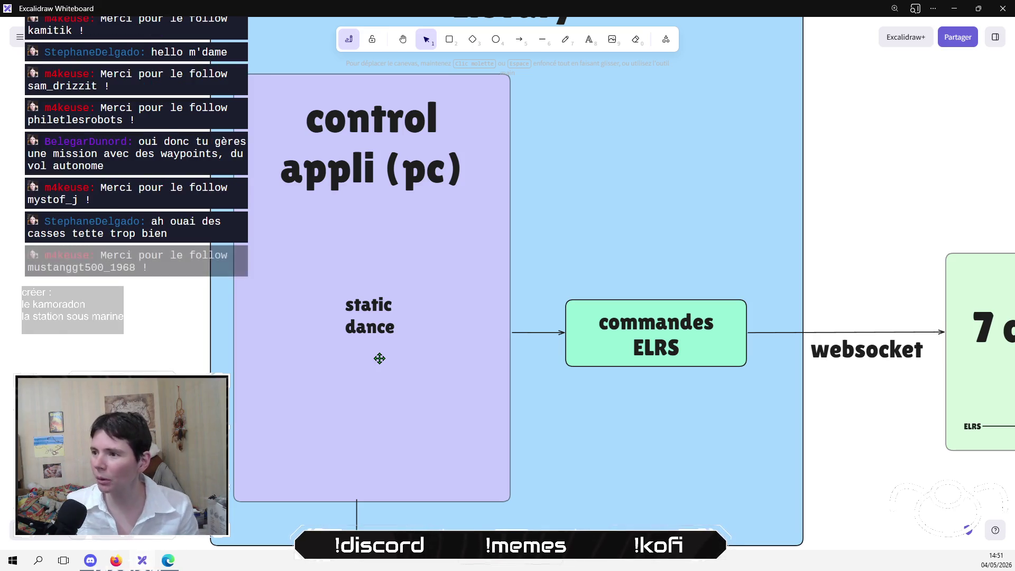
ctrl+scroll(407, 329, down, 5)
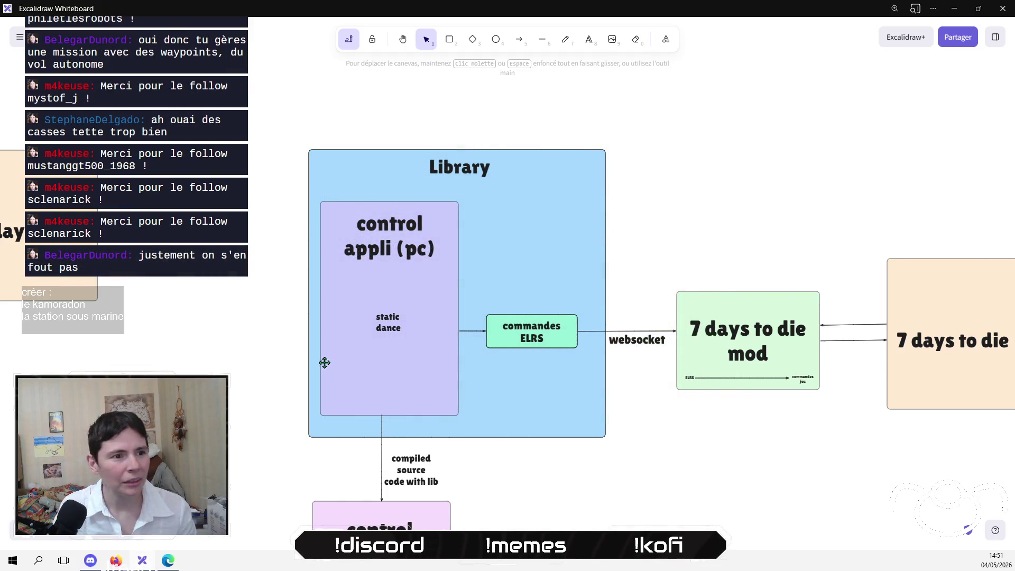
mouse_move(324, 360)
mouse_down()
mouse_move(754, 360)
mouse_move(777, 370)
mouse_move(550, 378)
mouse_move(573, 341)
mouse_up()
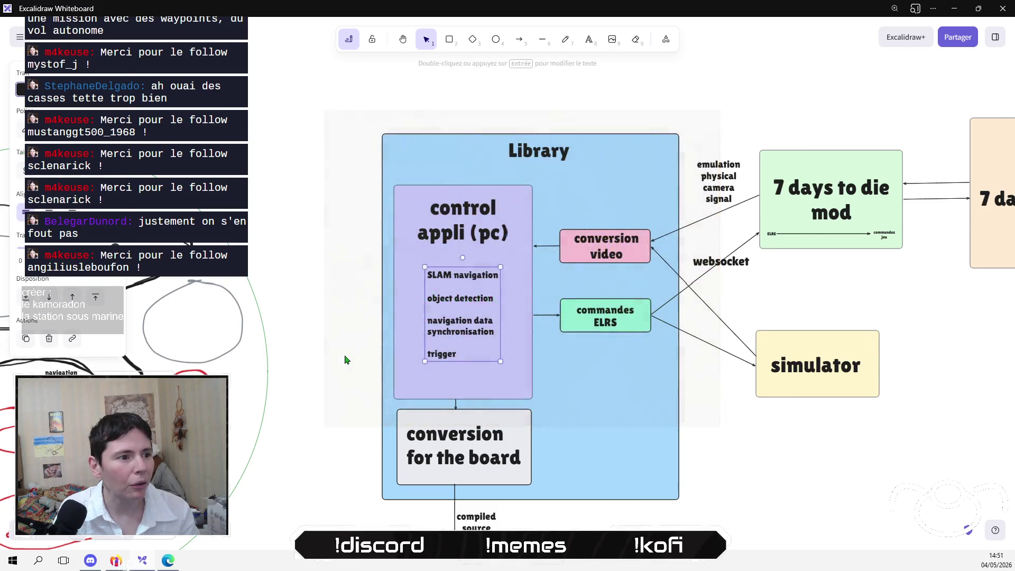
drag(376, 425, 331, 159)
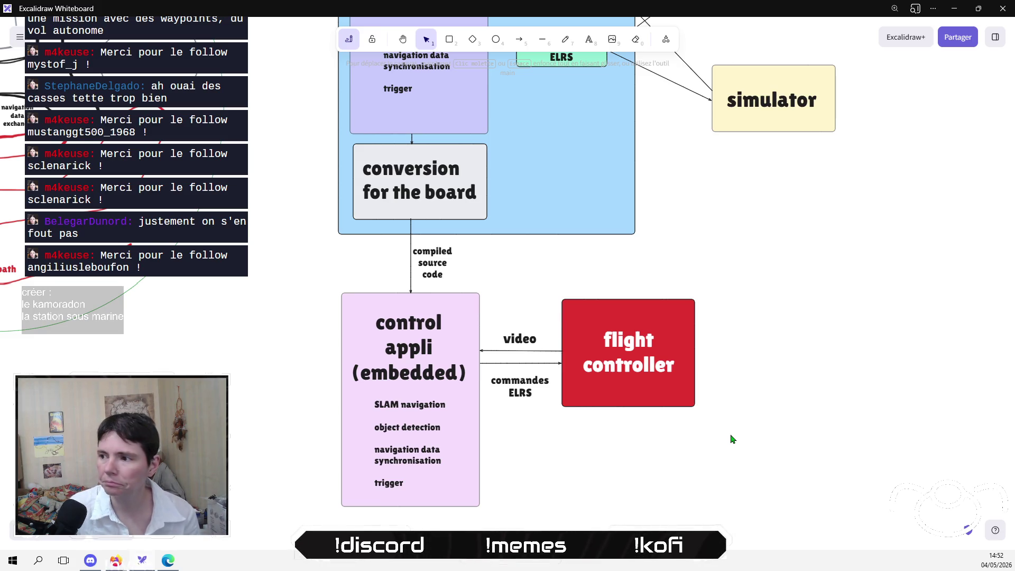
scroll(778, 197, down, 5)
mouse_move(791, 231)
mouse_down()
mouse_move(487, 437)
mouse_move(476, 433)
mouse_move(528, 340)
mouse_up()
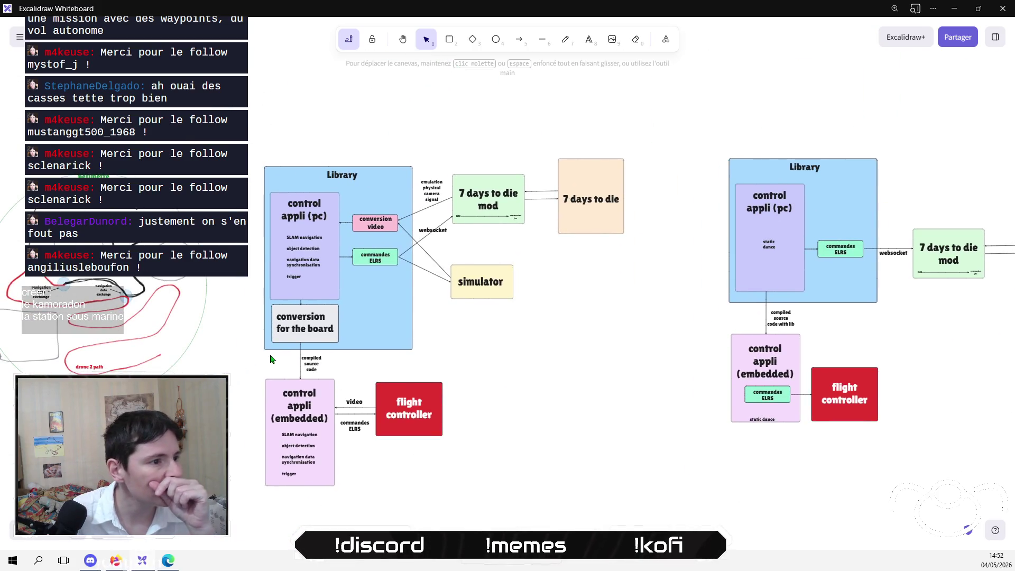
Delete the conversion box and attach the compiled source arrow's top to 'control appli (pc)'.
mouse_move(258, 351)
mouse_down()
mouse_move(370, 291)
mouse_move(361, 302)
mouse_up()
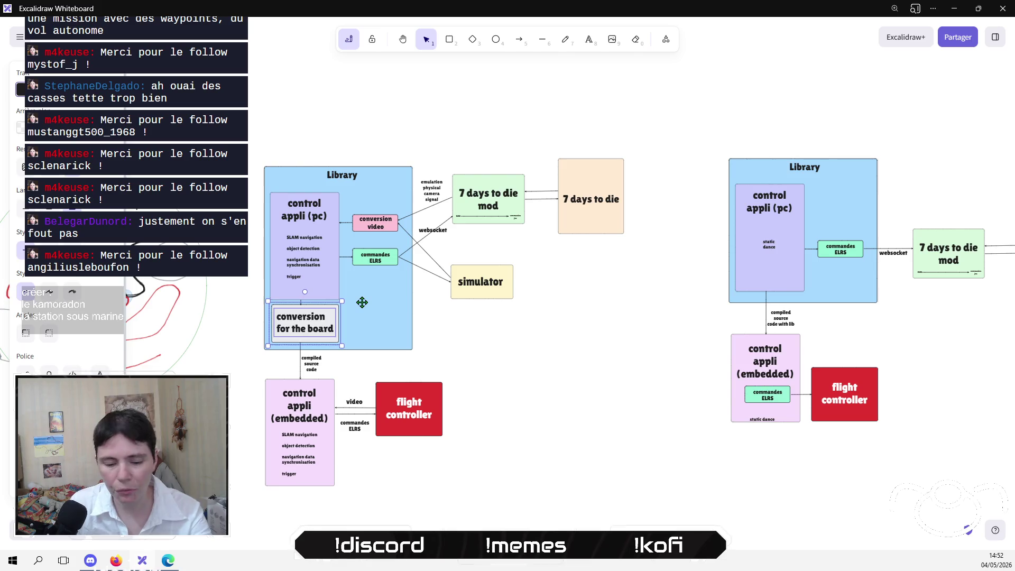
key(Delete)
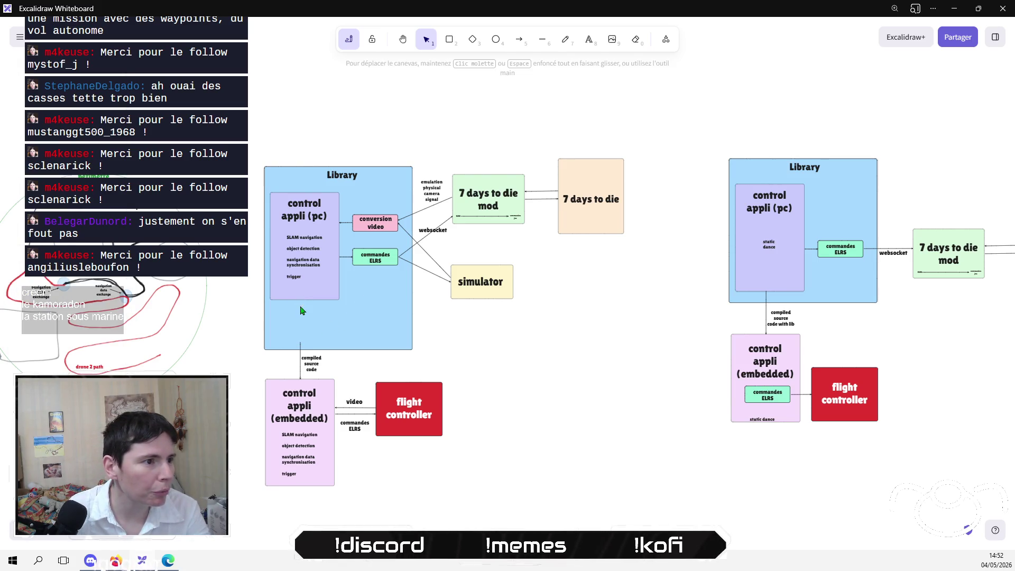
click(301, 341)
click(301, 344)
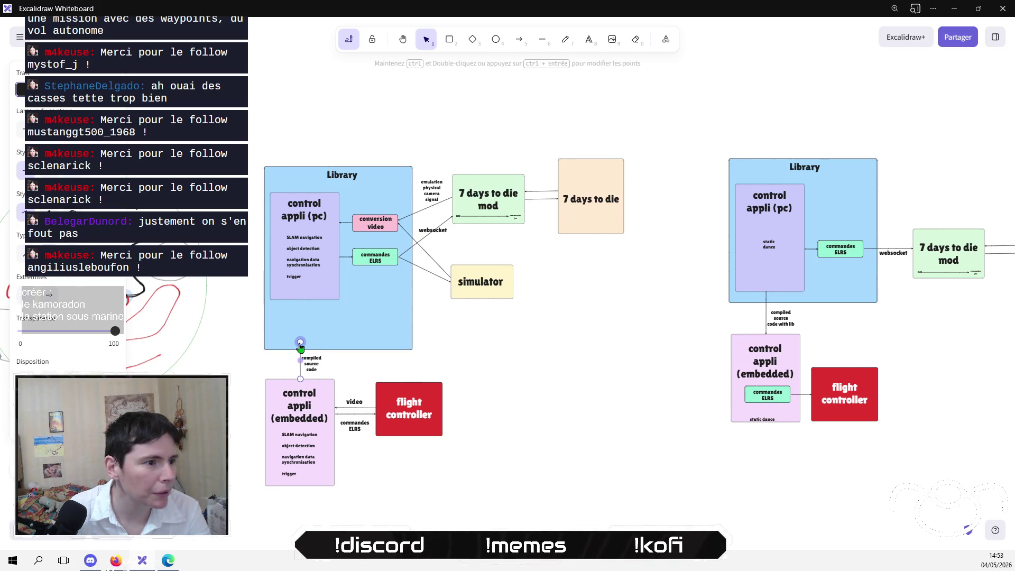
drag(300, 343, 300, 301)
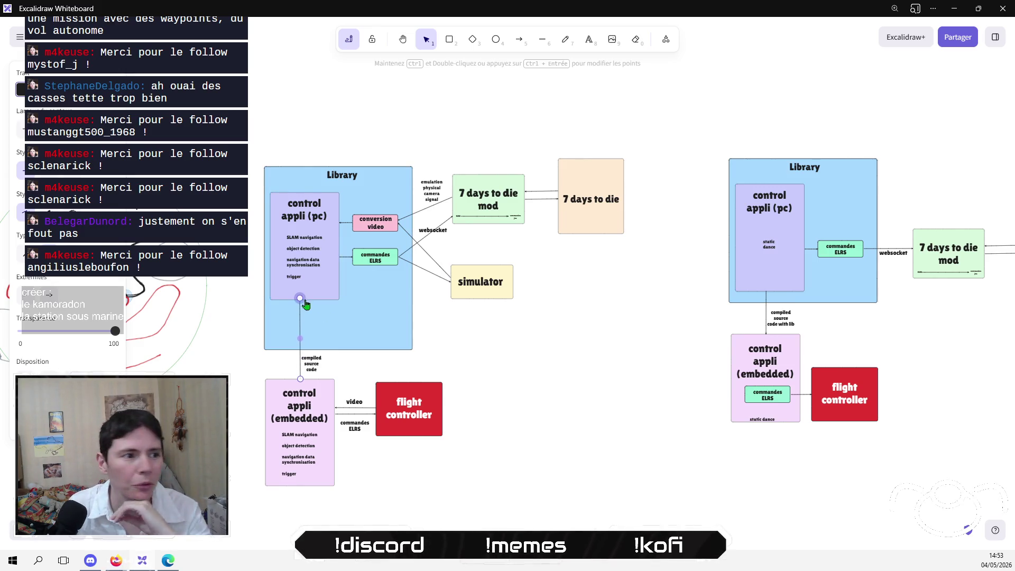
click(493, 482)
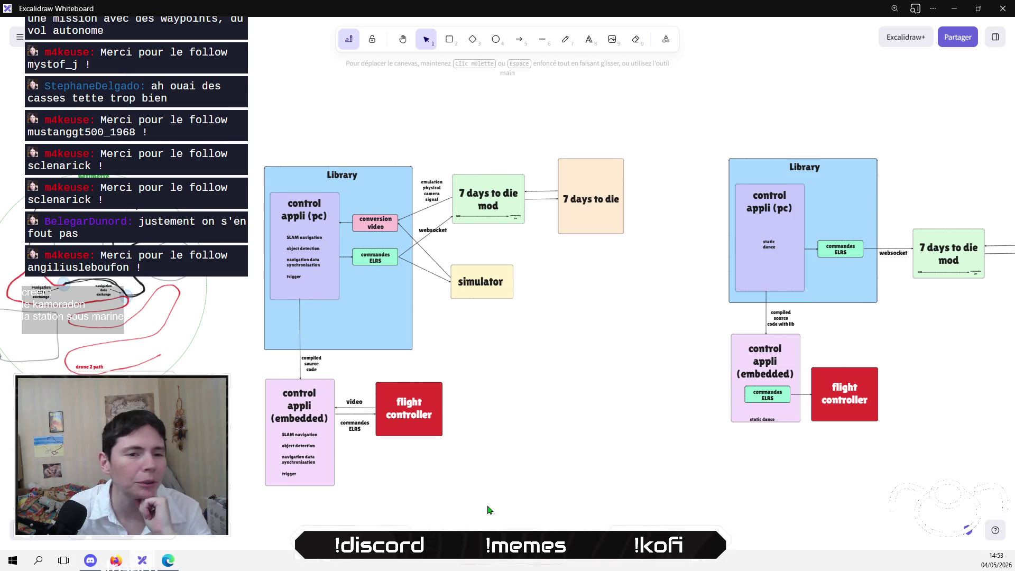
Shorten the Library box from the bottom and lift the embedded section beneath it.
click(393, 351)
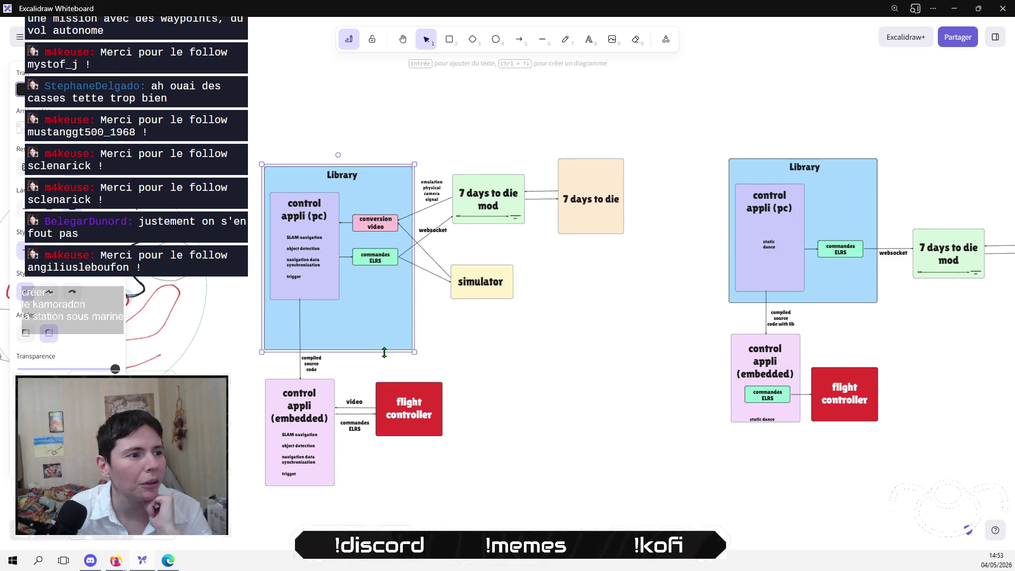
drag(384, 352, 384, 309)
click(431, 354)
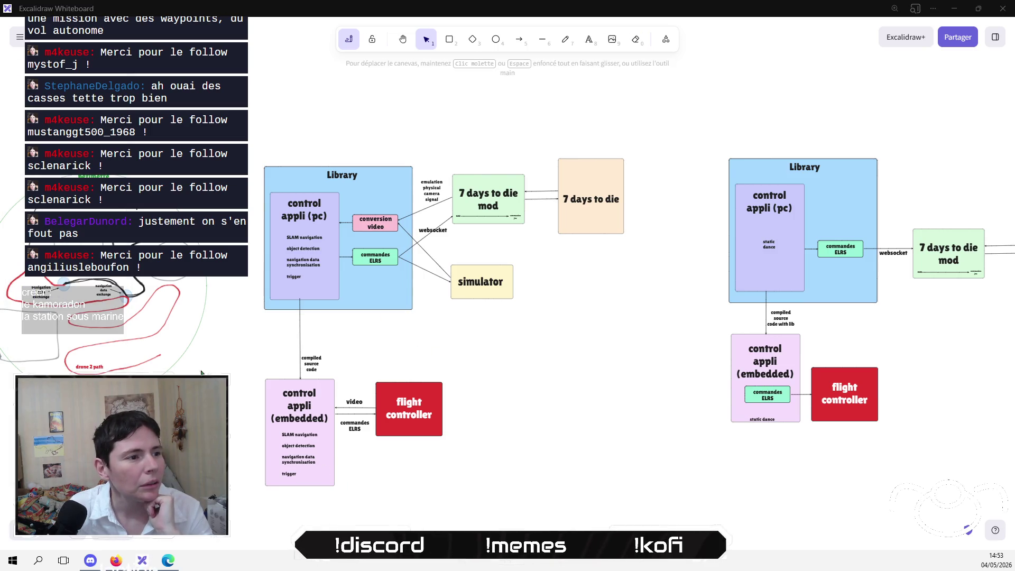
drag(252, 341, 537, 521)
mouse_move(412, 408)
mouse_down()
mouse_move(403, 390)
mouse_move(411, 371)
mouse_up()
click(485, 396)
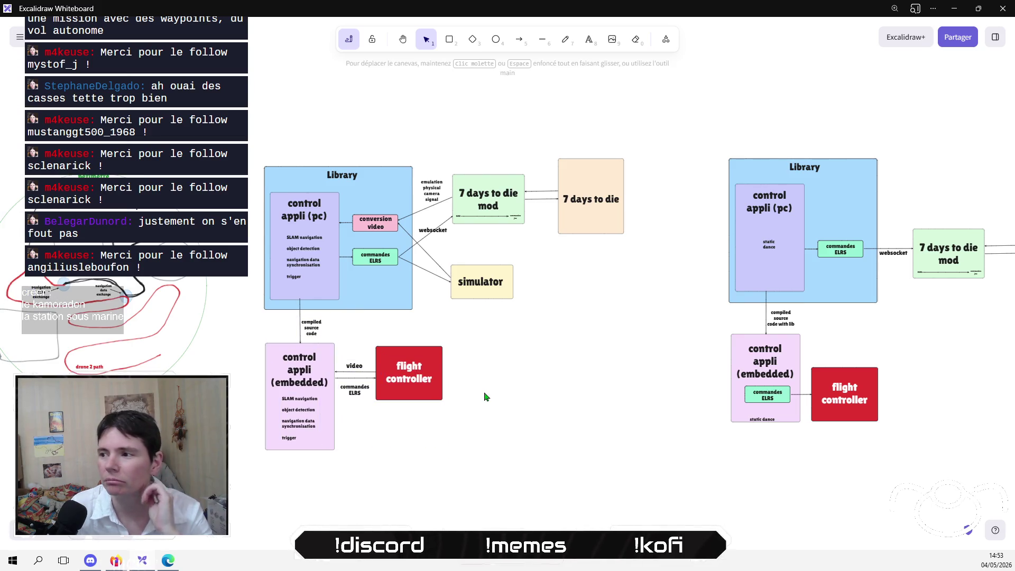
mouse_move(561, 373)
mouse_down()
mouse_move(492, 417)
mouse_move(406, 416)
mouse_up()
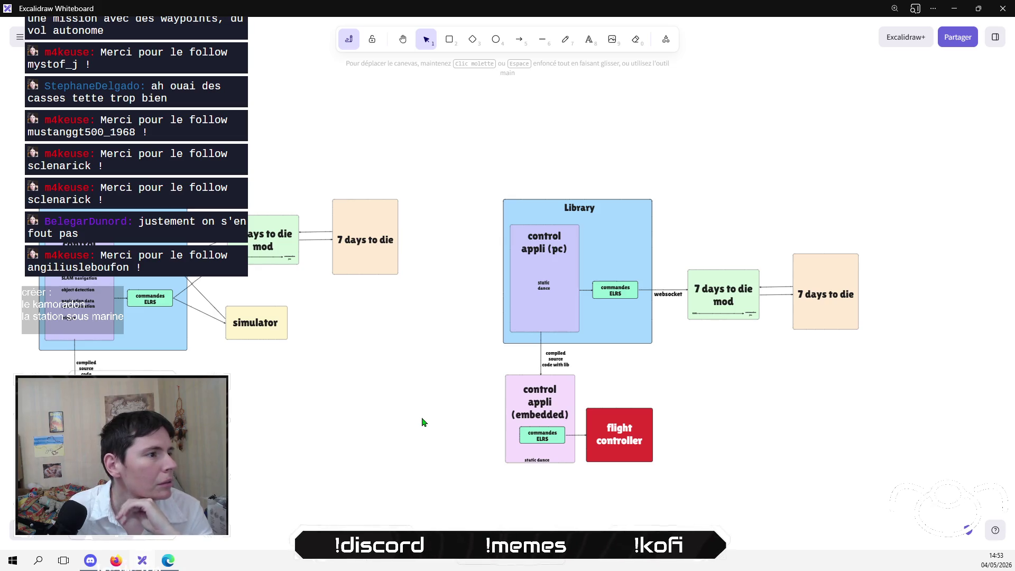
mouse_move(514, 376)
mouse_down()
mouse_move(503, 307)
mouse_move(877, 436)
mouse_up()
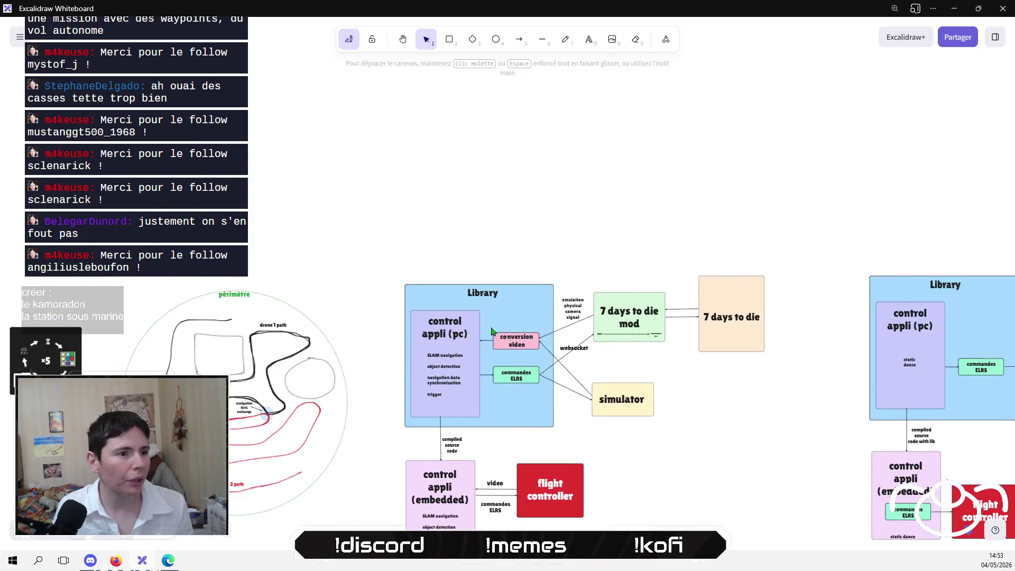
scroll(602, 248, up, 5)
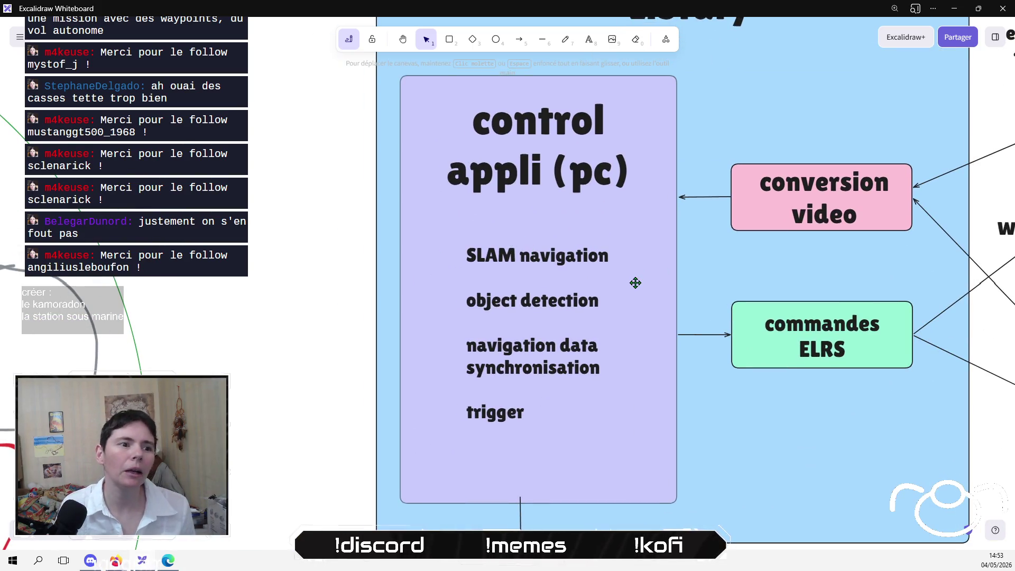
Bind the compiled source line's top to 'control appli (pc)', then view both diagrams.
scroll(716, 204, left, 8)
scroll(716, 204, down, 3)
scroll(747, 194, right, 10)
scroll(747, 194, up, 4)
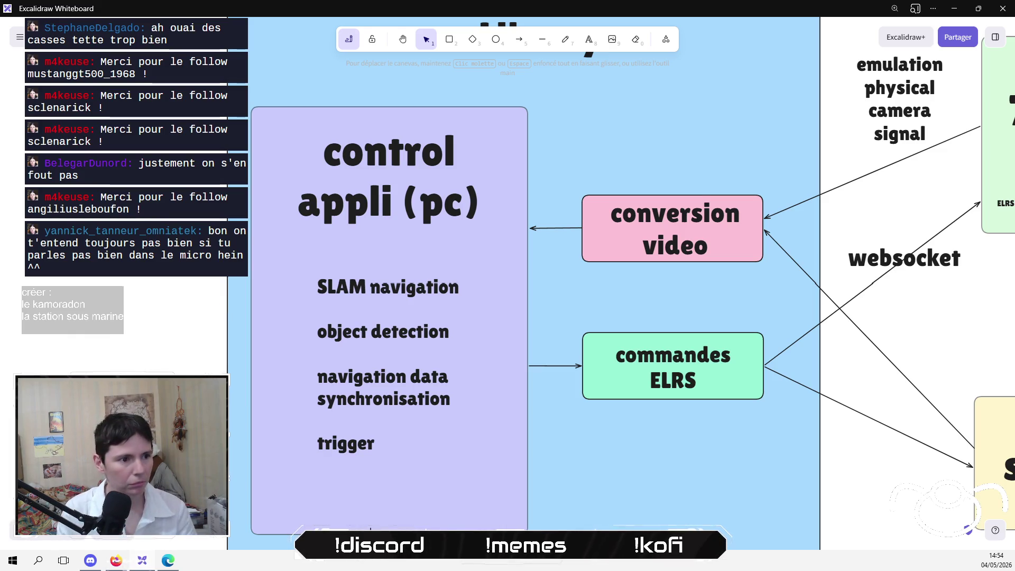
mouse_move(199, 344)
mouse_down()
mouse_move(46, 309)
mouse_move(51, 295)
mouse_up()
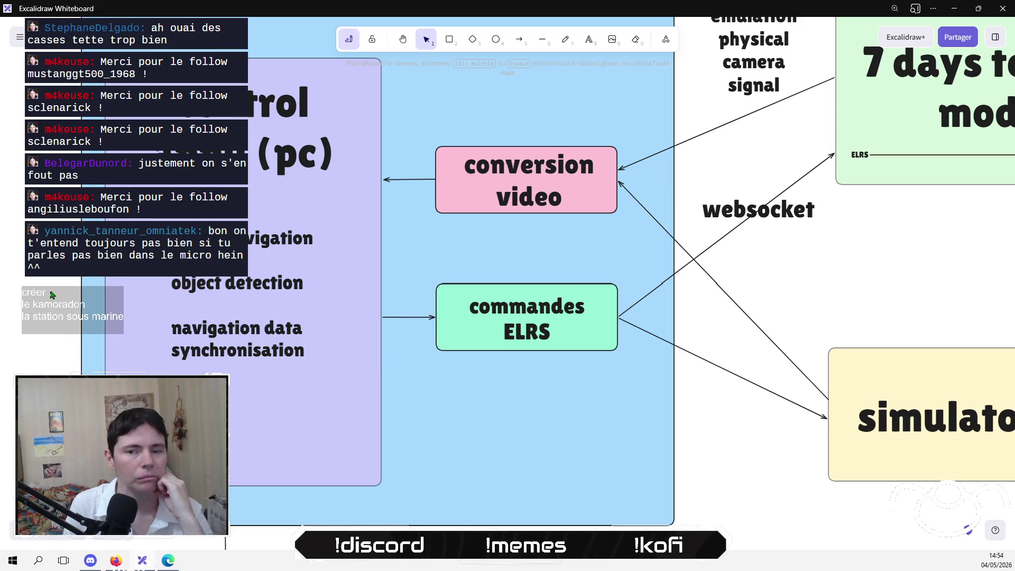
scroll(424, 363, down, 3)
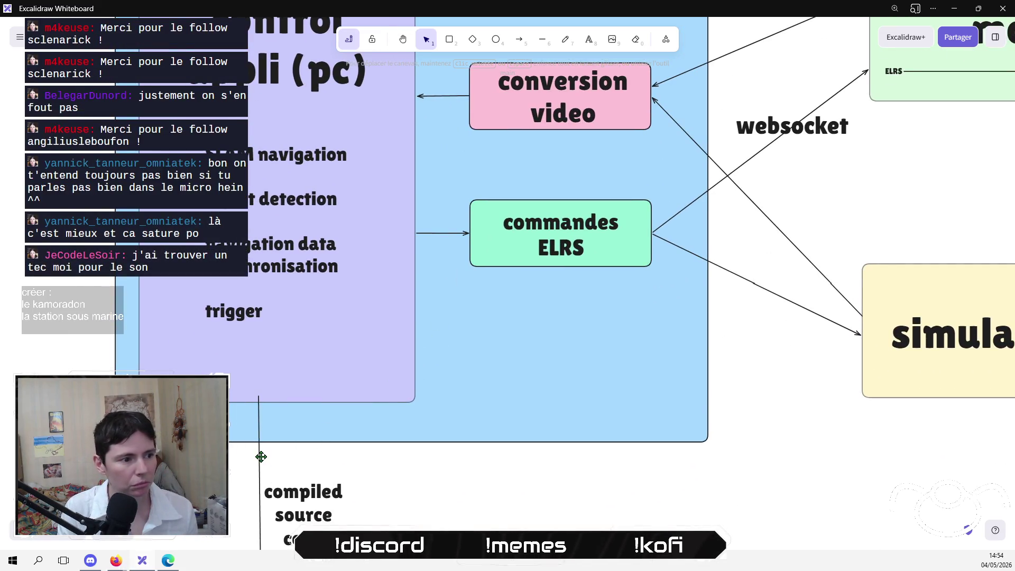
click(259, 455)
drag(258, 398, 260, 407)
click(480, 473)
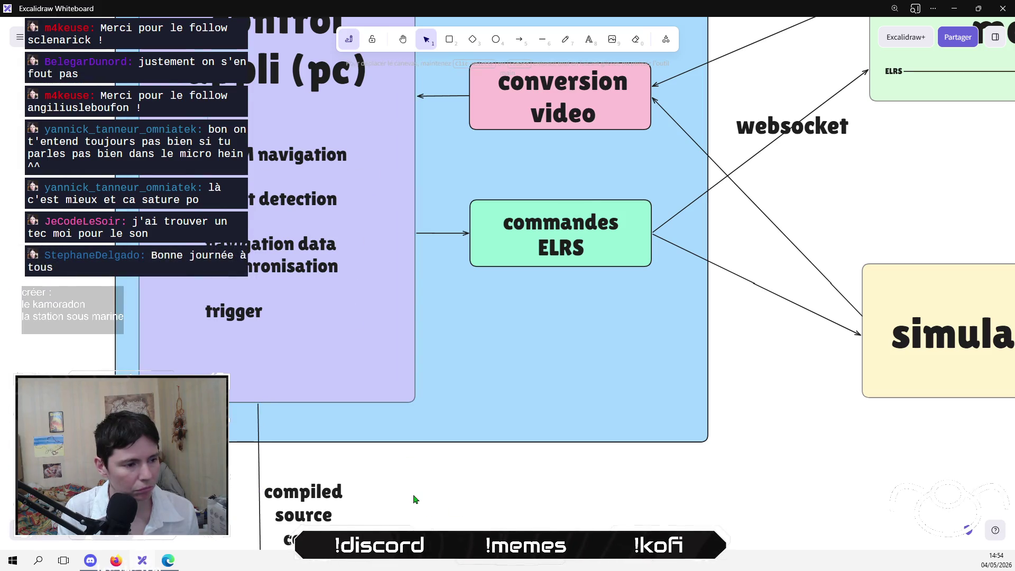
ctrl+scroll(415, 496, down, 10)
drag(344, 358, 269, 326)
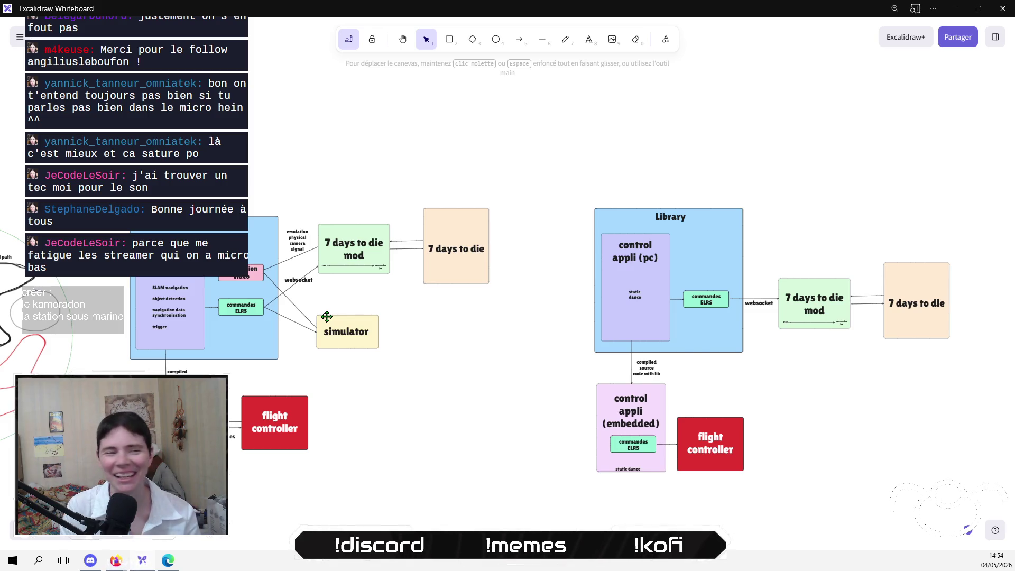
mouse_move(437, 347)
mouse_down()
mouse_move(401, 292)
mouse_move(327, 310)
mouse_up()
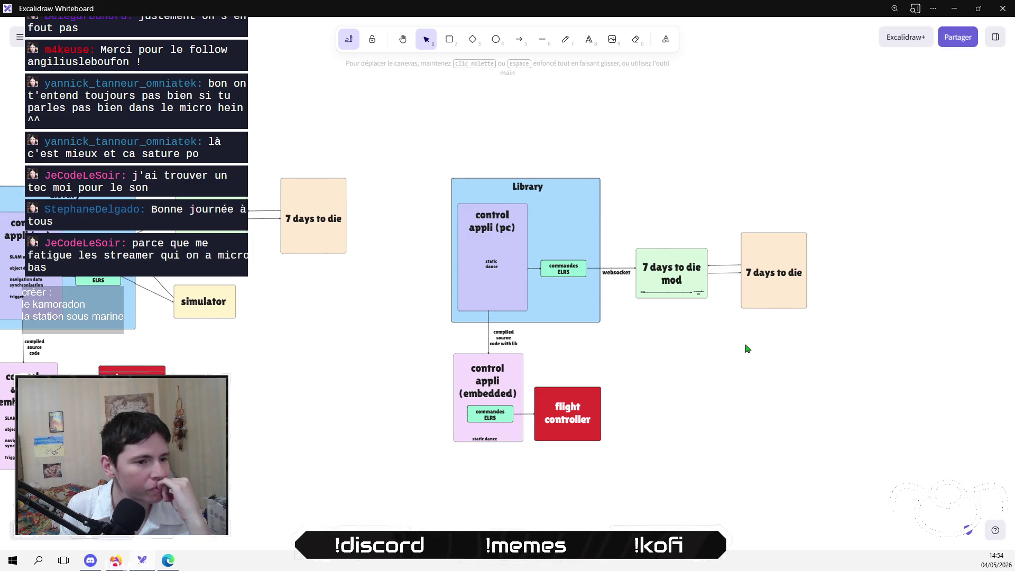
drag(773, 351, 608, 355)
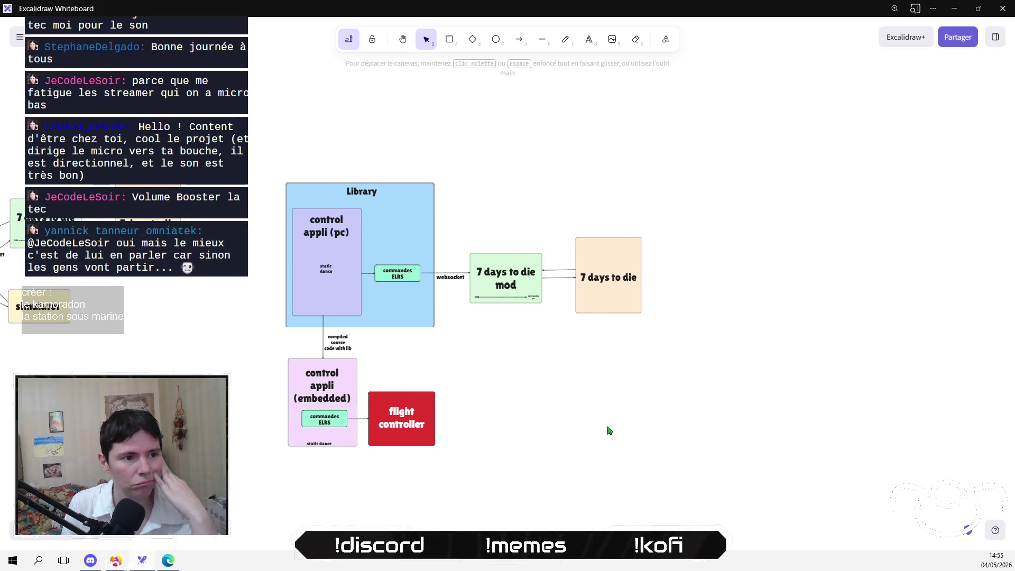
mouse_move(613, 401)
mouse_down()
mouse_move(605, 362)
mouse_move(605, 373)
mouse_up()
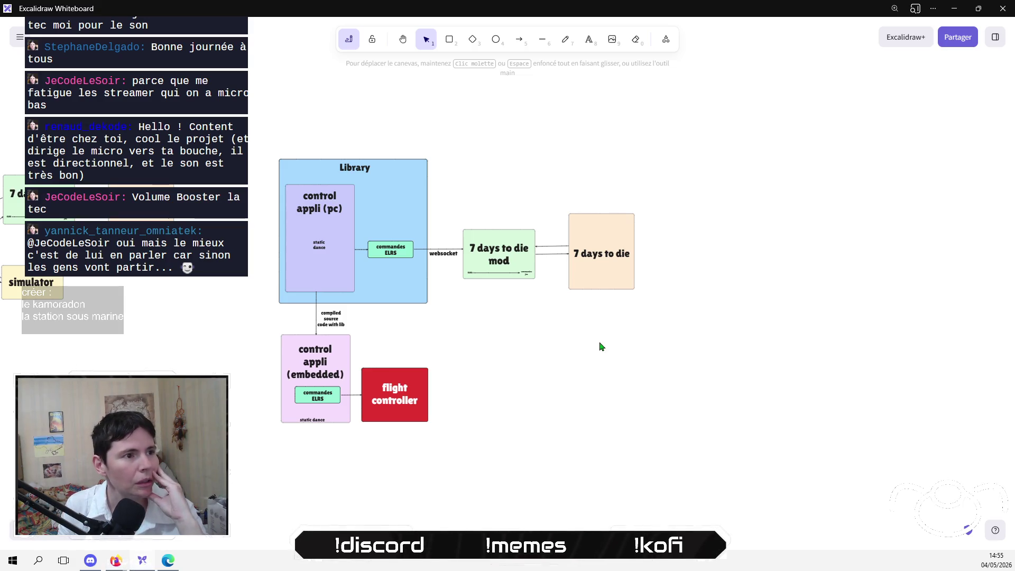
mouse_move(568, 339)
mouse_down()
mouse_move(747, 359)
mouse_move(564, 345)
mouse_up()
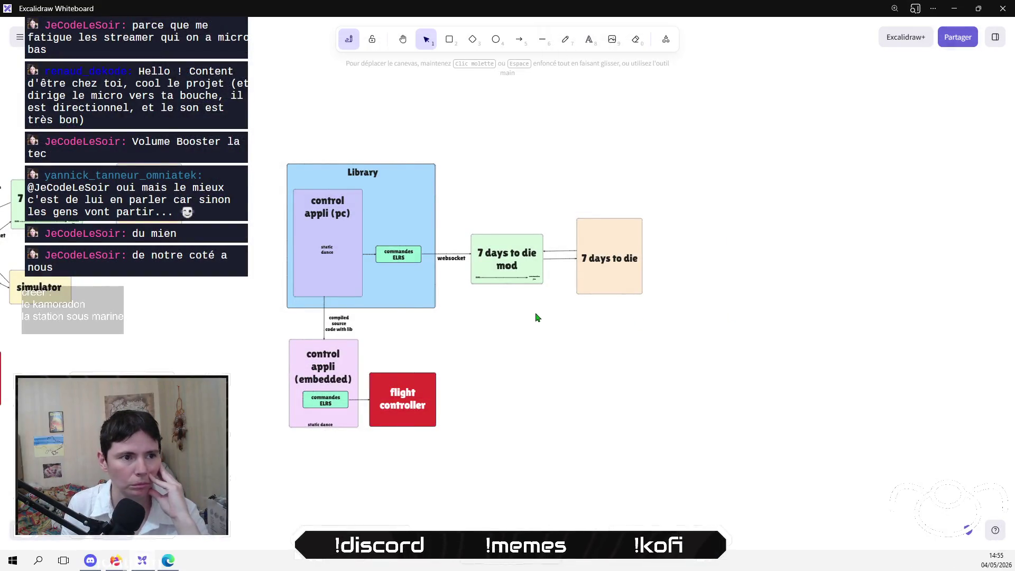
scroll(661, 349, up, 2)
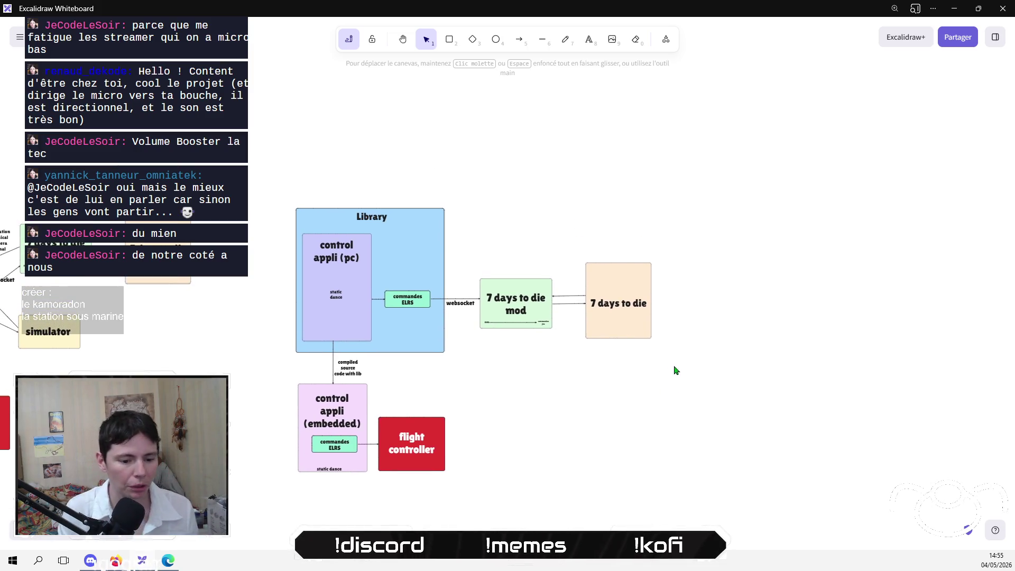
Zoom into the Library and mod boxes, then switch to OBS and raise the mic to 0 dB.
scroll(675, 370, up, 5)
drag(593, 385, 730, 449)
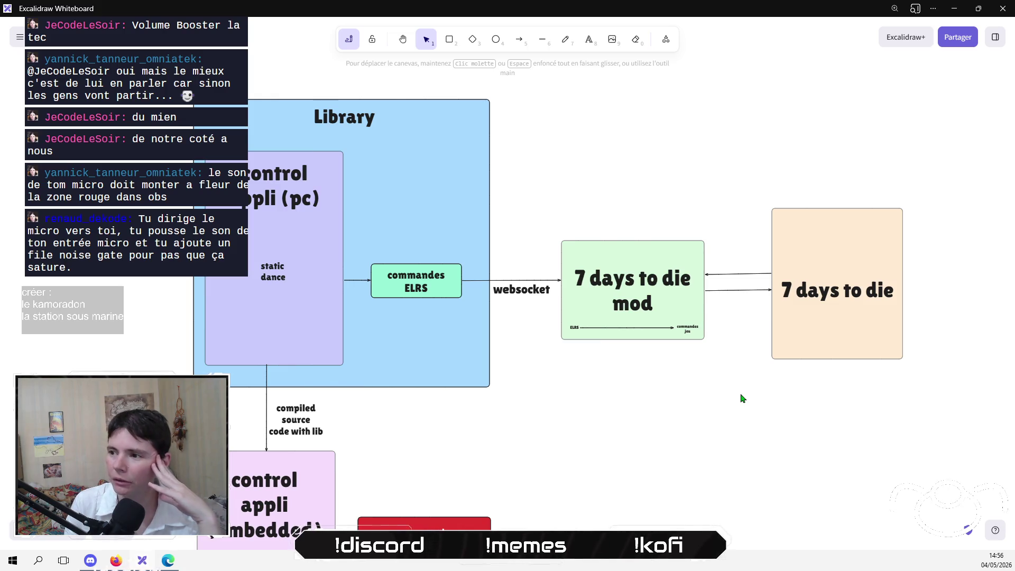
key(alt+Tab)
drag(540, 478, 602, 476)
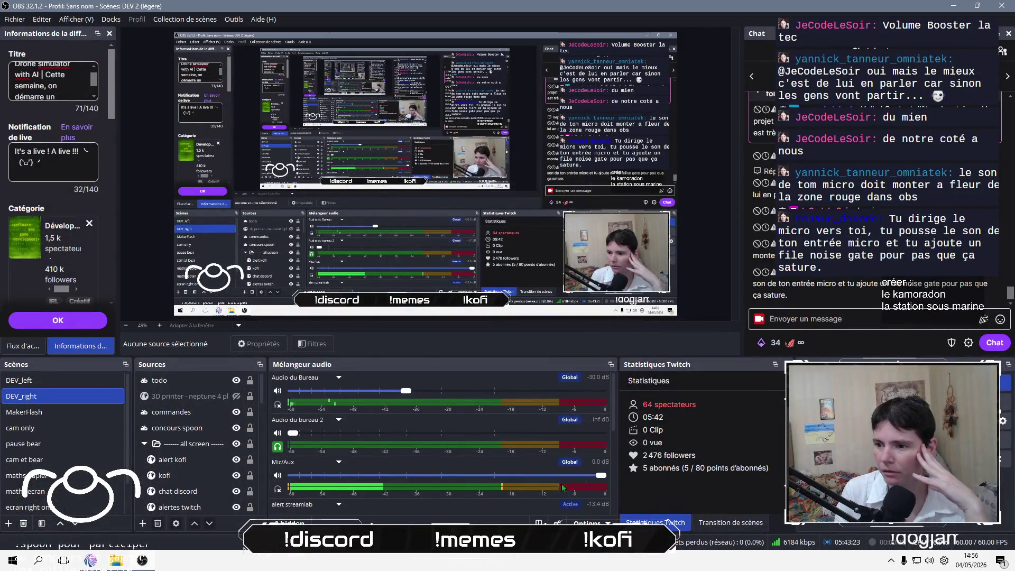
Add a Noise Gate filter with its default name to the Mic/Aux source in OBS Studio.
right_click(351, 472)
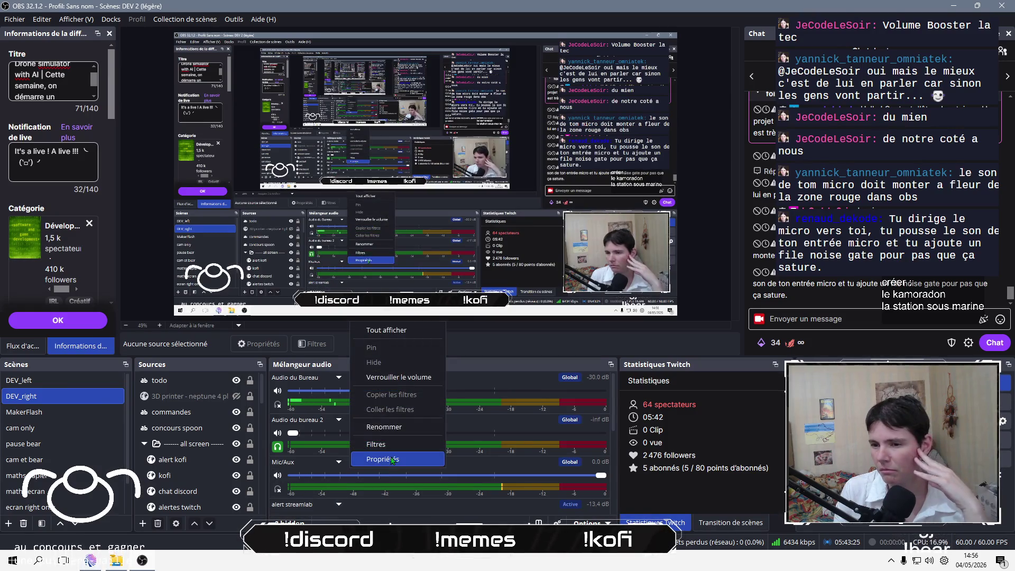
click(370, 444)
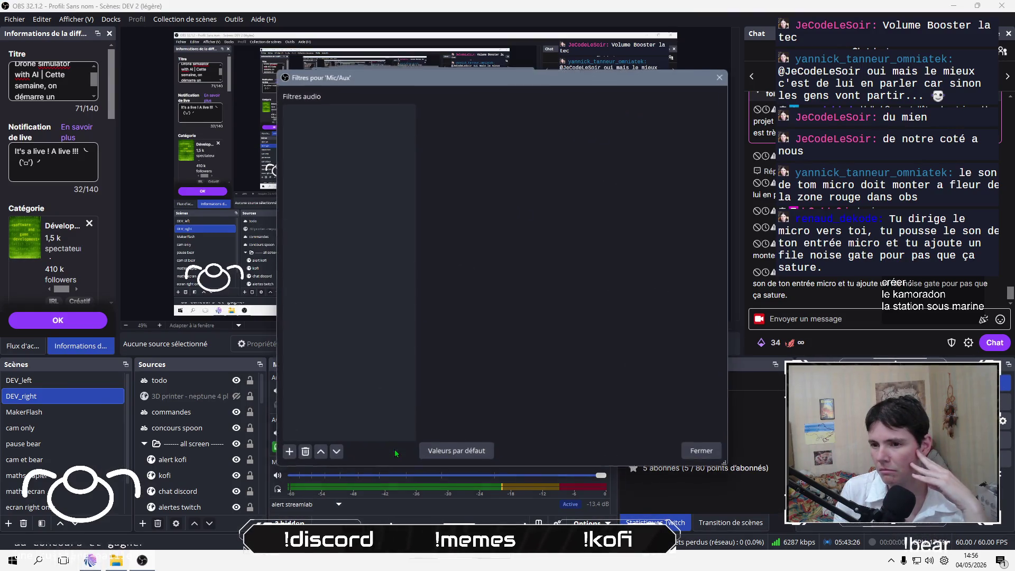
click(287, 453)
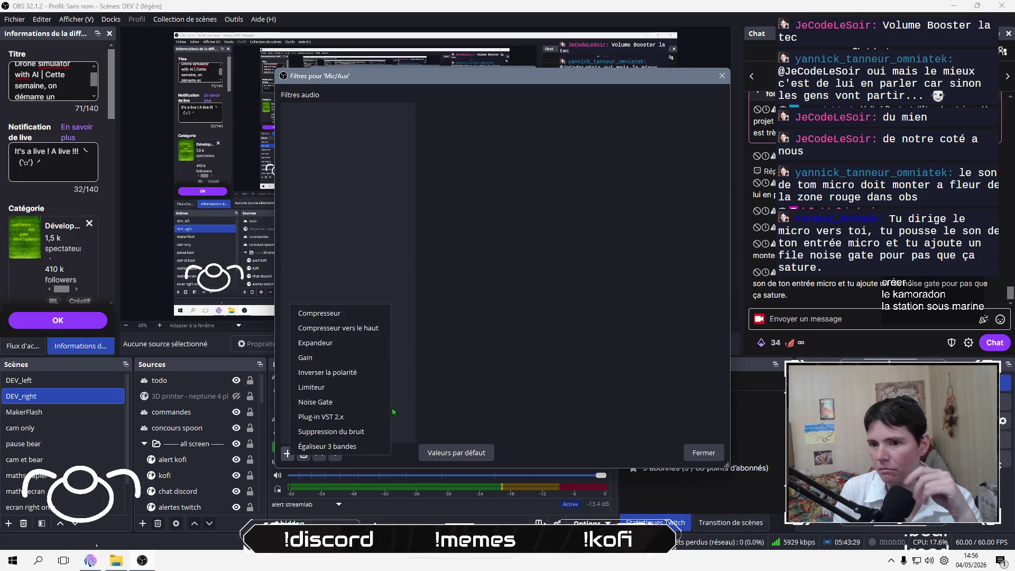
click(315, 402)
click(474, 290)
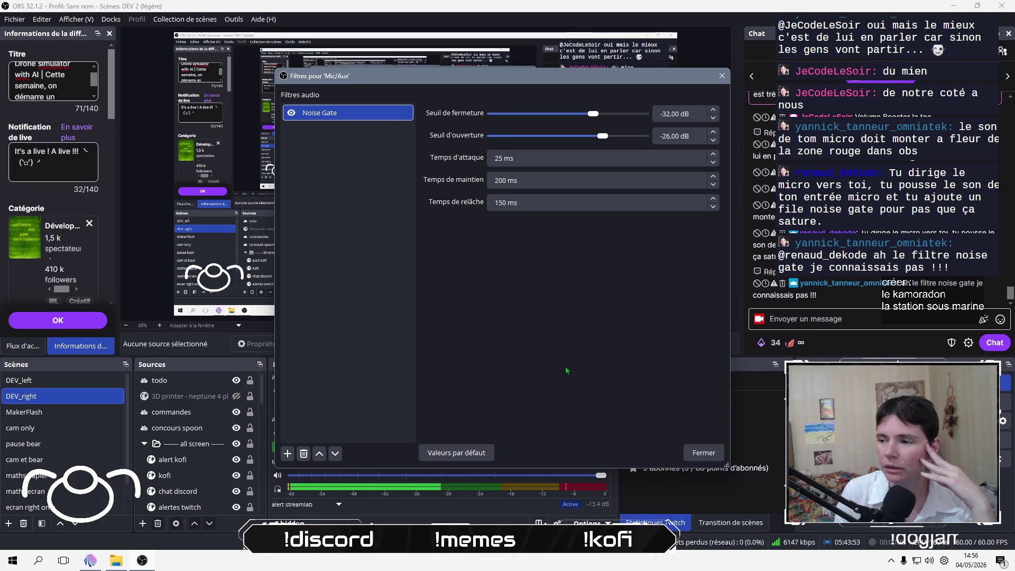
click(703, 453)
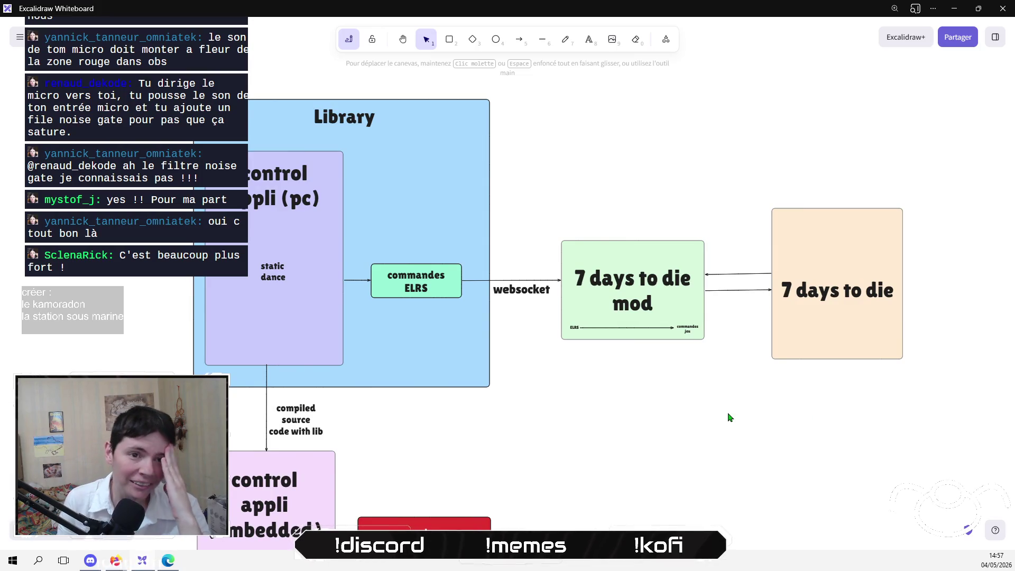
mouse_move(757, 390)
mouse_down()
mouse_move(631, 335)
mouse_move(659, 308)
mouse_move(653, 397)
mouse_move(677, 388)
mouse_up()
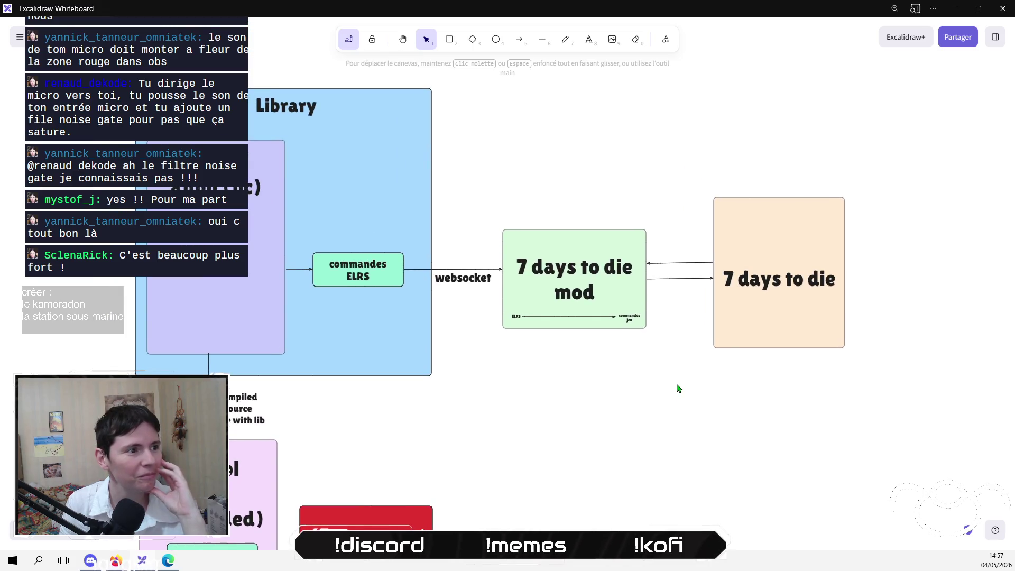
click(249, 352)
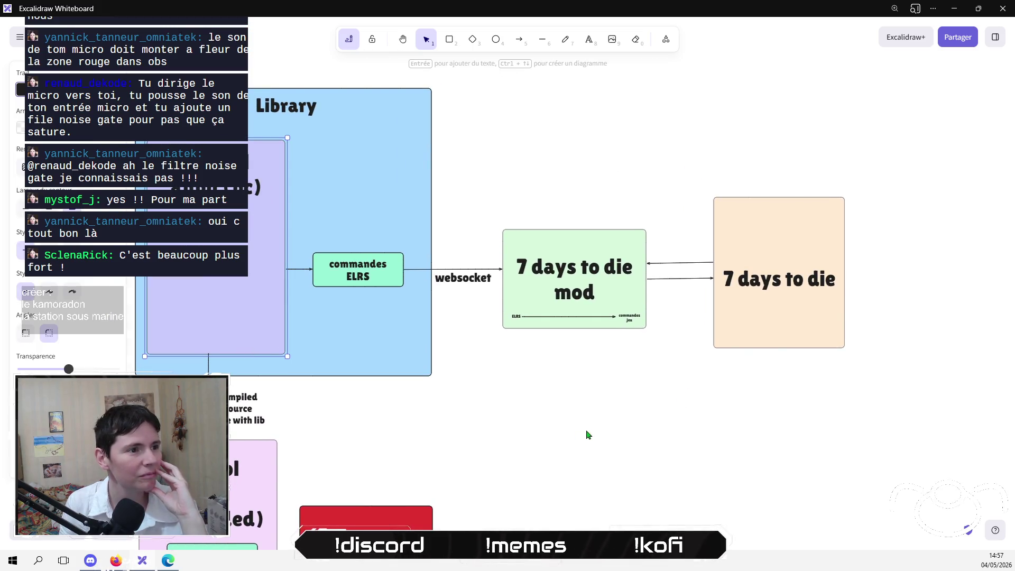
mouse_move(584, 412)
mouse_down()
mouse_move(661, 437)
mouse_move(479, 410)
mouse_move(509, 364)
mouse_move(634, 320)
mouse_move(598, 337)
mouse_move(624, 399)
mouse_up()
click(659, 438)
scroll(598, 411, up, 2)
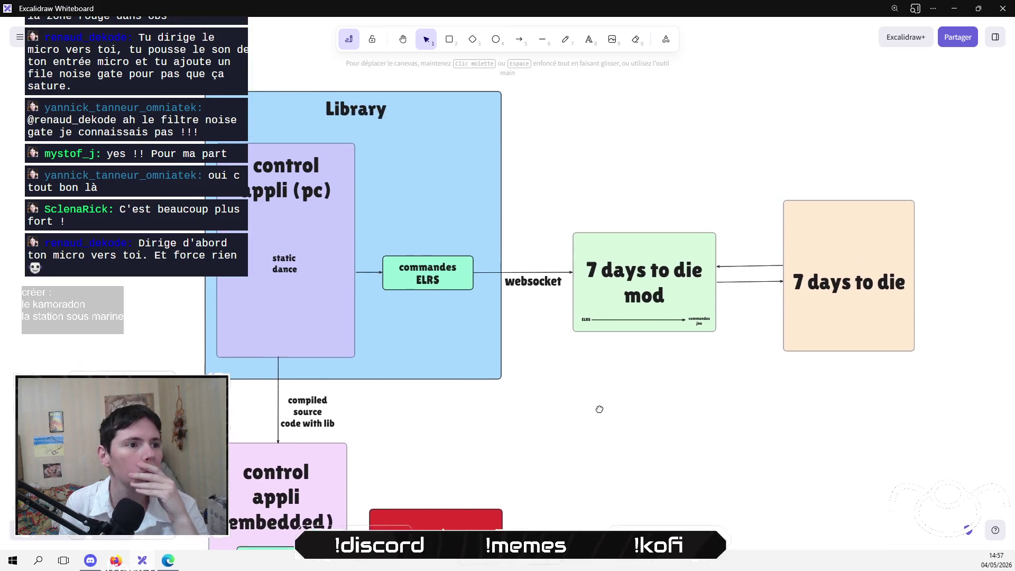
scroll(595, 359, down, 1)
scroll(568, 390, up, 2)
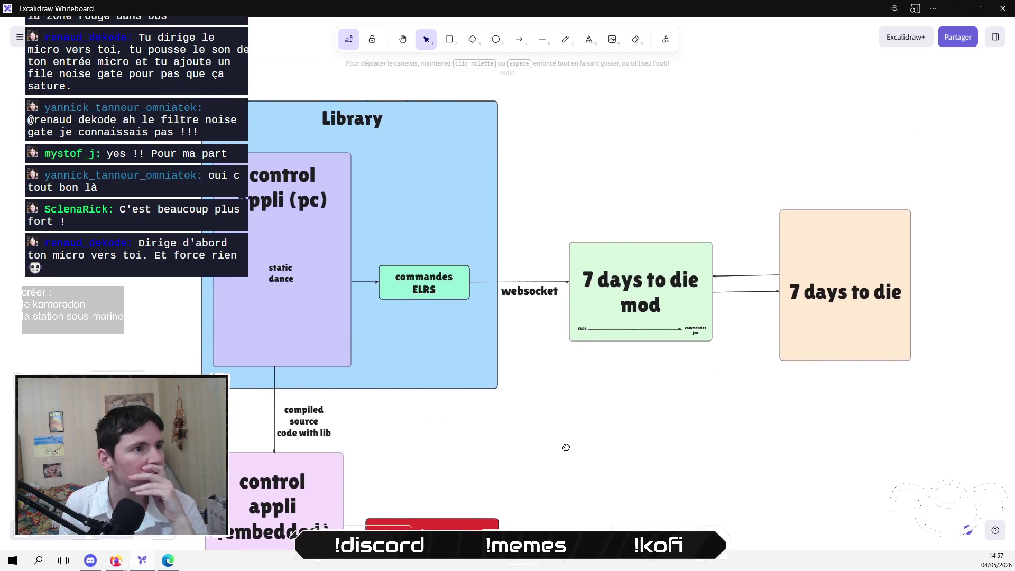
scroll(564, 446, down, 1)
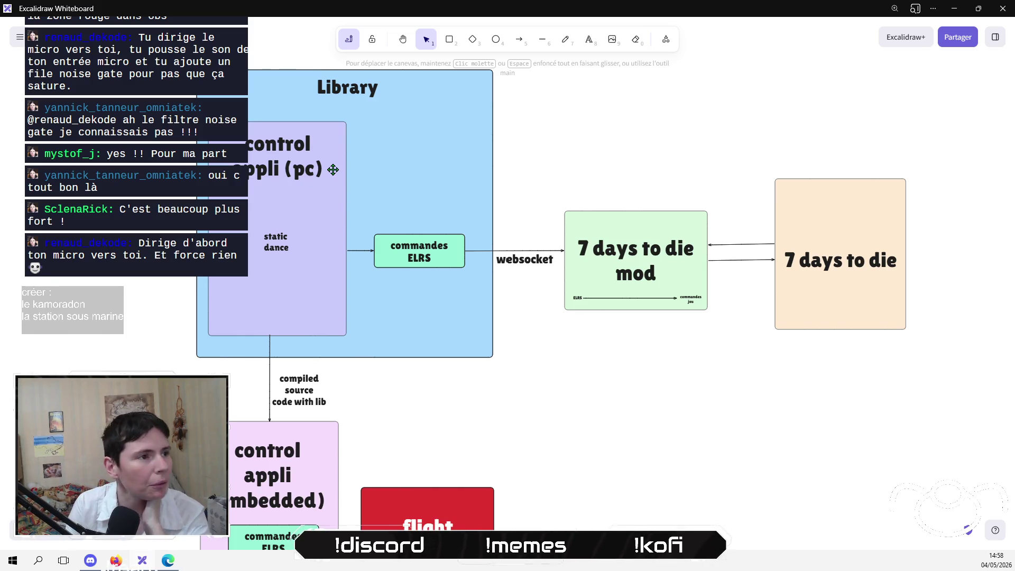
Drag the Library label down inside the blue frame, level with the control appli (pc) heading.
click(308, 171)
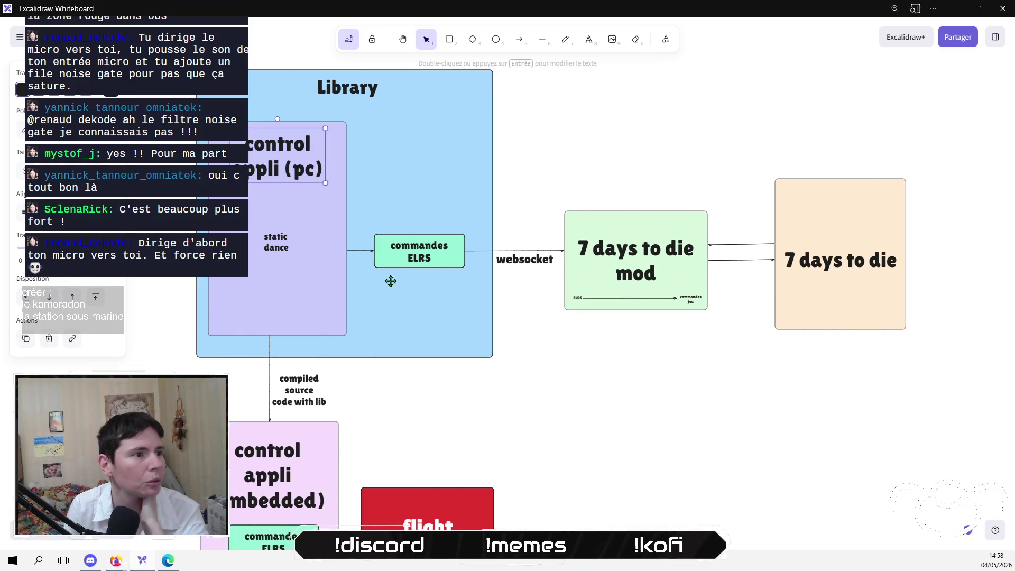
click(555, 172)
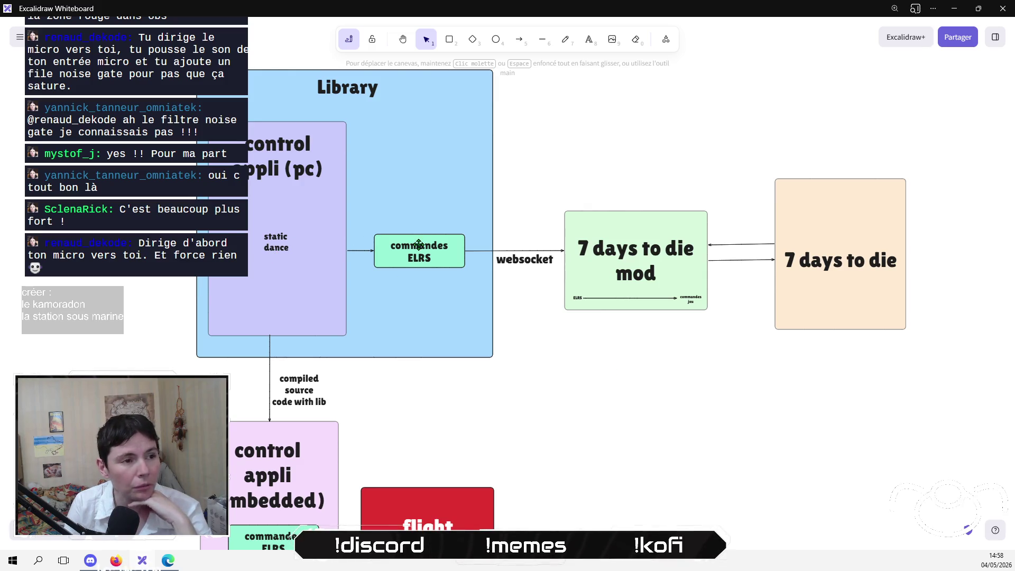
click(530, 264)
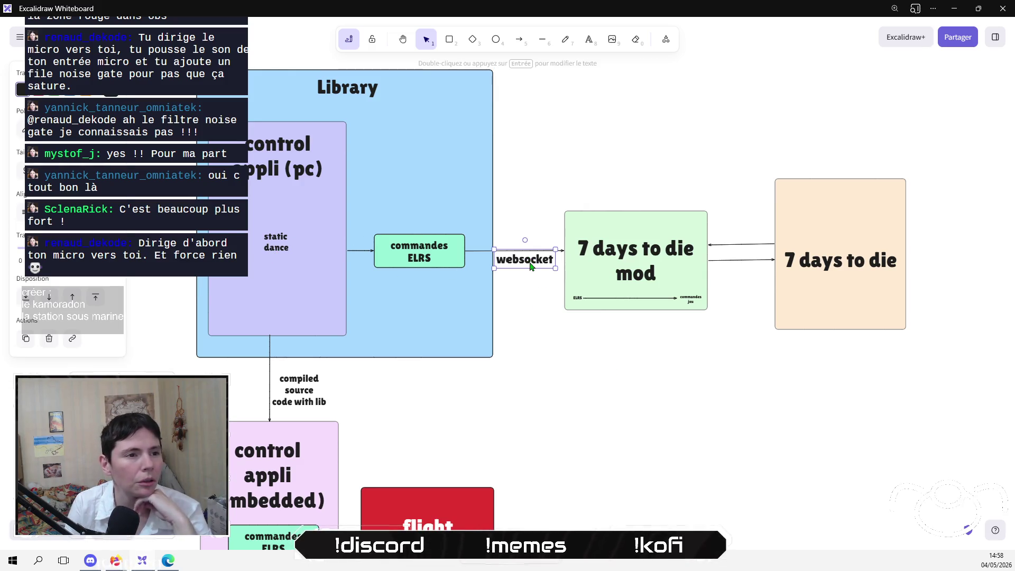
click(531, 275)
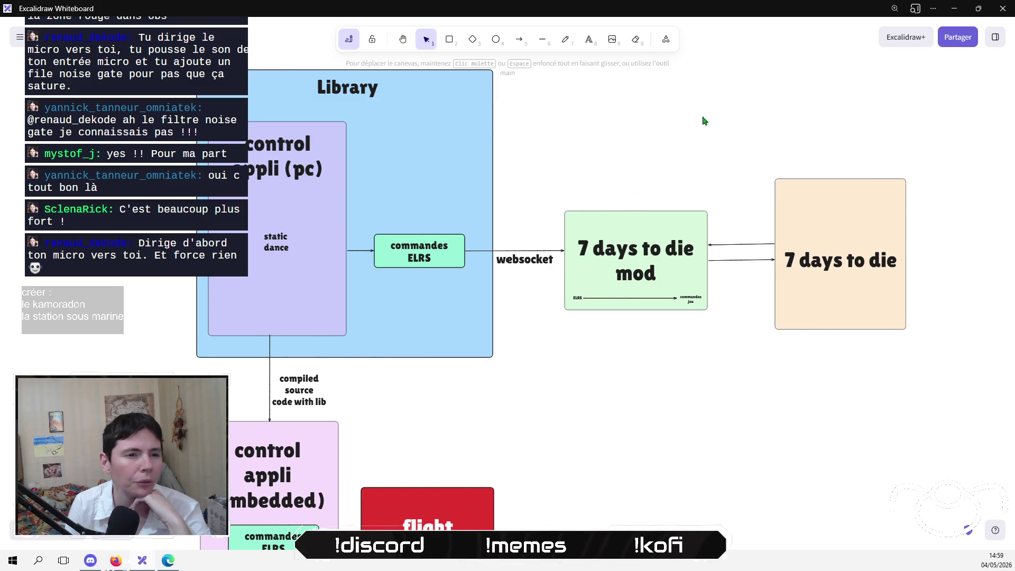
mouse_move(737, 362)
mouse_down()
mouse_move(667, 408)
mouse_move(736, 322)
mouse_up()
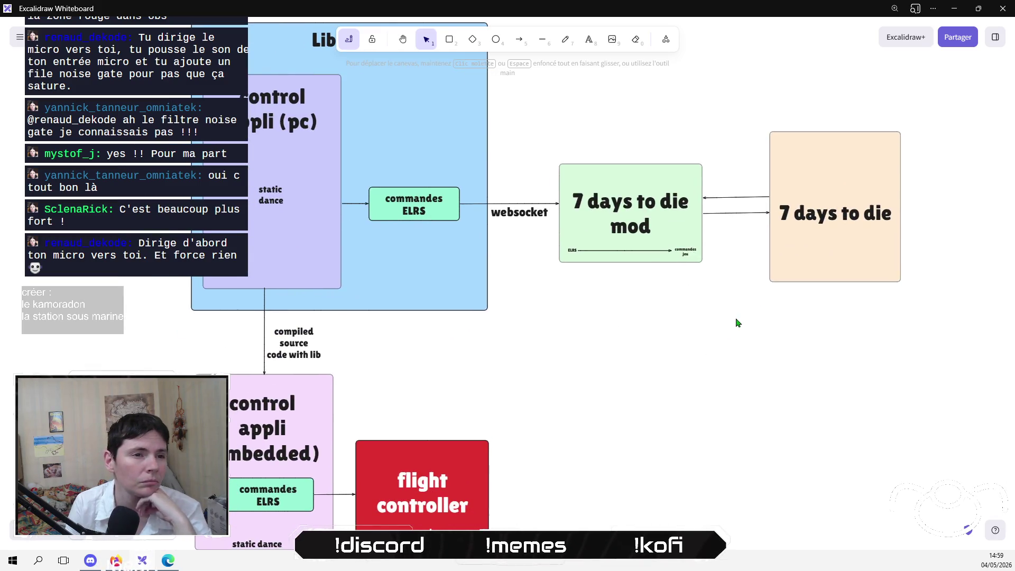
scroll(696, 317, up, 2)
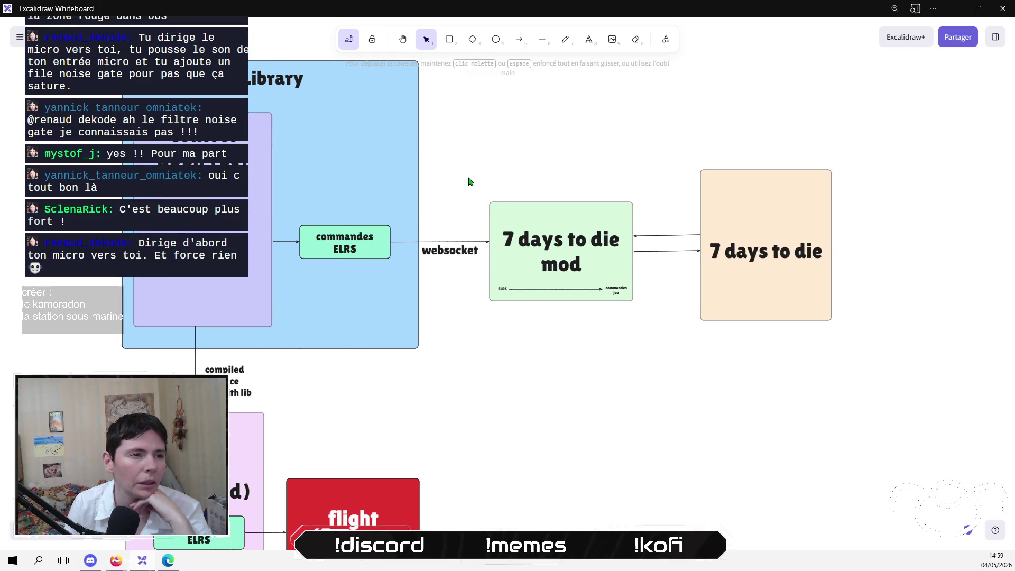
mouse_move(268, 222)
mouse_down()
mouse_move(331, 310)
mouse_move(410, 260)
mouse_move(364, 268)
mouse_up()
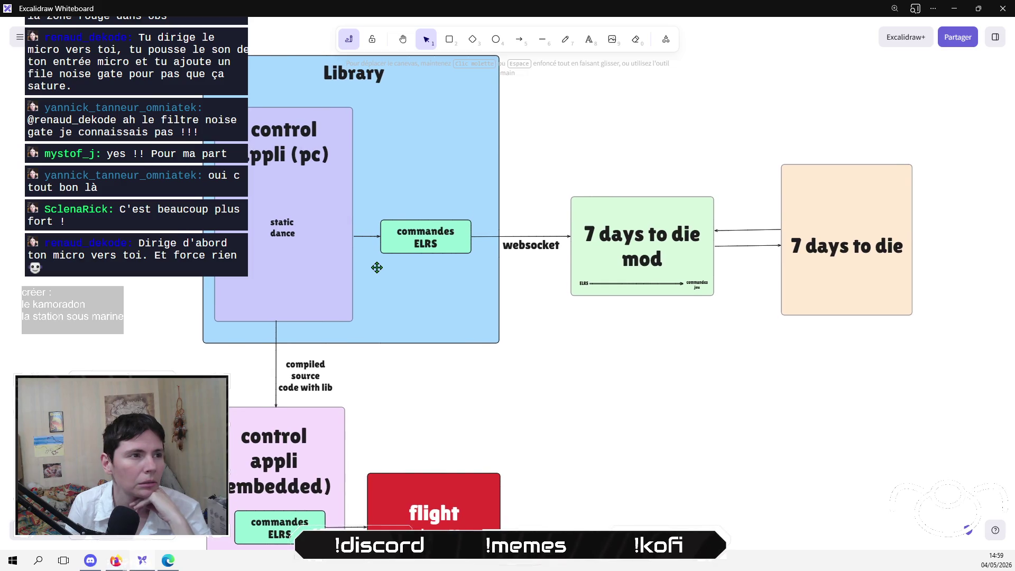
mouse_move(350, 77)
mouse_down()
mouse_move(450, 174)
mouse_move(431, 177)
mouse_move(420, 135)
mouse_move(426, 182)
mouse_move(425, 163)
mouse_up()
click(609, 164)
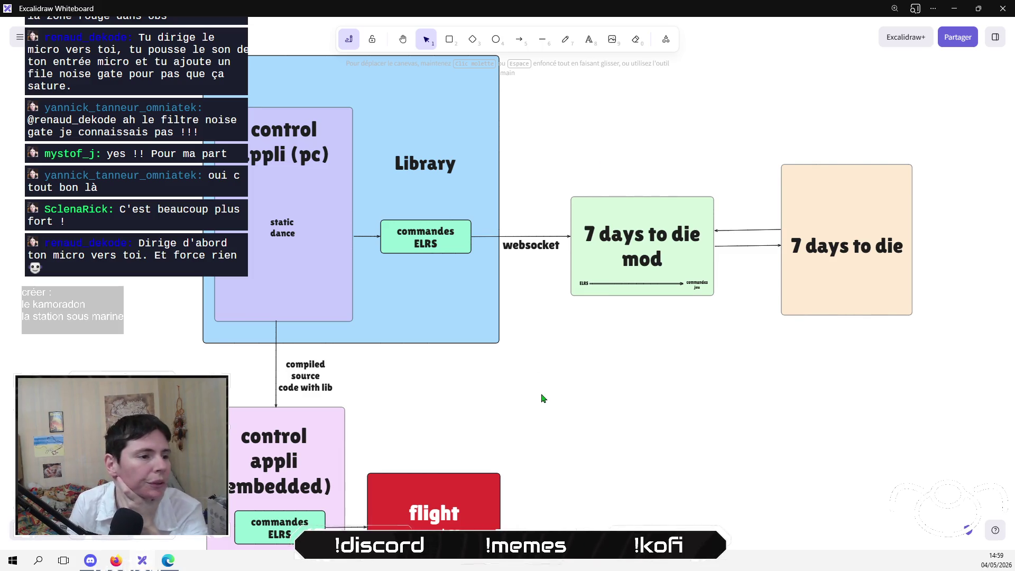
scroll(550, 396, down, 2)
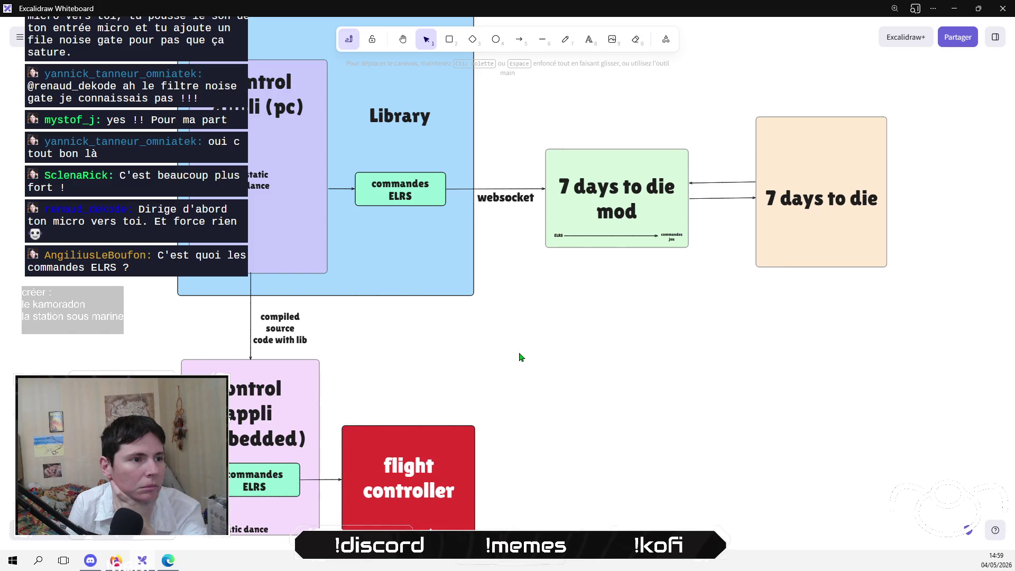
Enlarge the Library's commandes ELRS box and relabel it 'emulated ELRS'.
click(400, 202)
drag(418, 171, 418, 152)
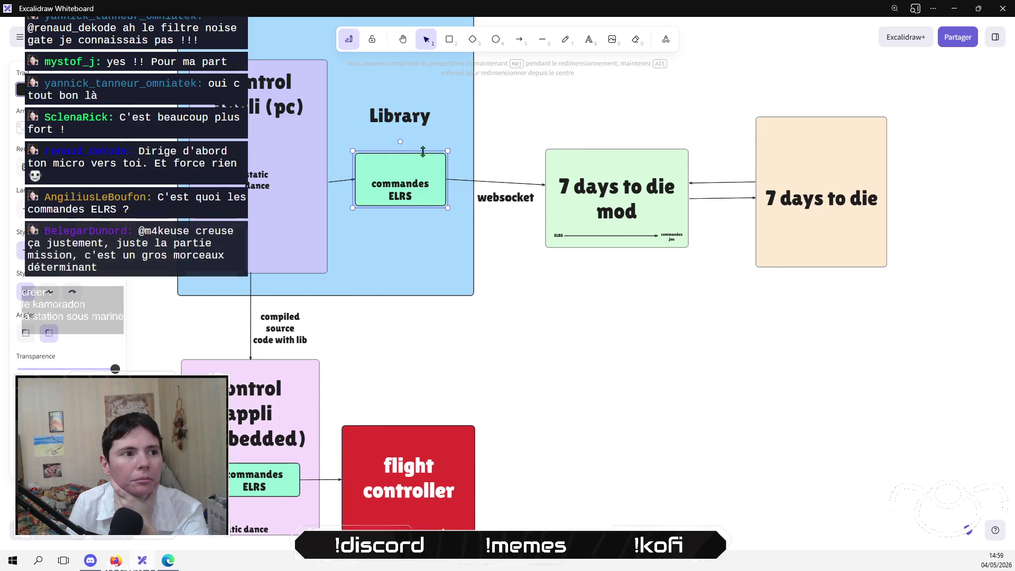
double_click(391, 186)
click(390, 189)
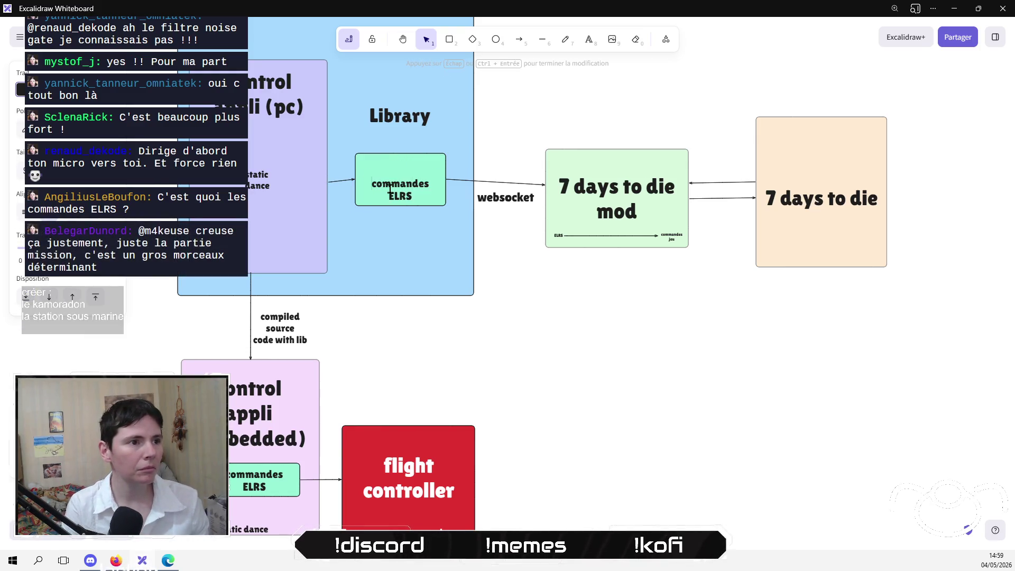
key(Return)
text(emulat)
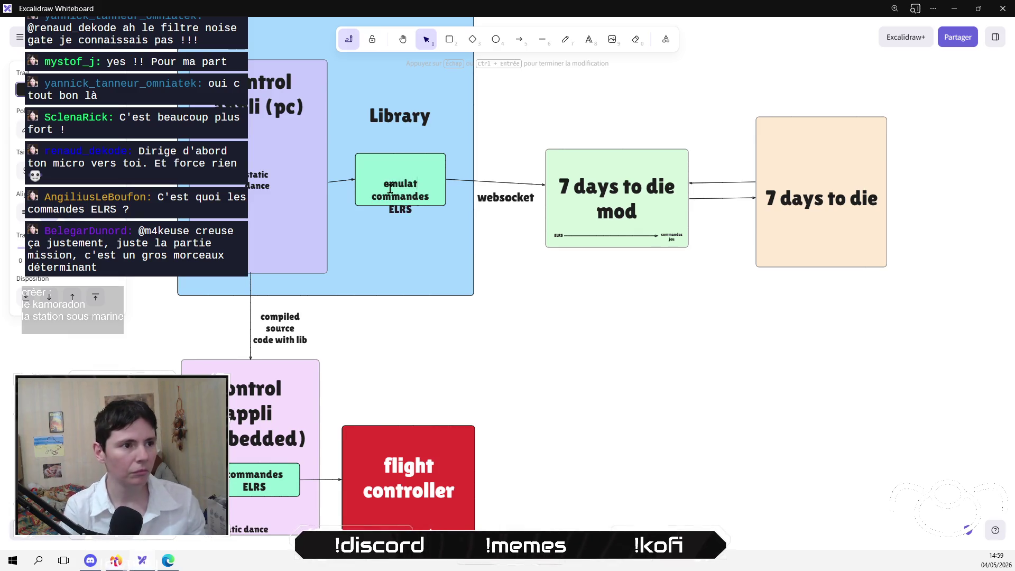
text(ed)
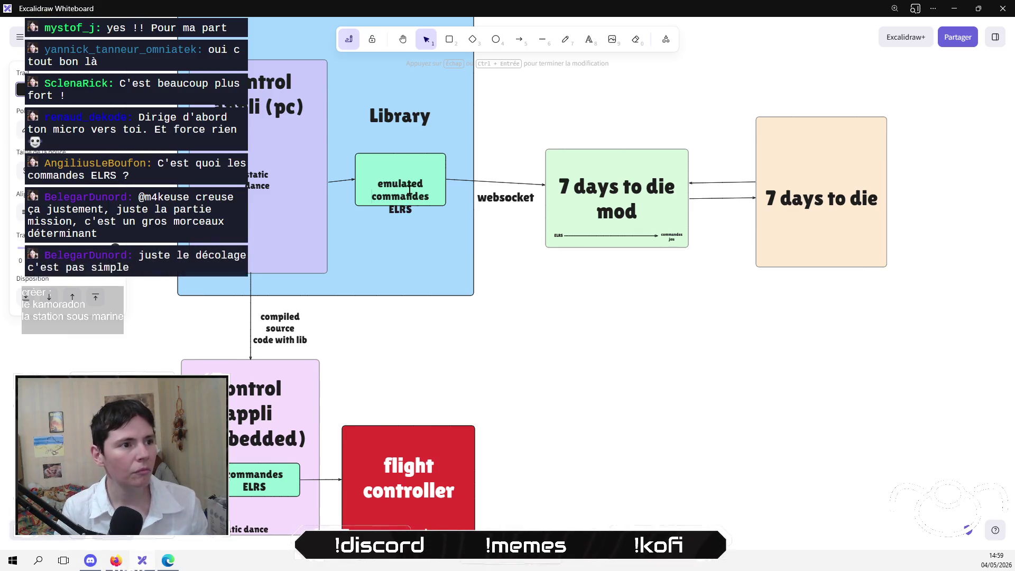
key(shift+End)
key(Delete)
key(Delete)
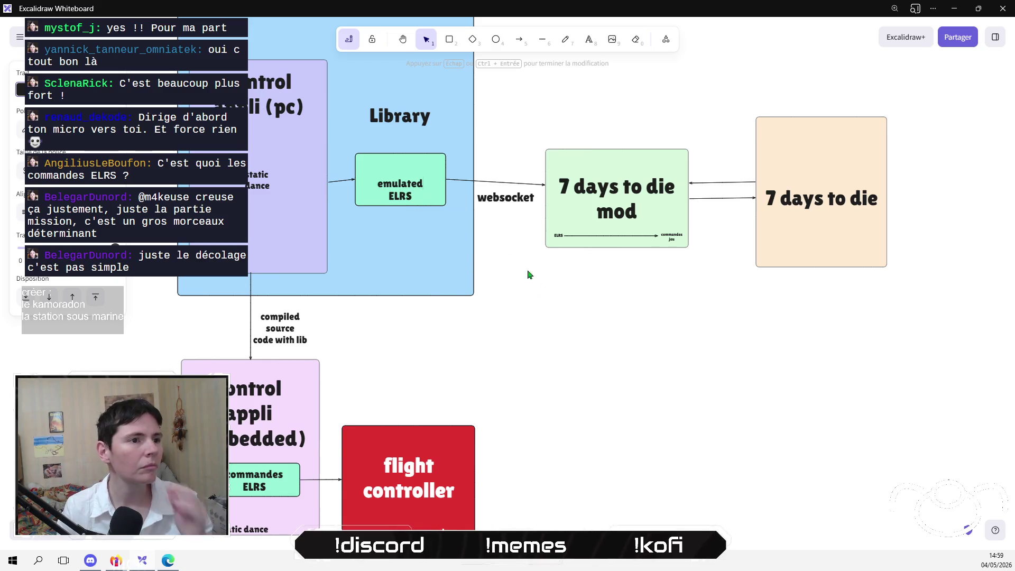
click(504, 300)
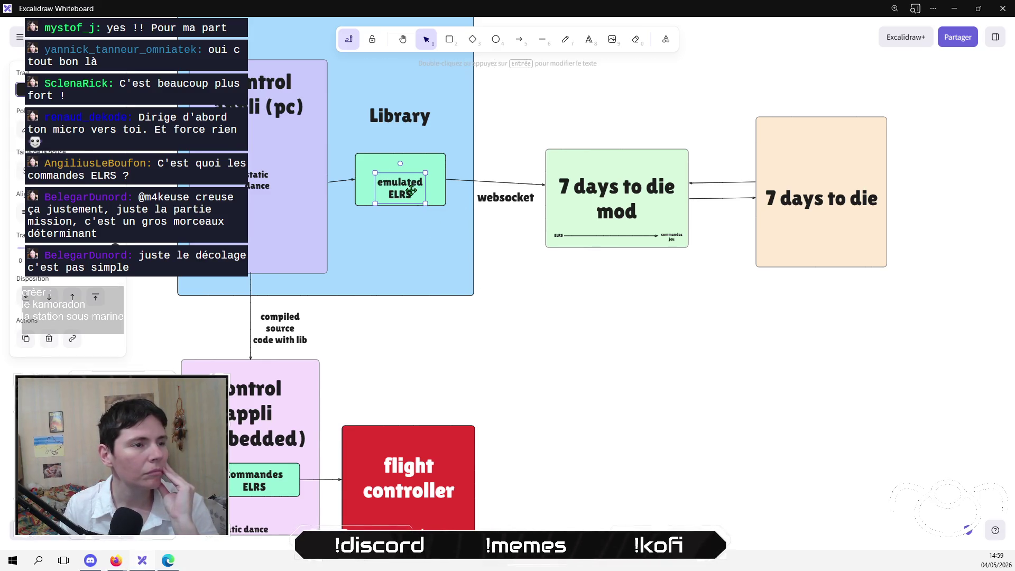
Shorten the emulated ELRS box by dragging its top edge down.
click(414, 146)
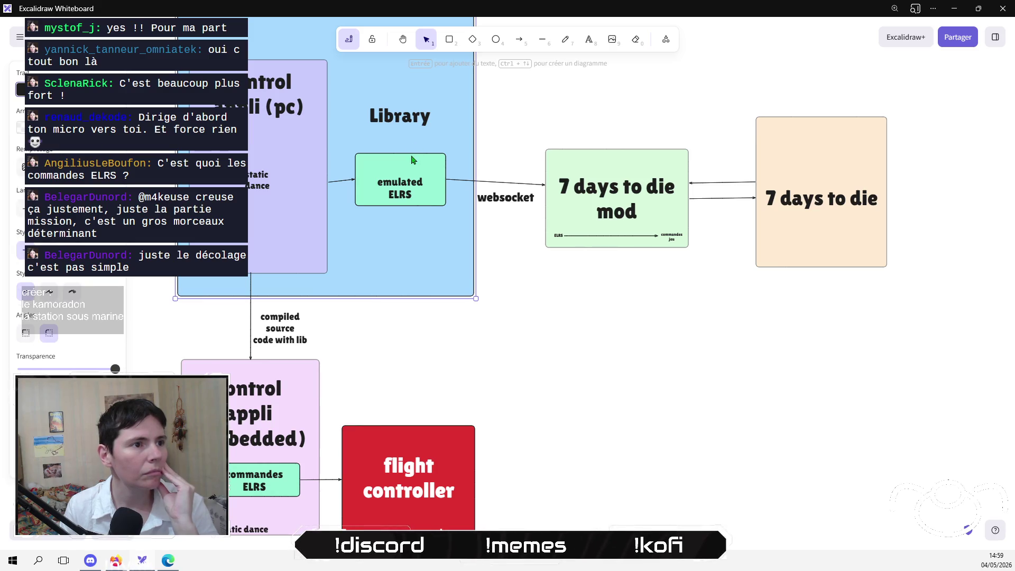
click(419, 158)
drag(421, 153, 421, 169)
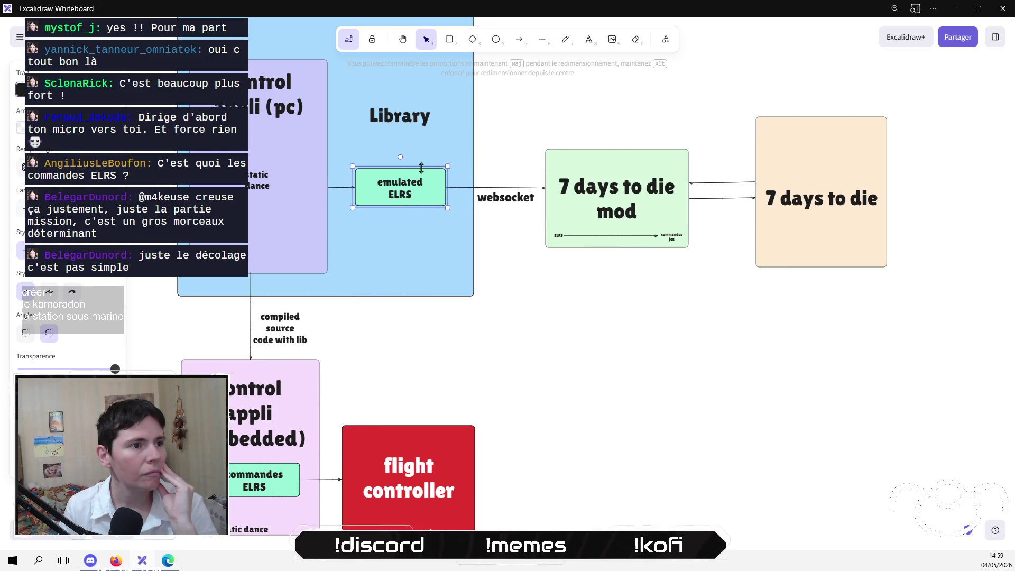
click(530, 314)
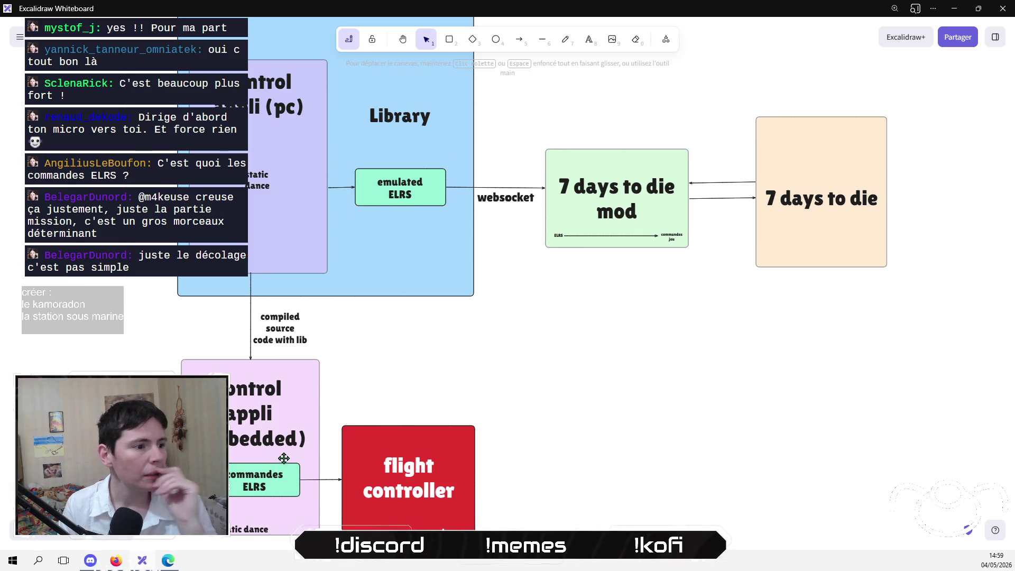
double_click(261, 475)
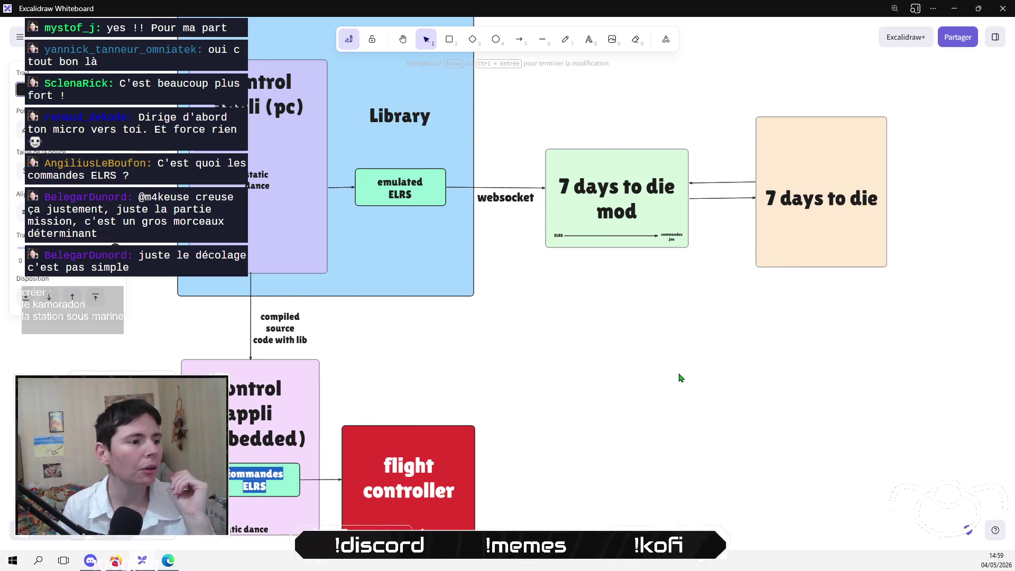
Change the embedded app's box label to 'true ELRS', correcting the 'tryue' typo.
key(Right)
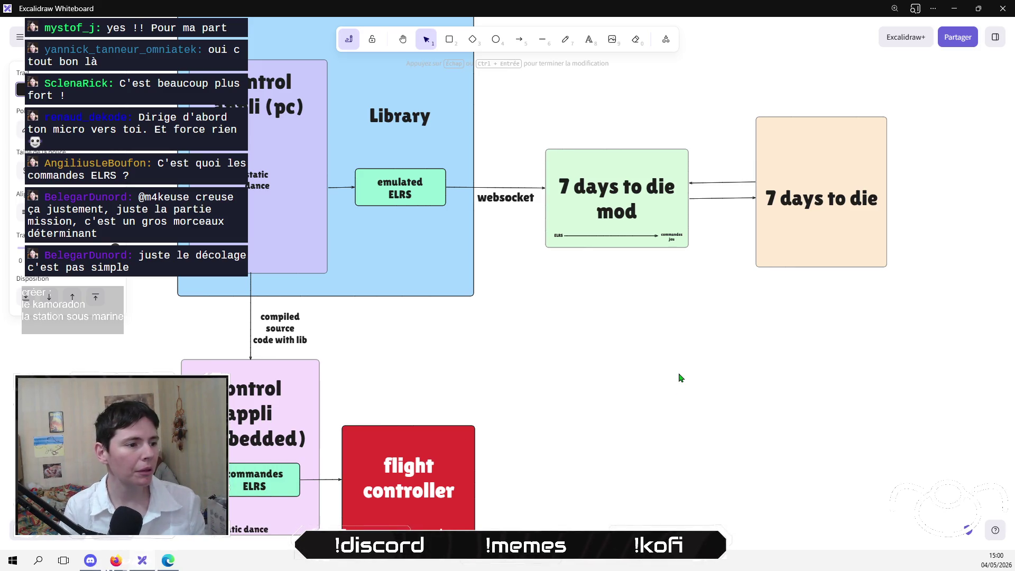
text(tryue)
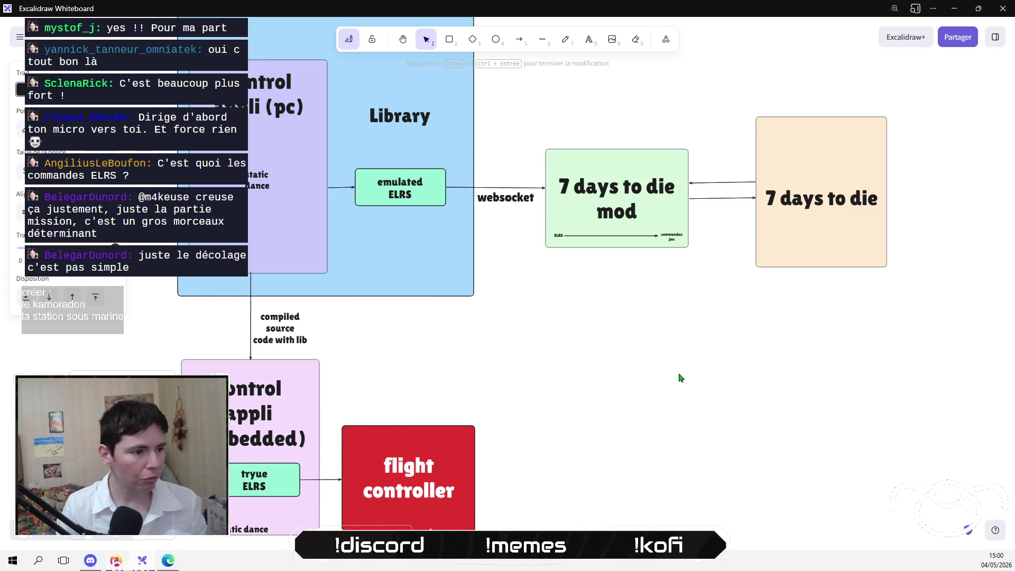
key(Left)
key(Left)
key(BackSpace)
click(684, 379)
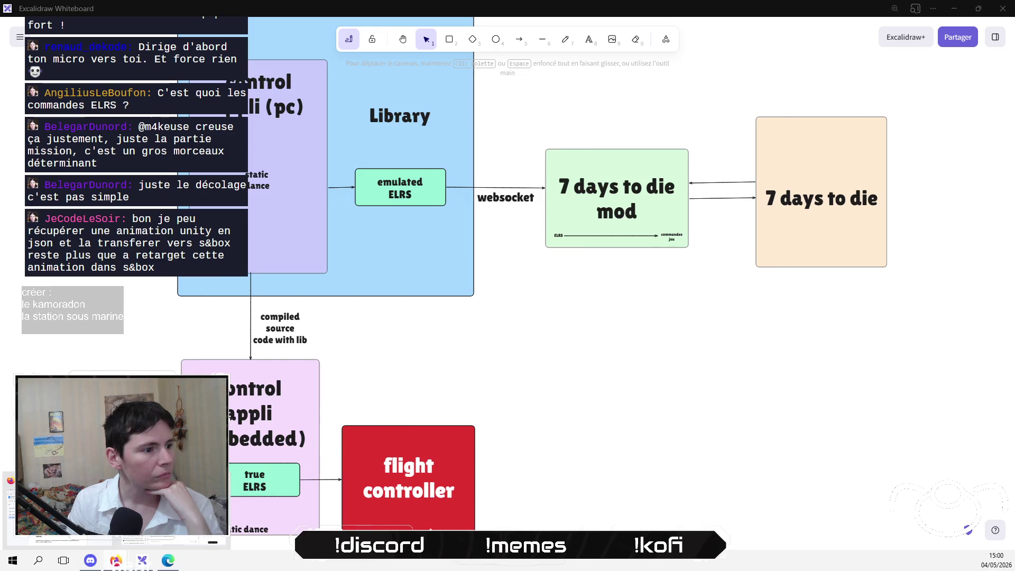
click(142, 559)
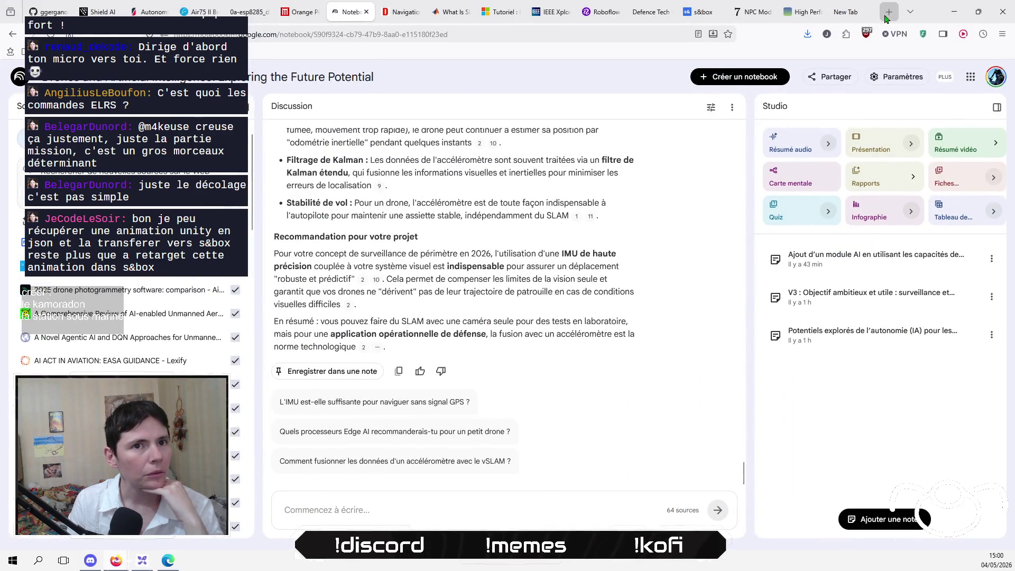
Search Google for 'ELRS' in a new tab and open the ExpressLRS site.
click(846, 11)
click(484, 33)
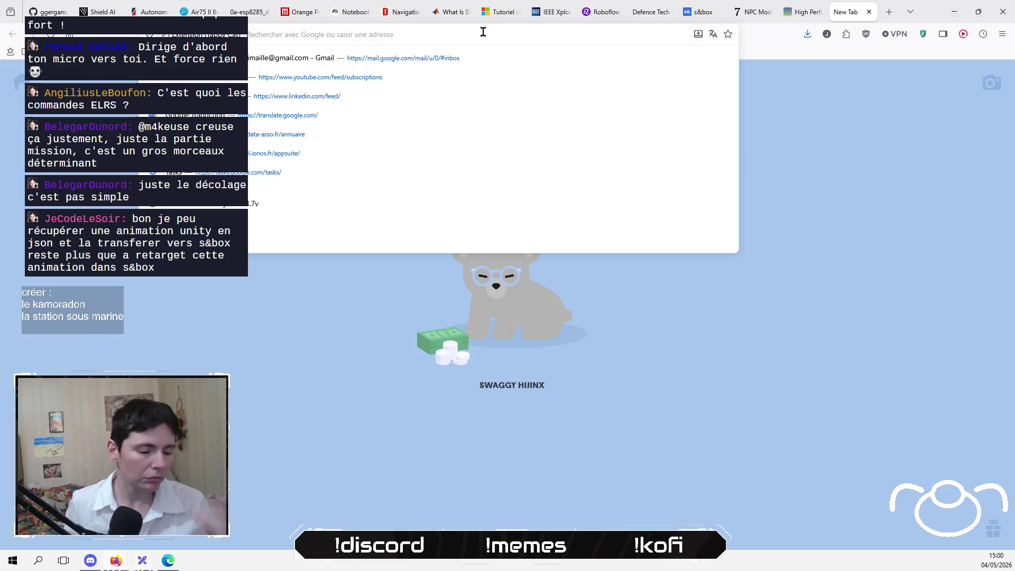
text(ELRS)
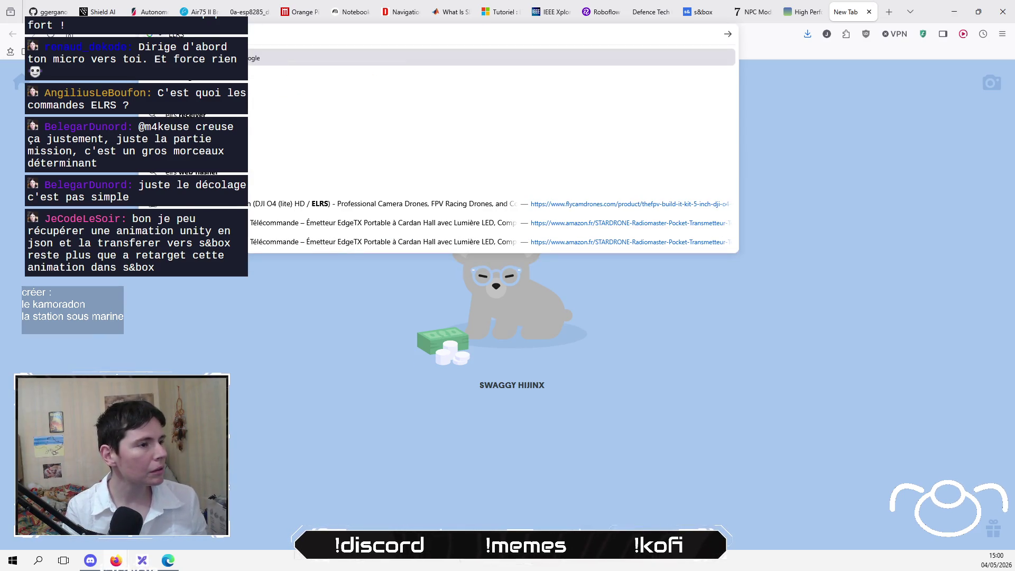
key(Return)
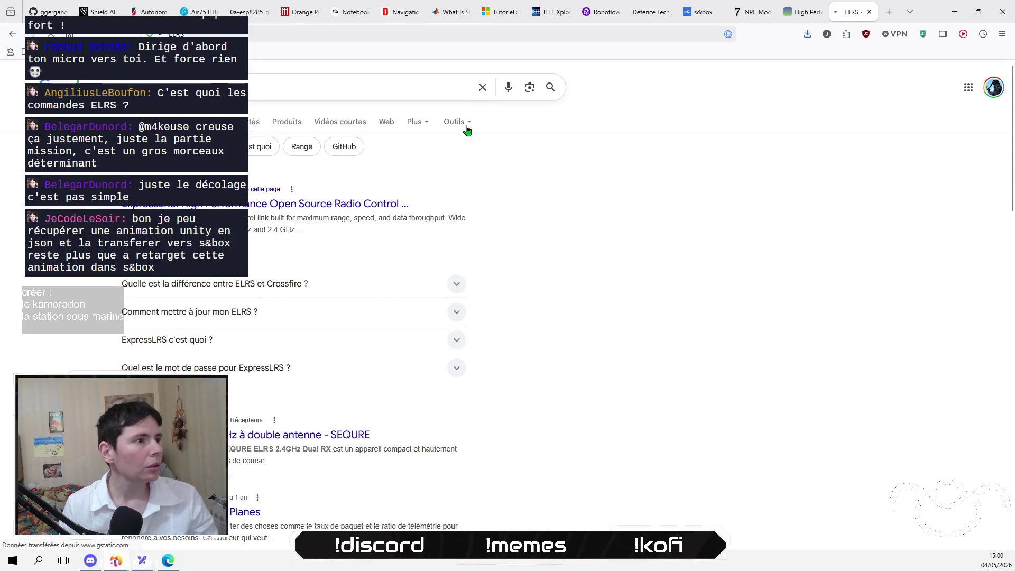
click(269, 209)
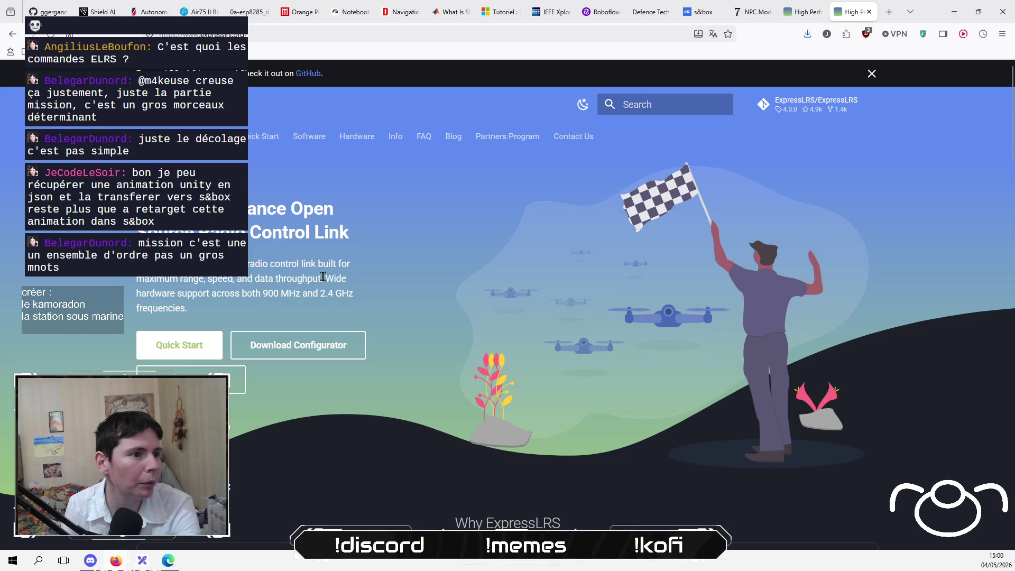
Skim the ExpressLRS homepage introduction, briefly highlighting the word 'throughput'.
drag(322, 280, 280, 282)
click(276, 280)
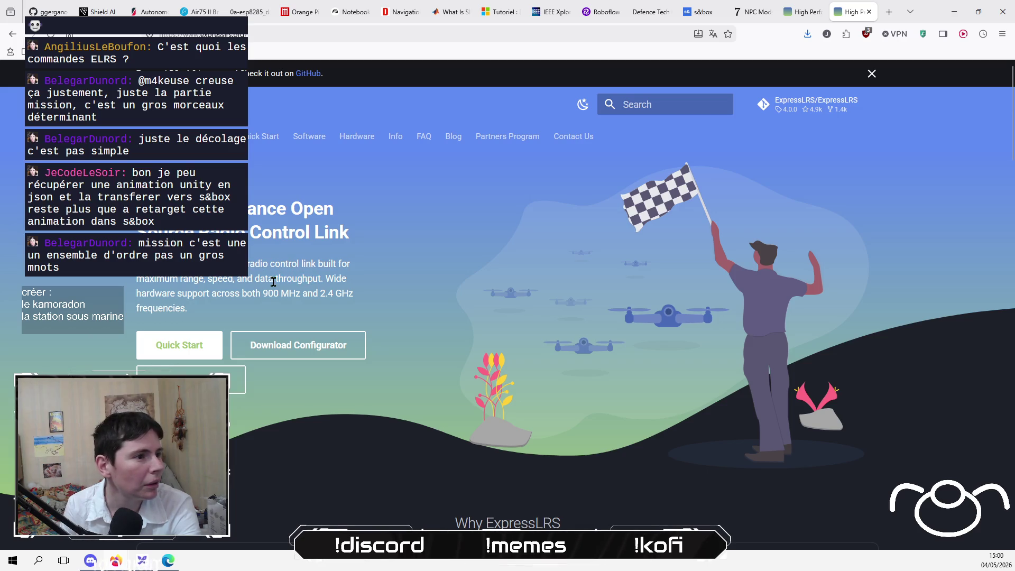
scroll(290, 308, down, 10)
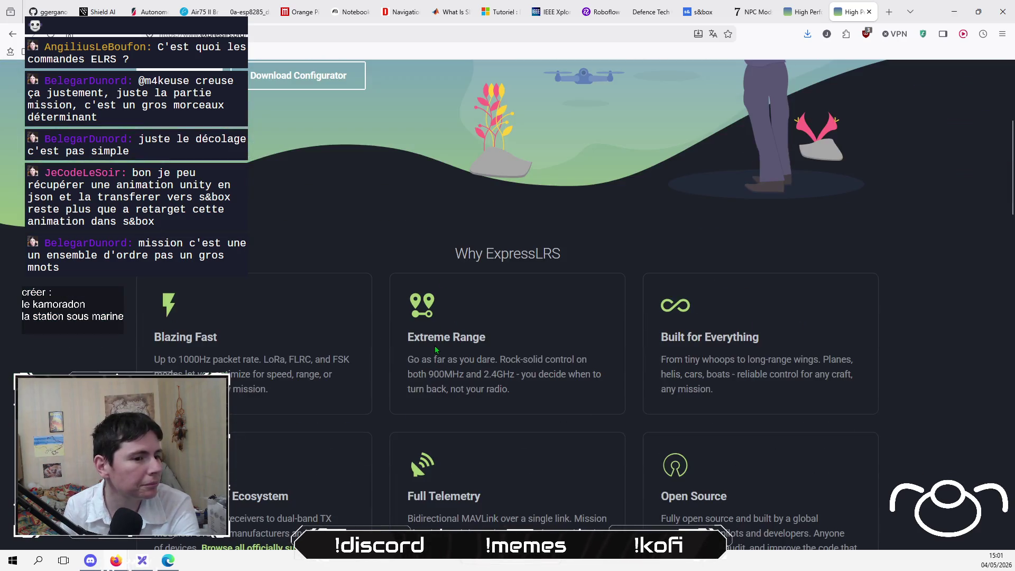
scroll(290, 309, up, 2)
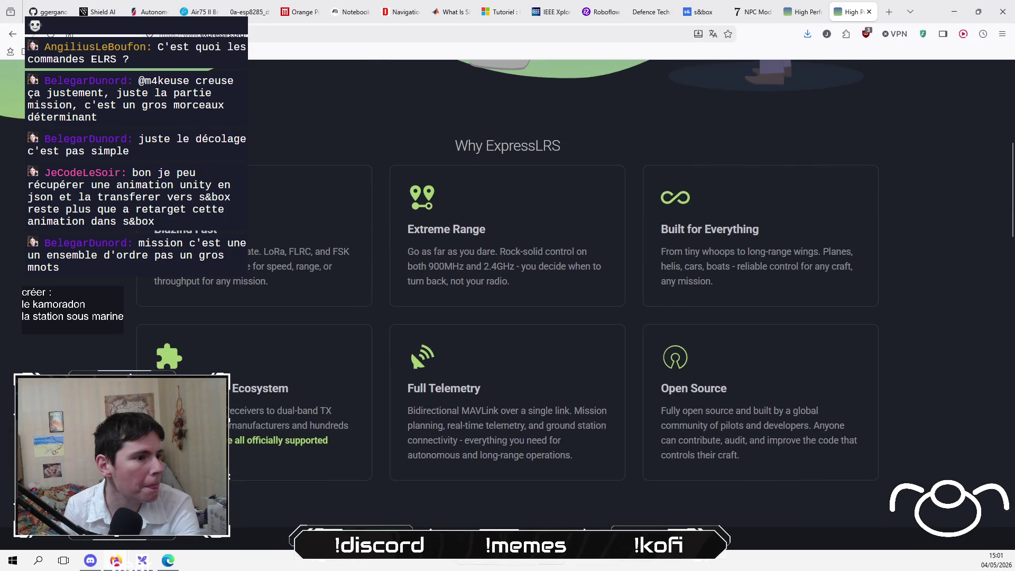
scroll(508, 317, down, 5)
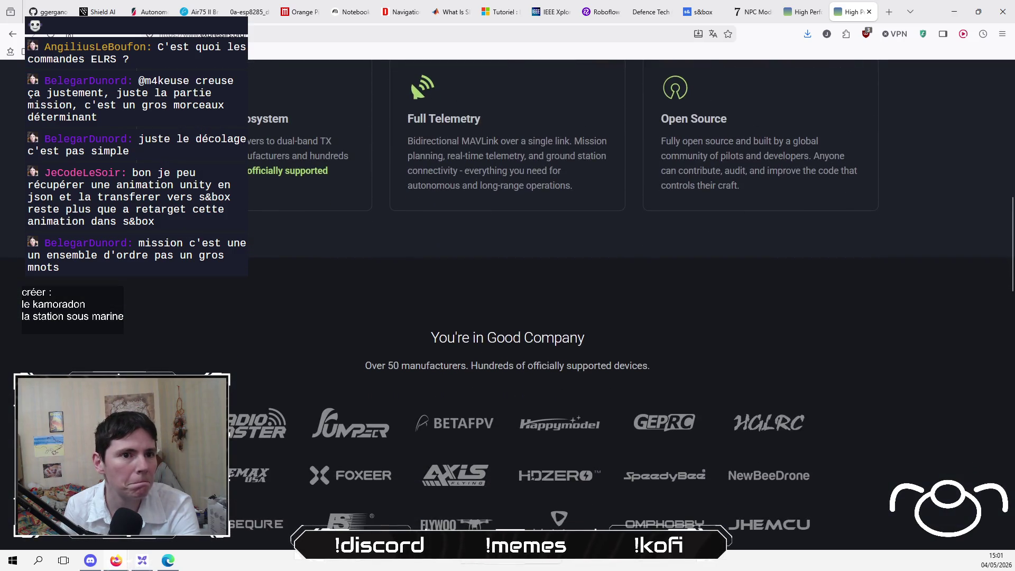
scroll(507, 317, up, 15)
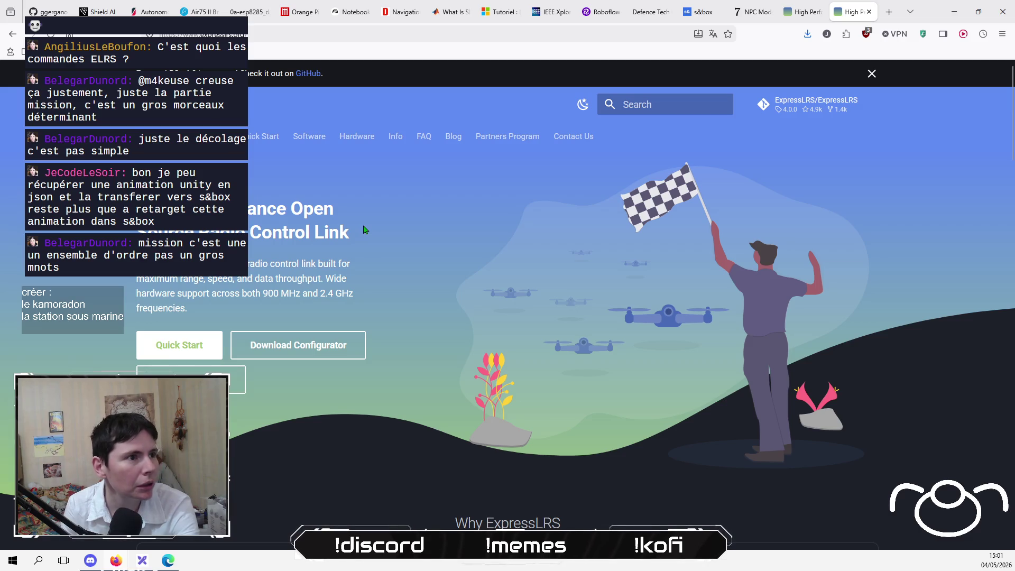
Go through Quick Start and the Software section to the MAVLink feature page.
click(268, 139)
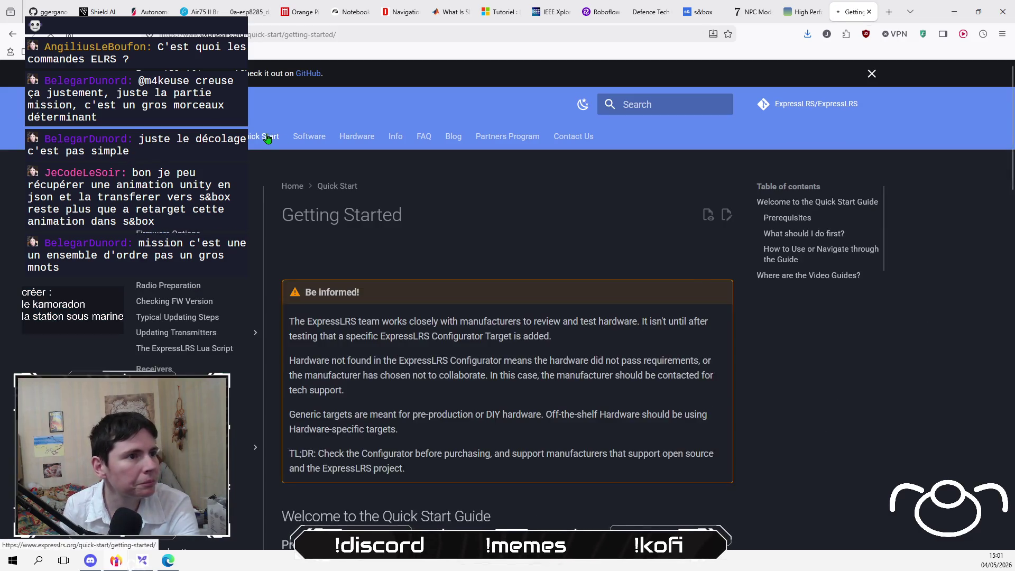
click(313, 140)
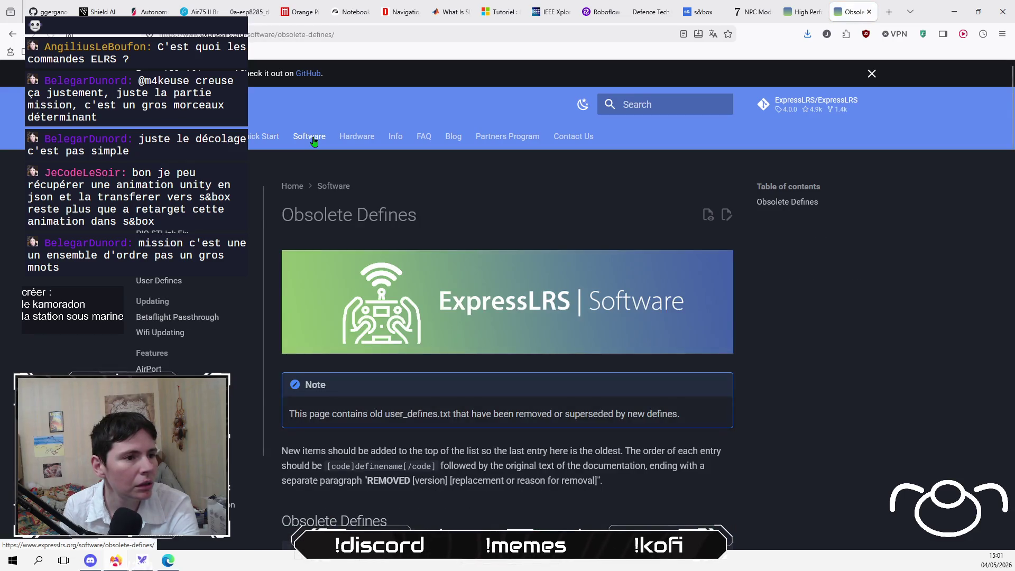
scroll(499, 436, down, 5)
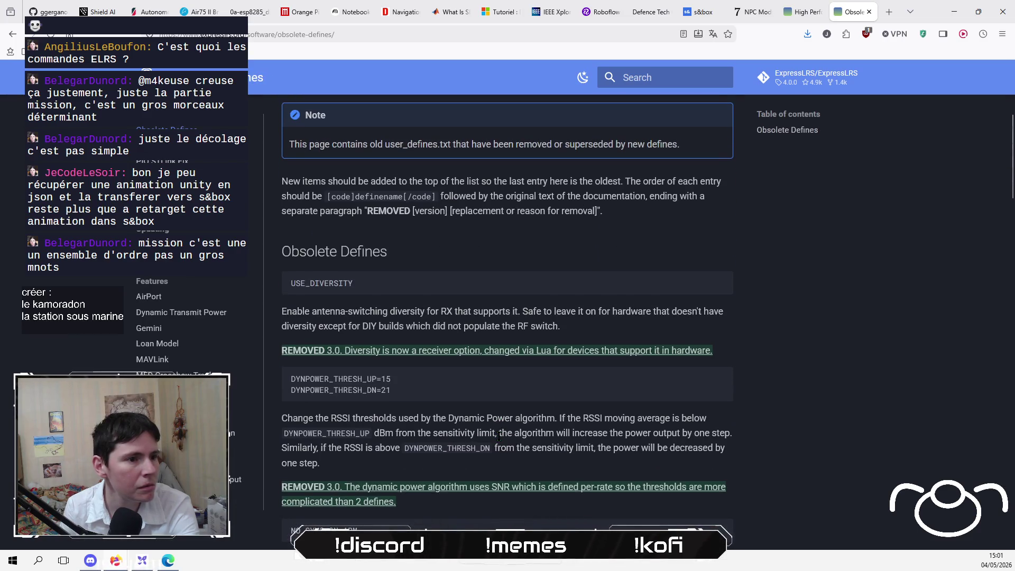
scroll(476, 412, up, 6)
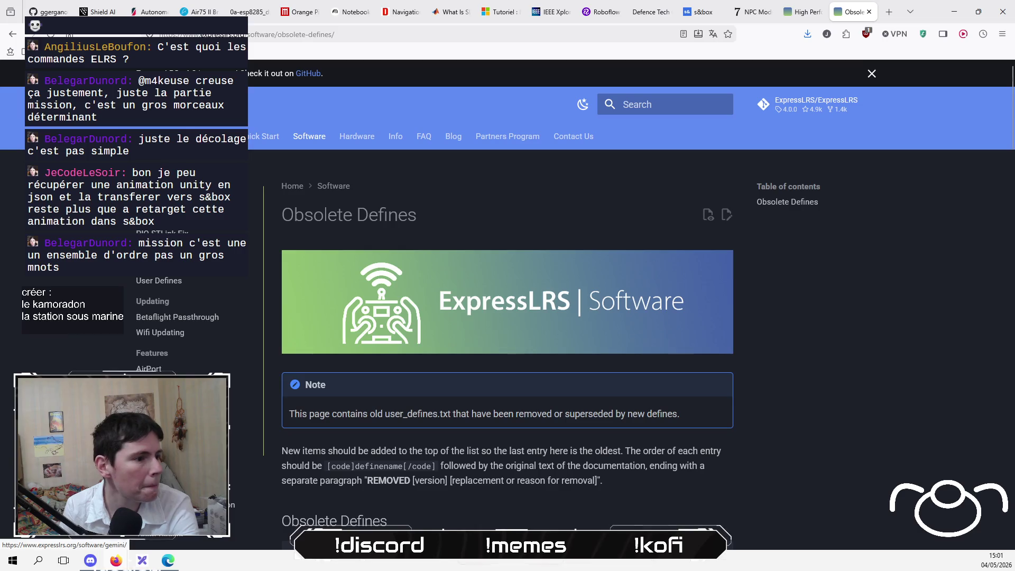
click(152, 432)
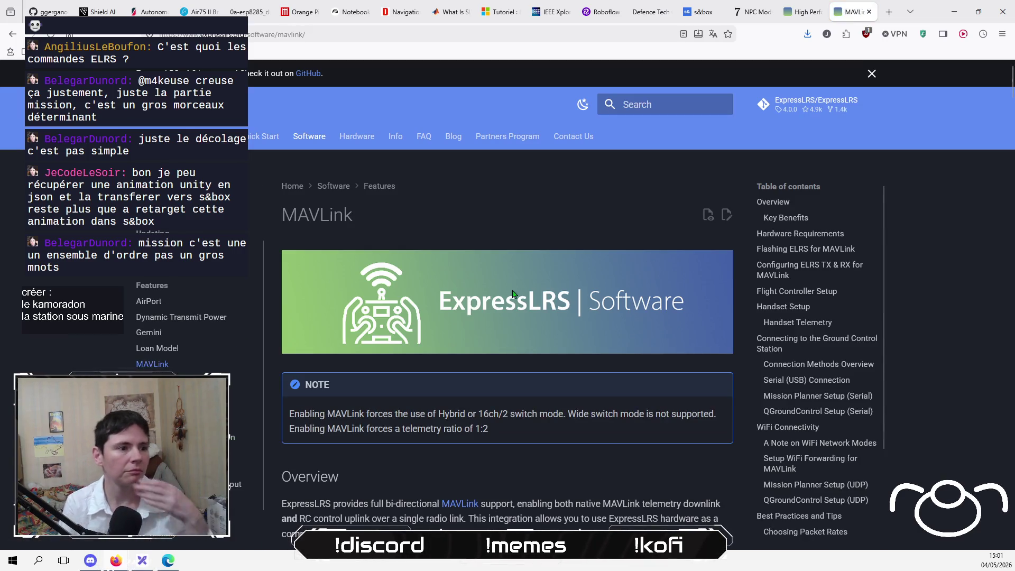
Scroll through the first part of the MAVLink page, dismissing a link's context menu.
scroll(529, 283, down, 3)
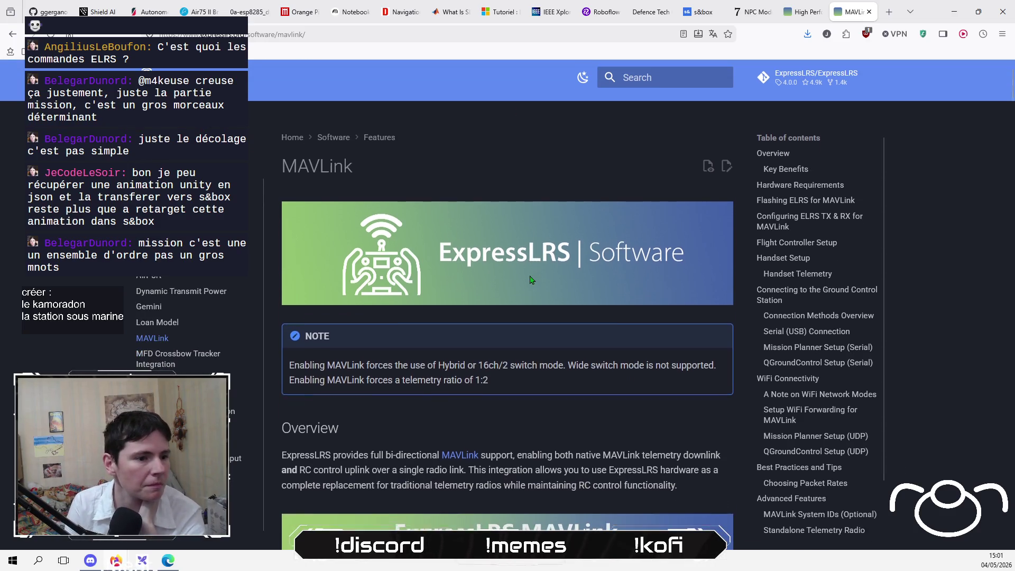
scroll(531, 280, down, 1)
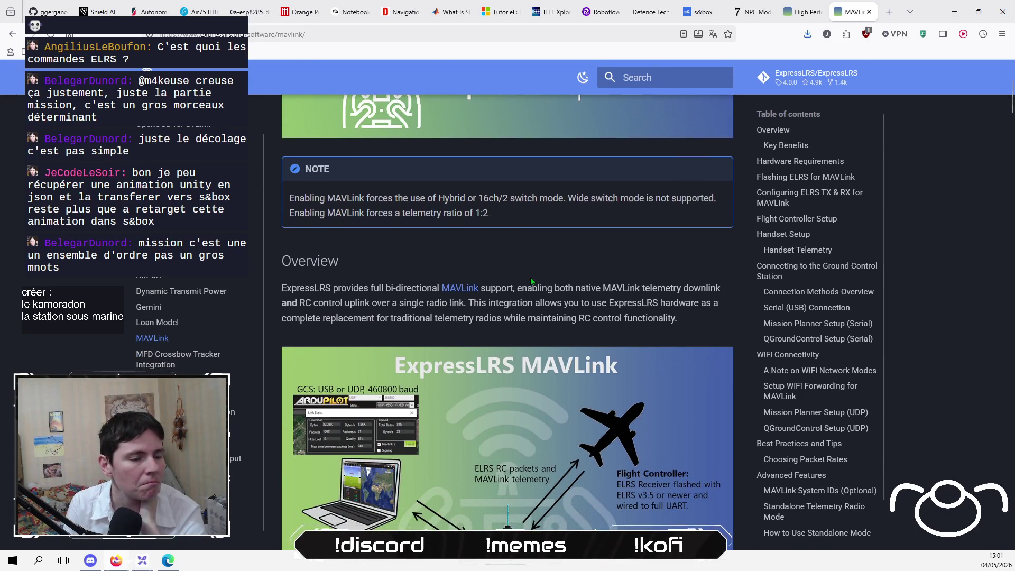
scroll(531, 281, down, 2)
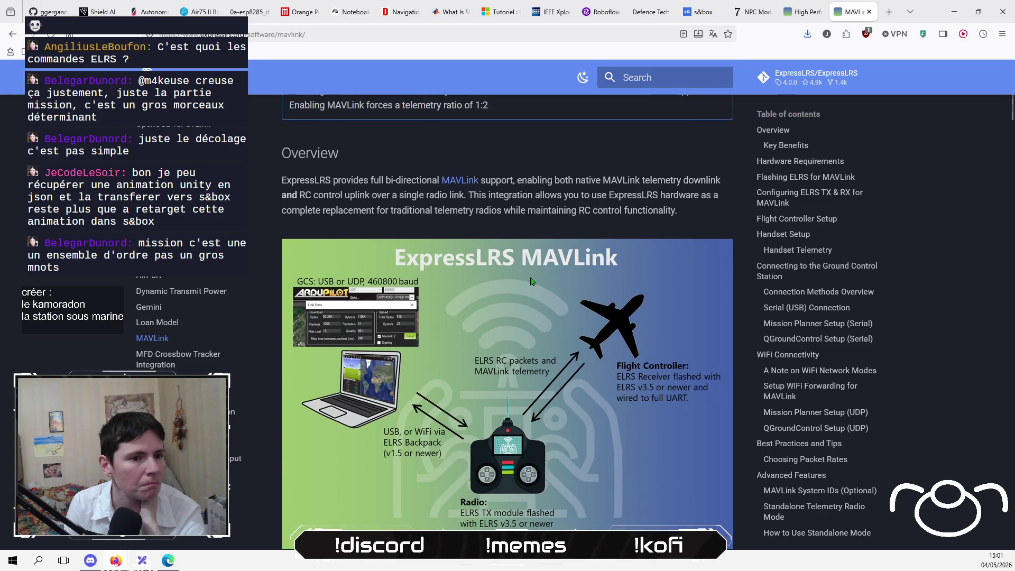
scroll(531, 280, down, 1)
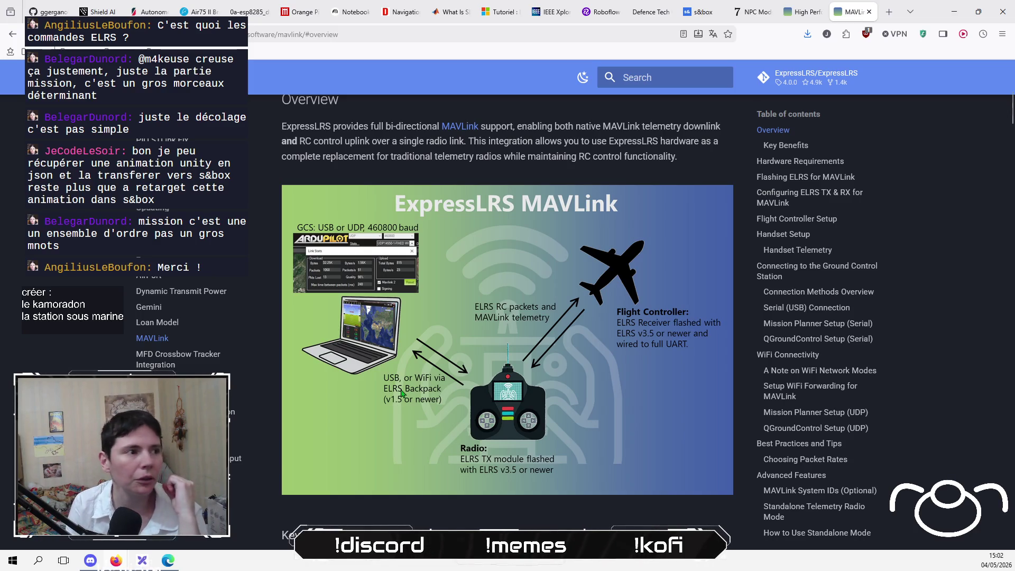
scroll(401, 391, up, 8)
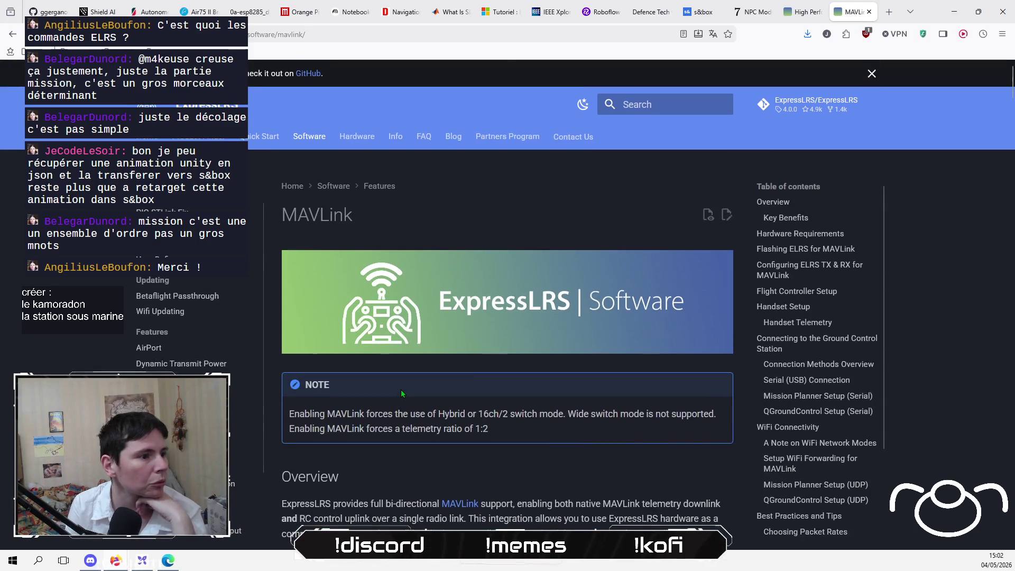
scroll(401, 389, down, 4)
scroll(464, 244, down, 1)
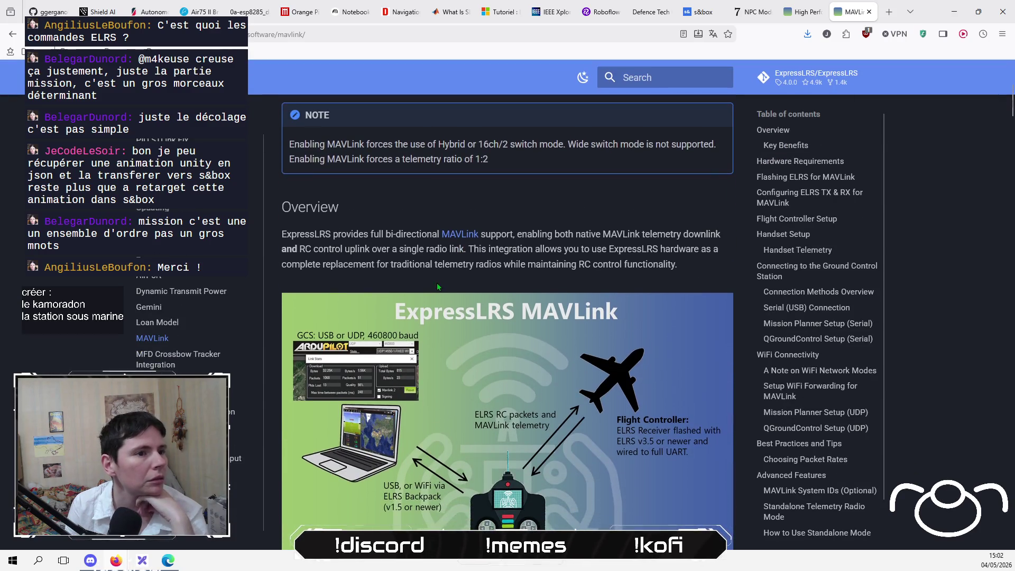
right_click(469, 236)
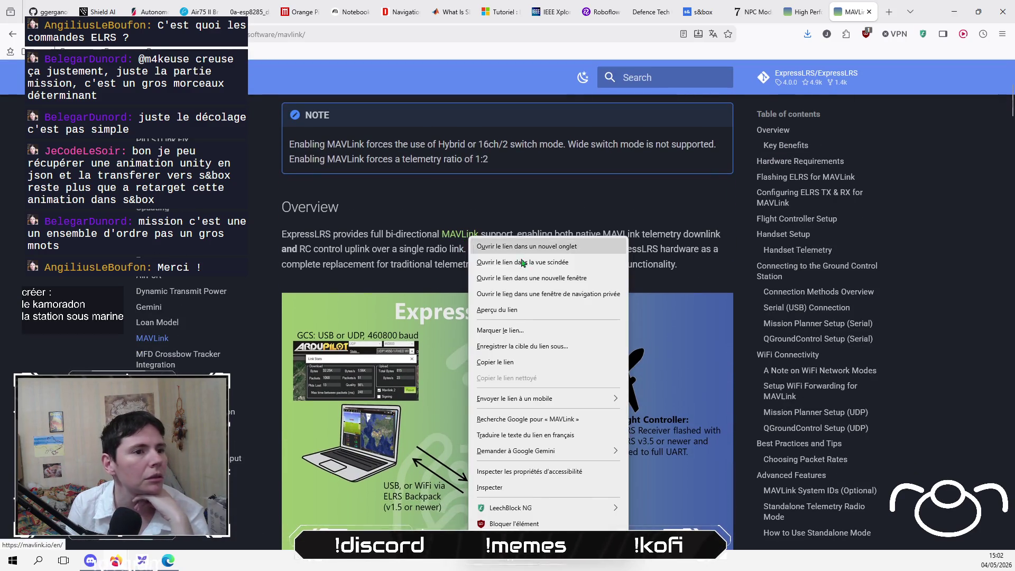
key(Escape)
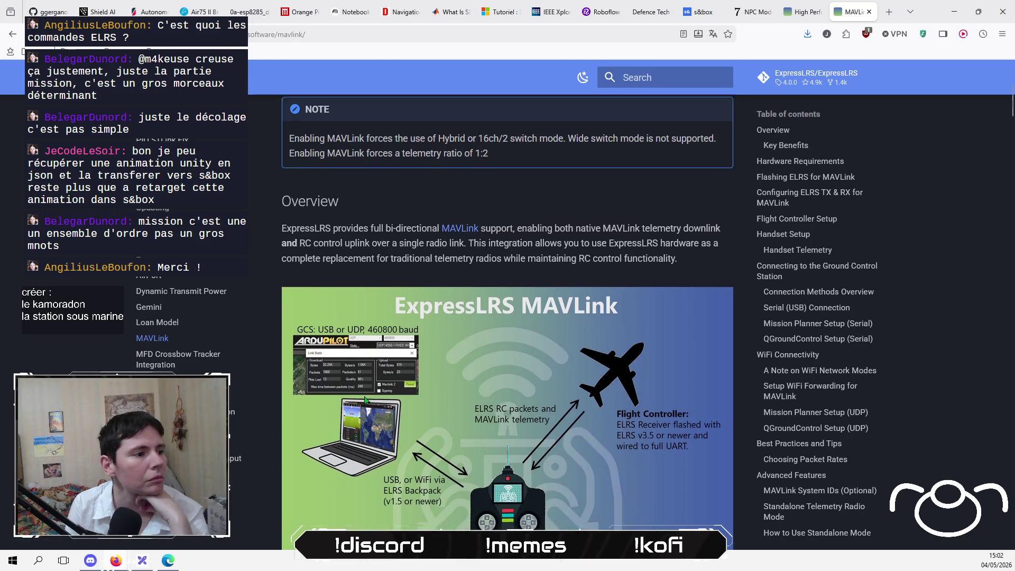
Continue down to Flight Controller Setup and show the Betaflight instructions.
scroll(365, 400, down, 1)
scroll(254, 296, up, 1)
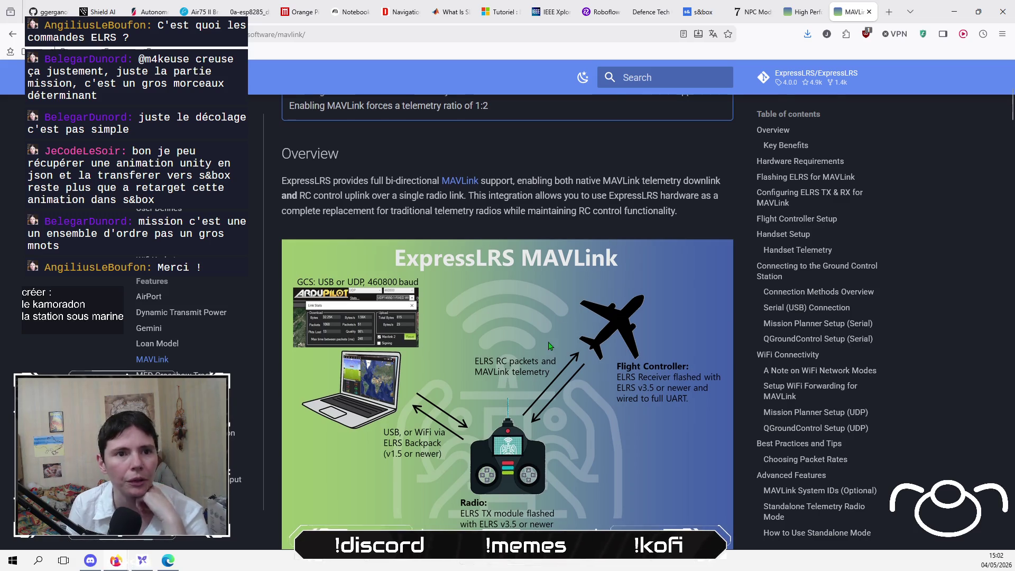
scroll(540, 338, up, 6)
scroll(540, 338, down, 2)
scroll(537, 342, down, 6)
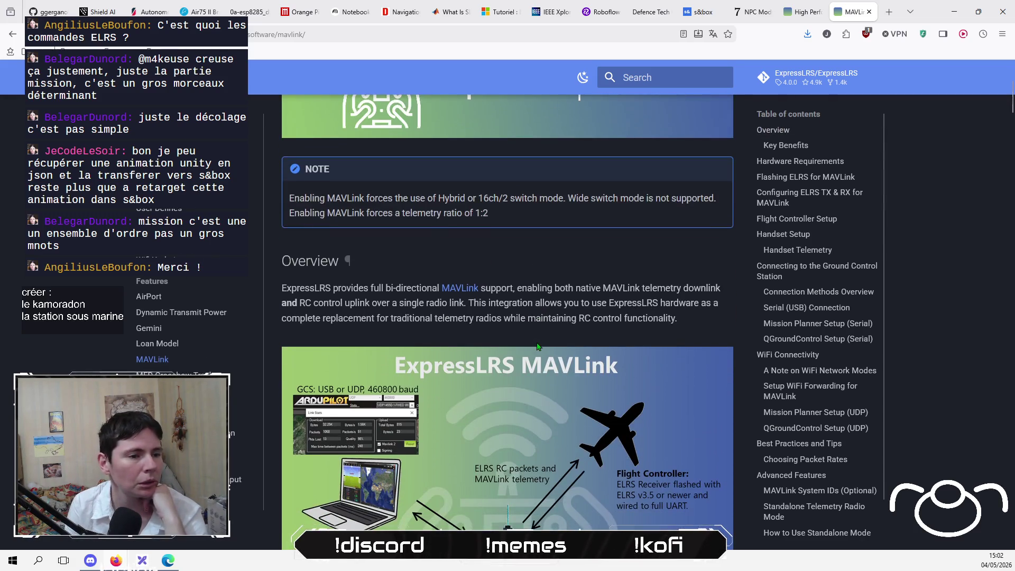
scroll(537, 341, down, 3)
scroll(537, 341, down, 10)
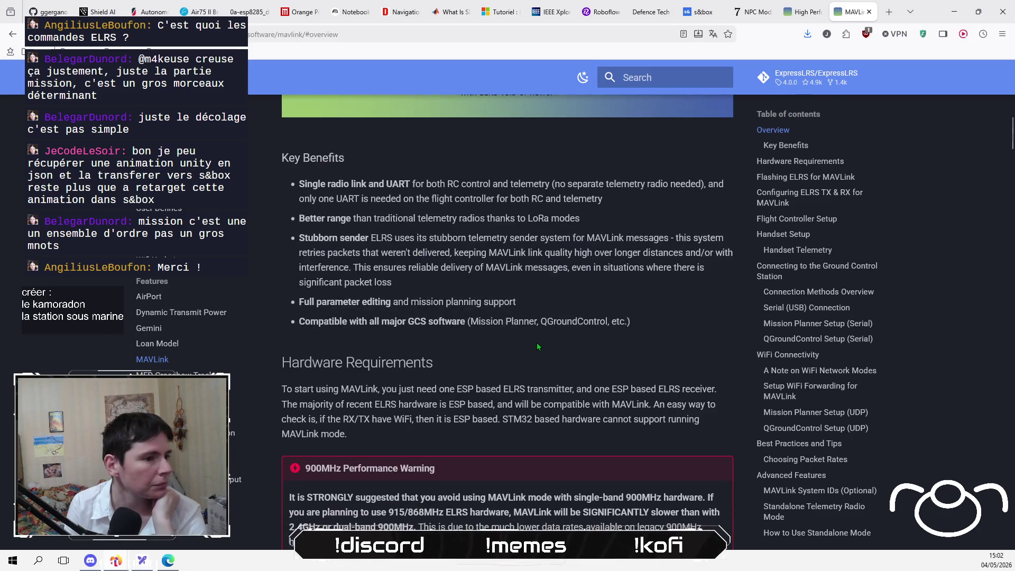
scroll(537, 343, down, 3)
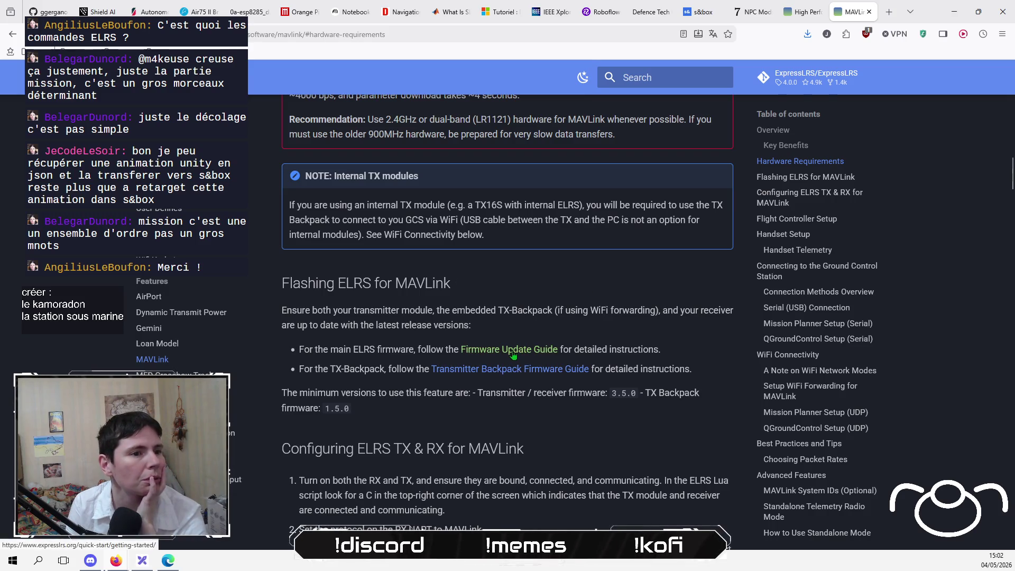
scroll(411, 345, down, 1)
scroll(412, 346, down, 8)
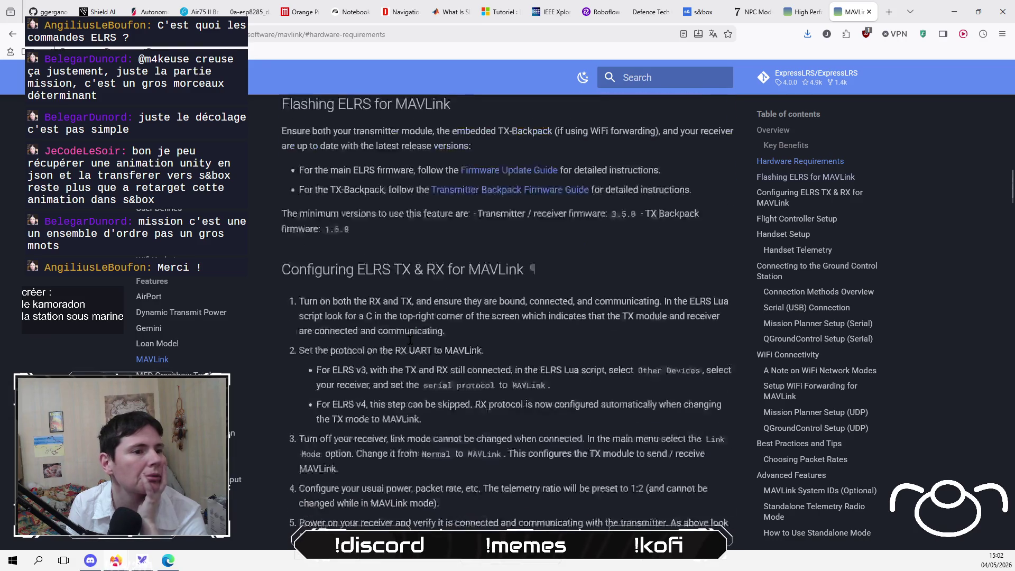
scroll(411, 345, down, 2)
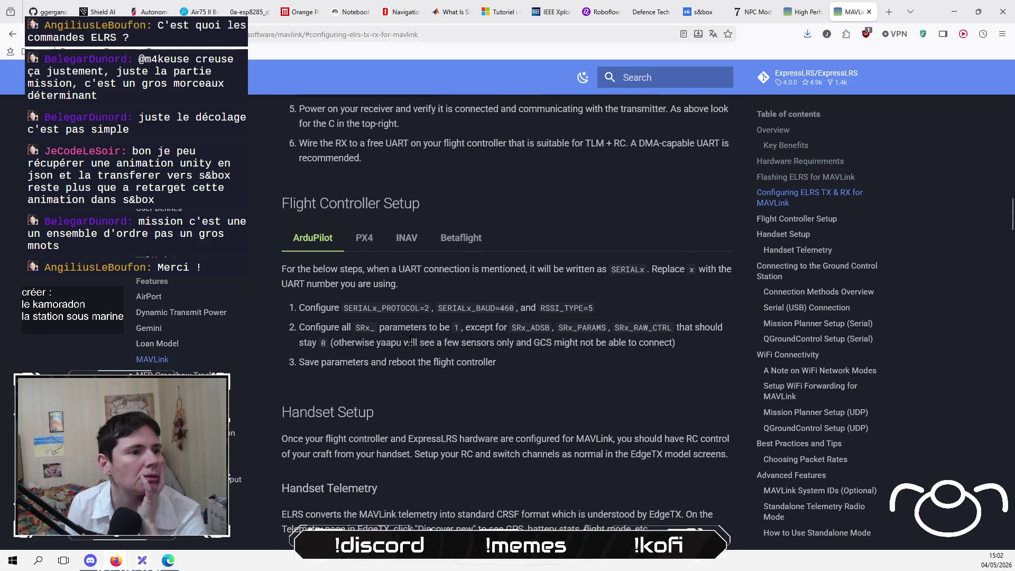
click(461, 239)
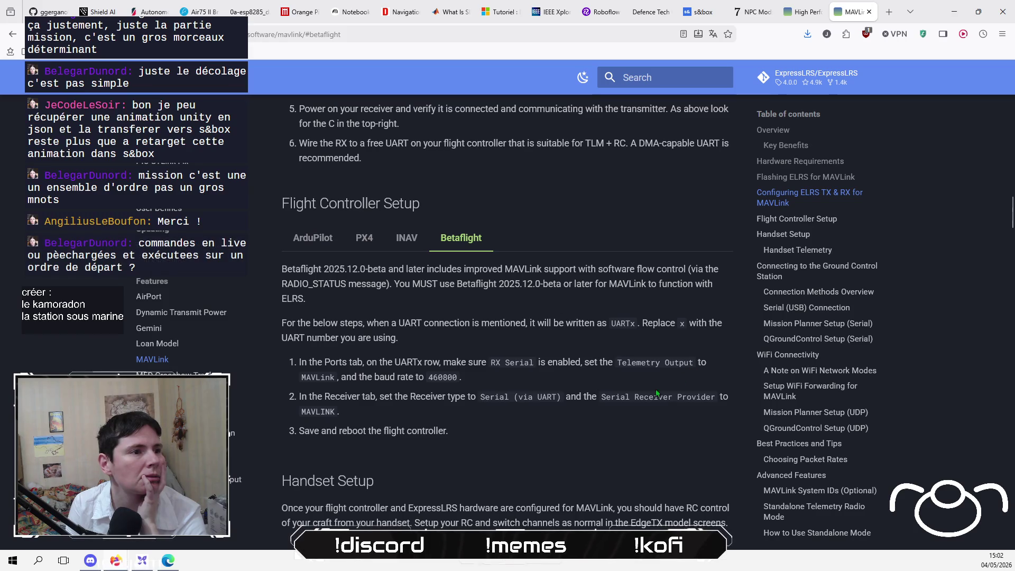
scroll(461, 239, down, 4)
scroll(508, 308, up, 18)
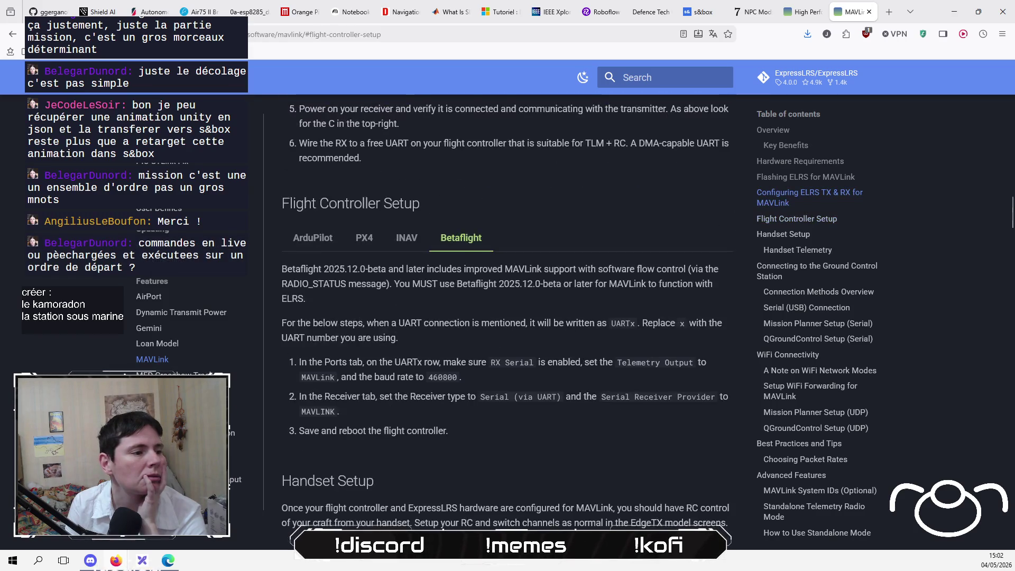
scroll(507, 308, up, 10)
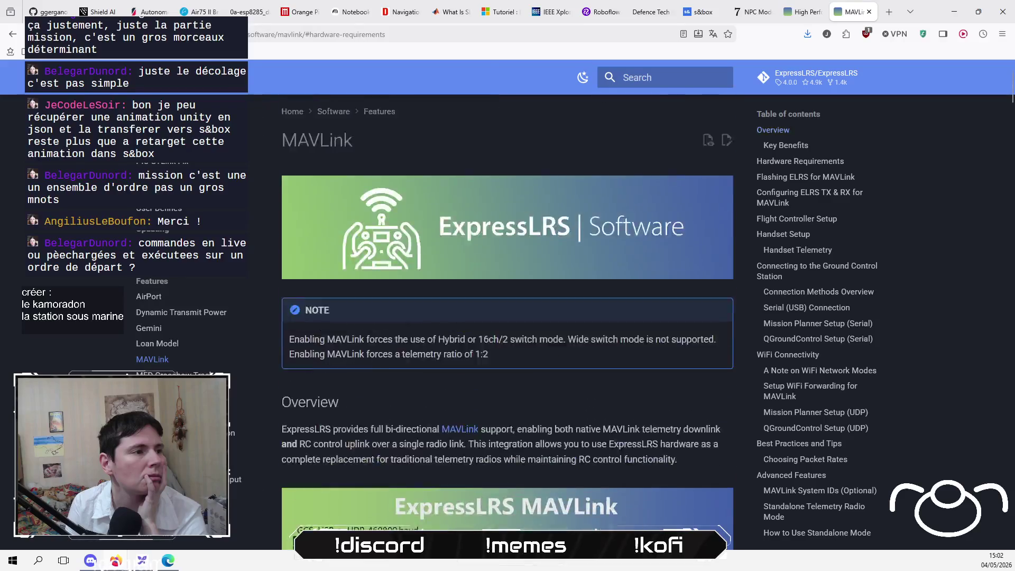
scroll(245, 279, down, 2)
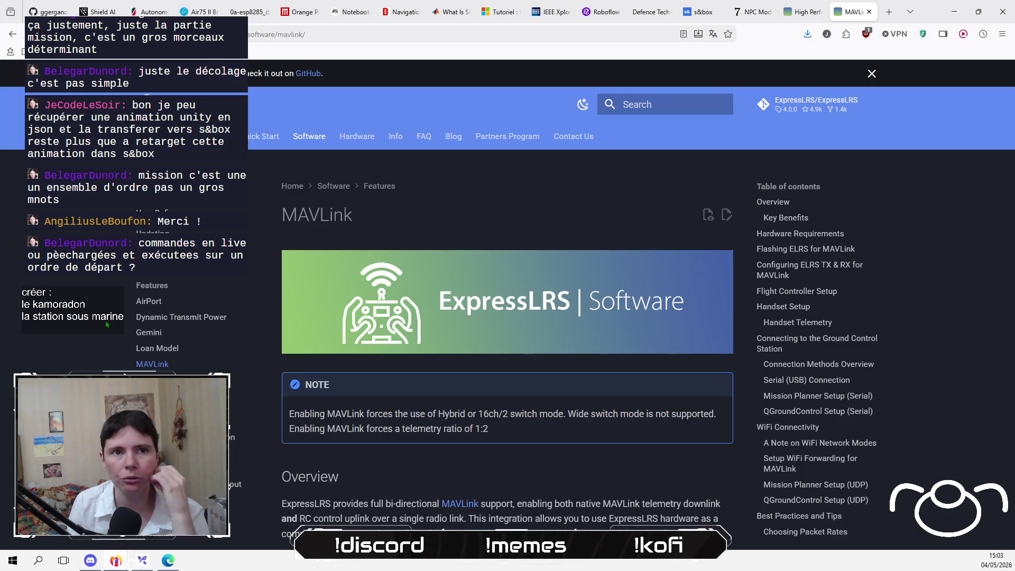
Return to Excalidraw and pan around to centre the simplified flowchart with emulated ELRS and the mod.
key(alt+Tab)
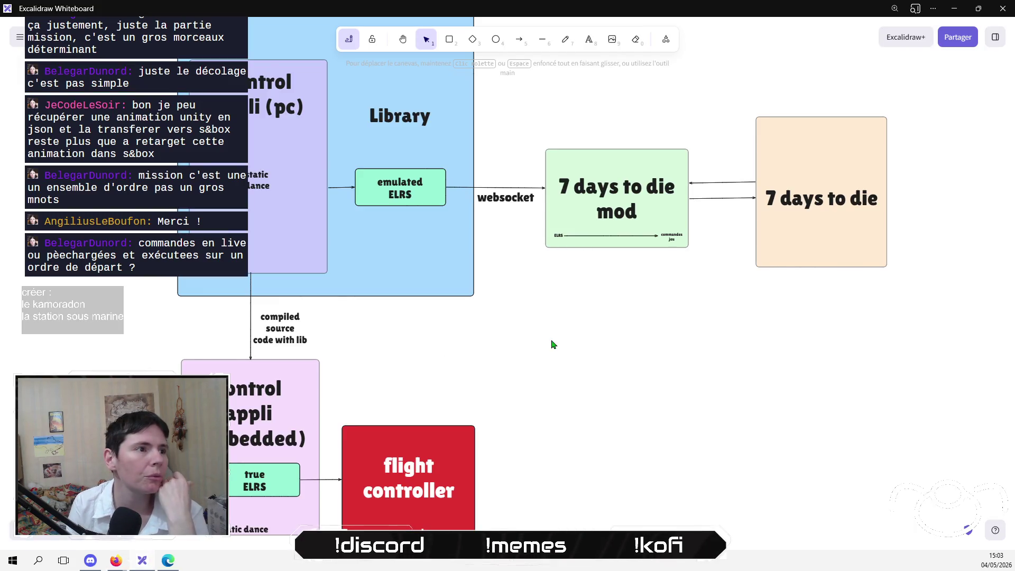
scroll(687, 476, left, 5)
scroll(687, 476, up, 2)
scroll(419, 370, right, 10)
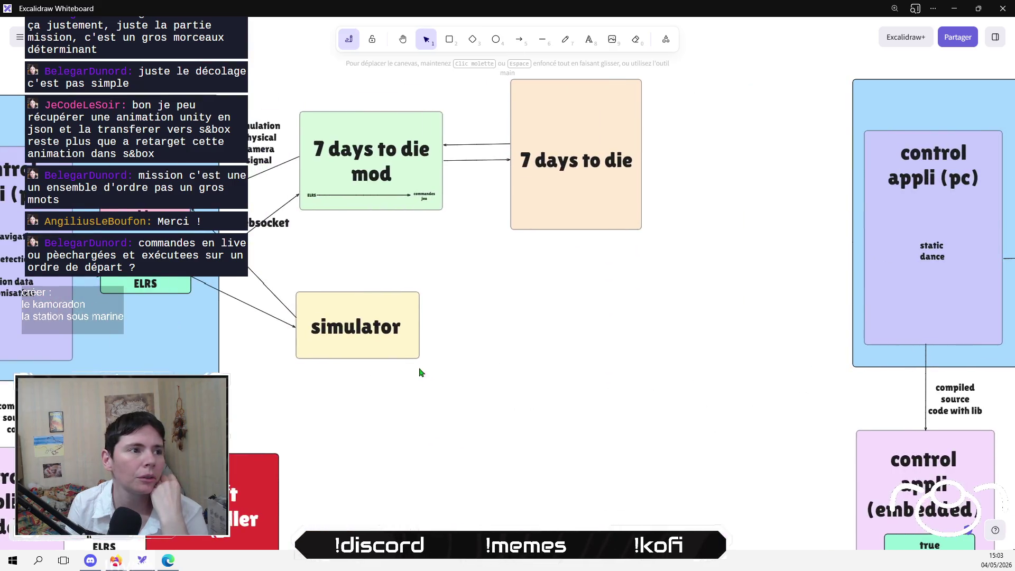
scroll(582, 370, left, 7)
scroll(613, 387, down, 2)
scroll(613, 387, down, 1)
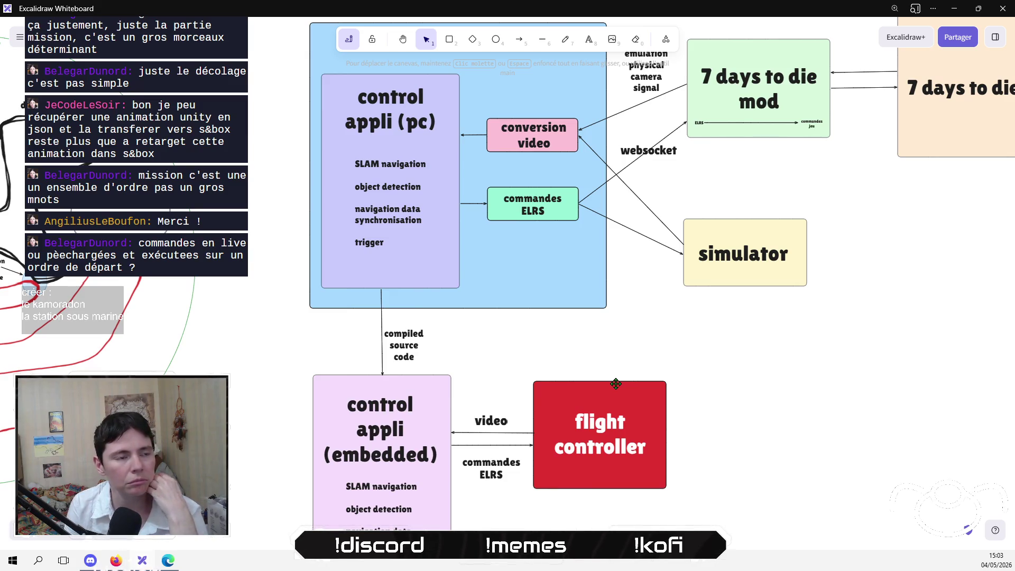
scroll(563, 426, down, 3)
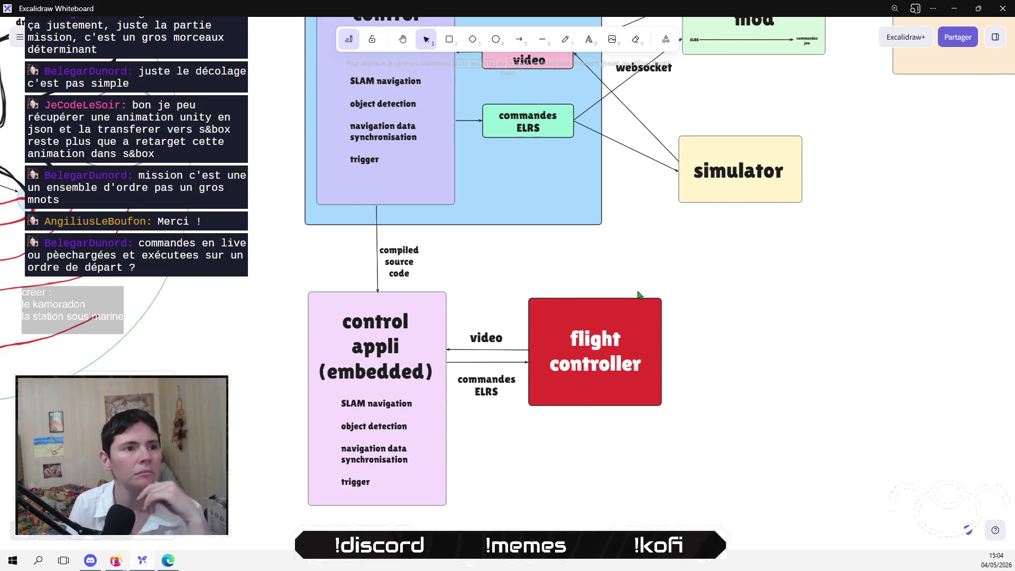
scroll(693, 249, up, 3)
scroll(693, 249, right, 2)
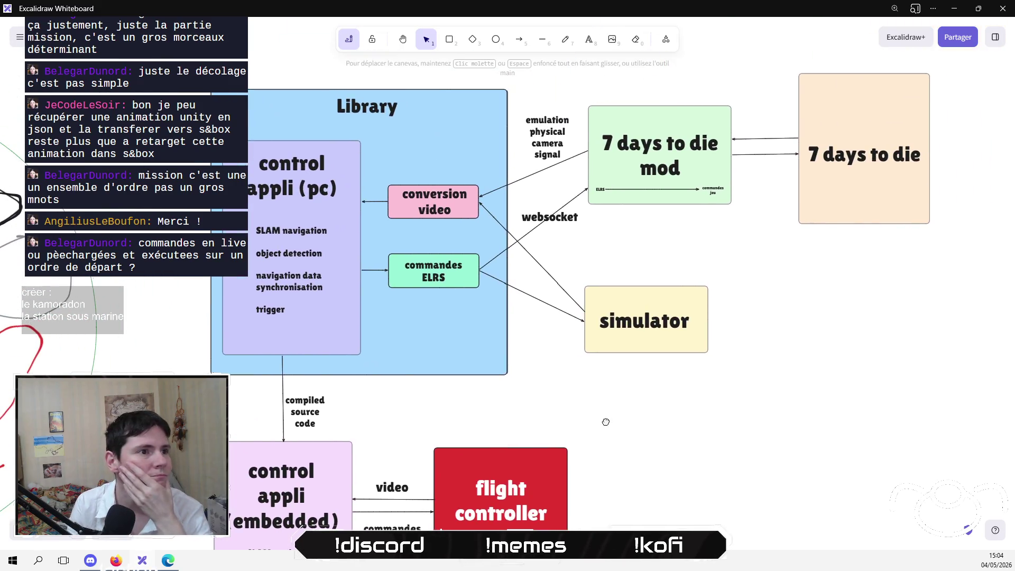
scroll(589, 358, right, 2)
scroll(627, 440, down, 2)
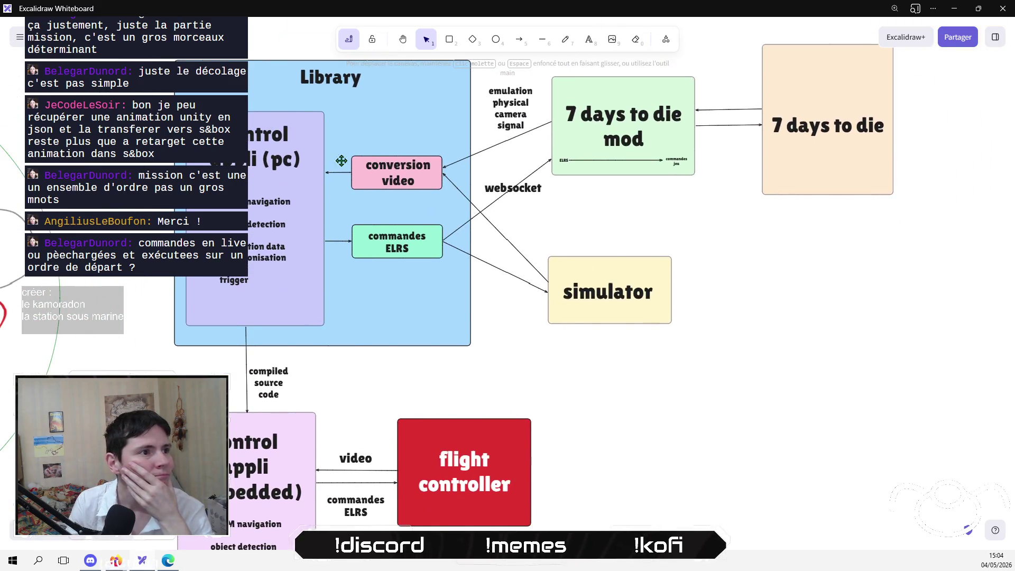
click(277, 168)
key(Escape)
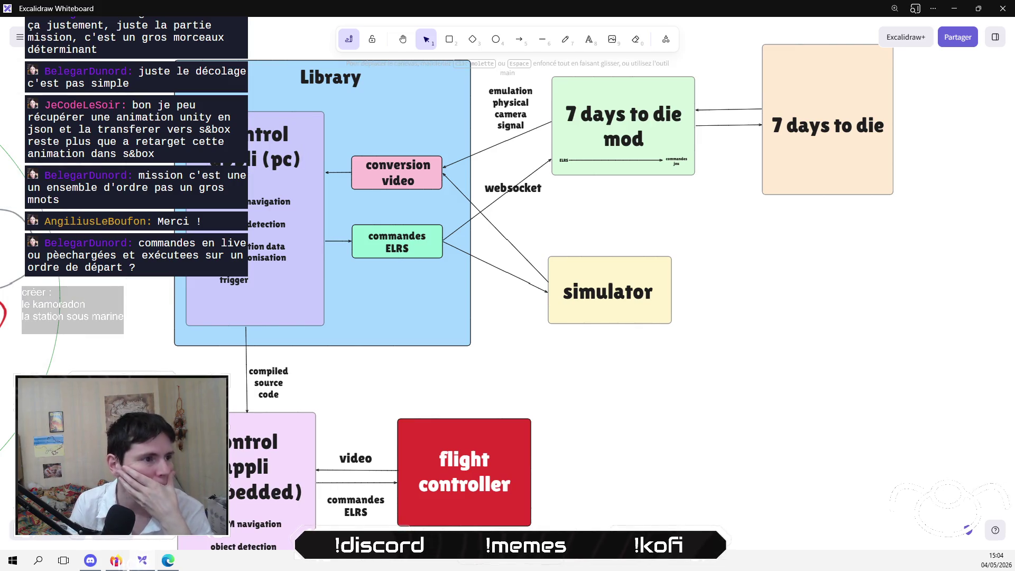
scroll(700, 338, left, 10)
scroll(374, 412, right, 4)
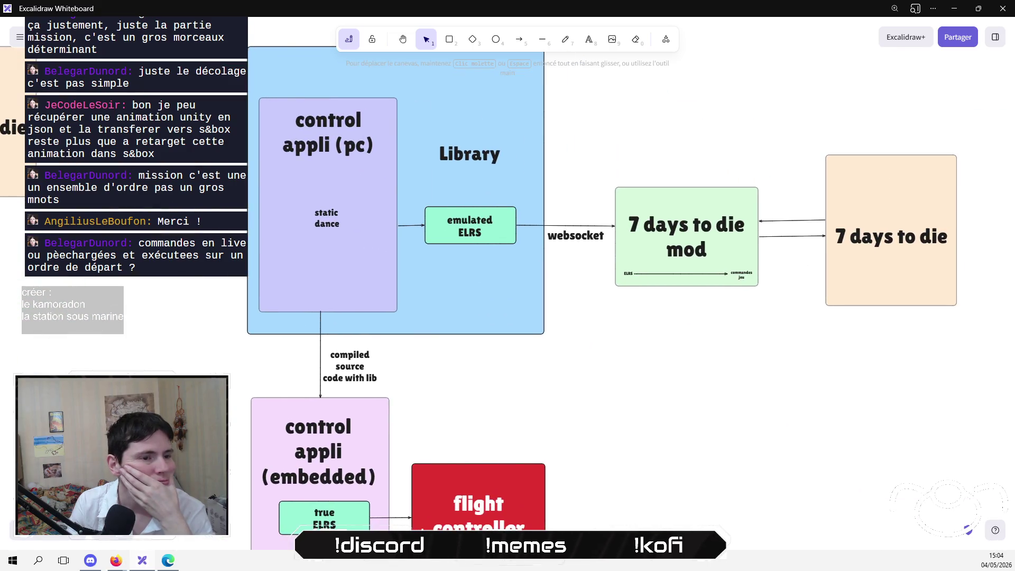
scroll(152, 229, down, 2)
drag(167, 231, 154, 298)
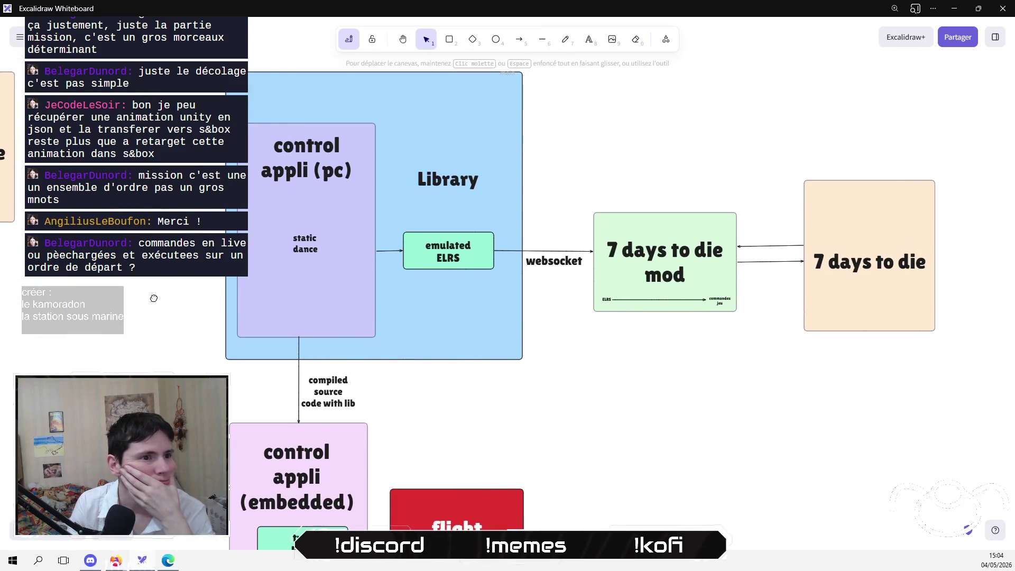
key(alt+Tab)
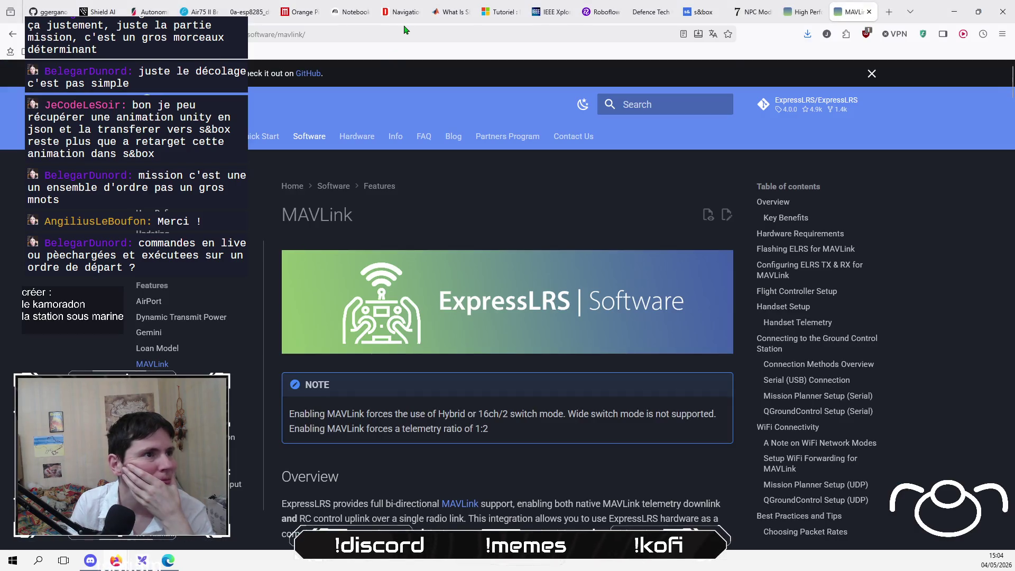
Search Google for 'ELRS communication protocol' and open the Pyrodrone article.
click(405, 31)
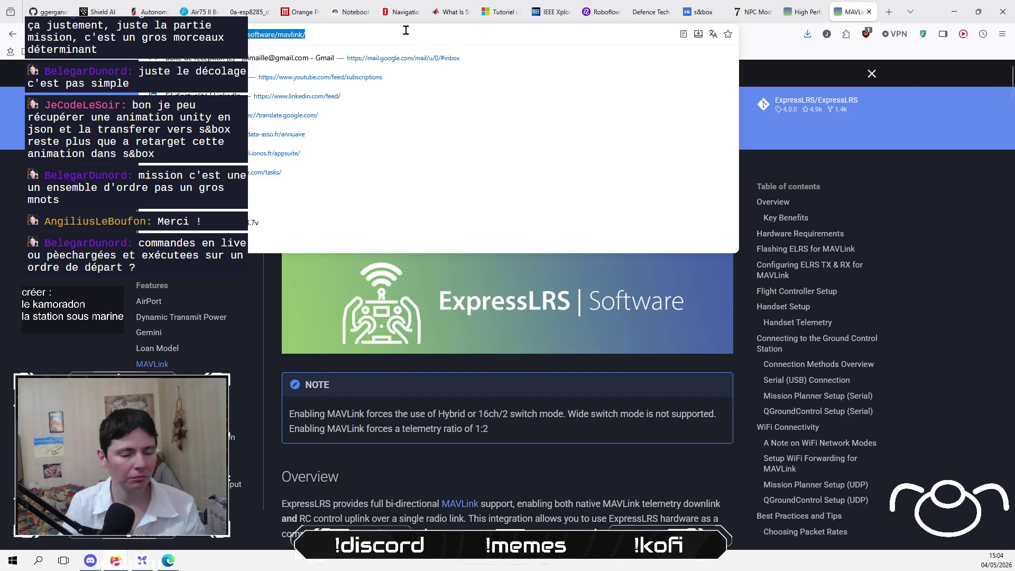
text(ELRS comm)
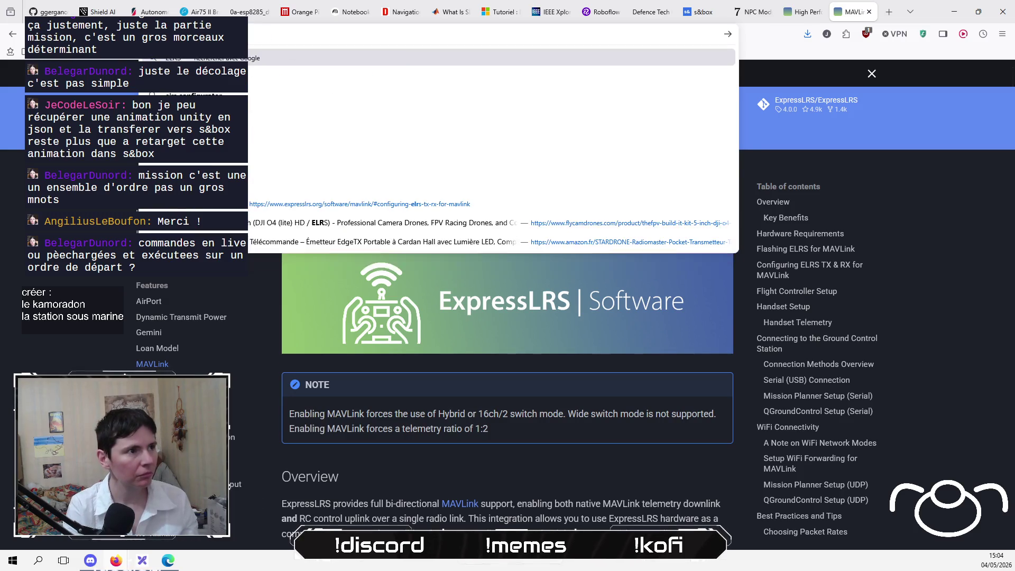
text(unication protocol)
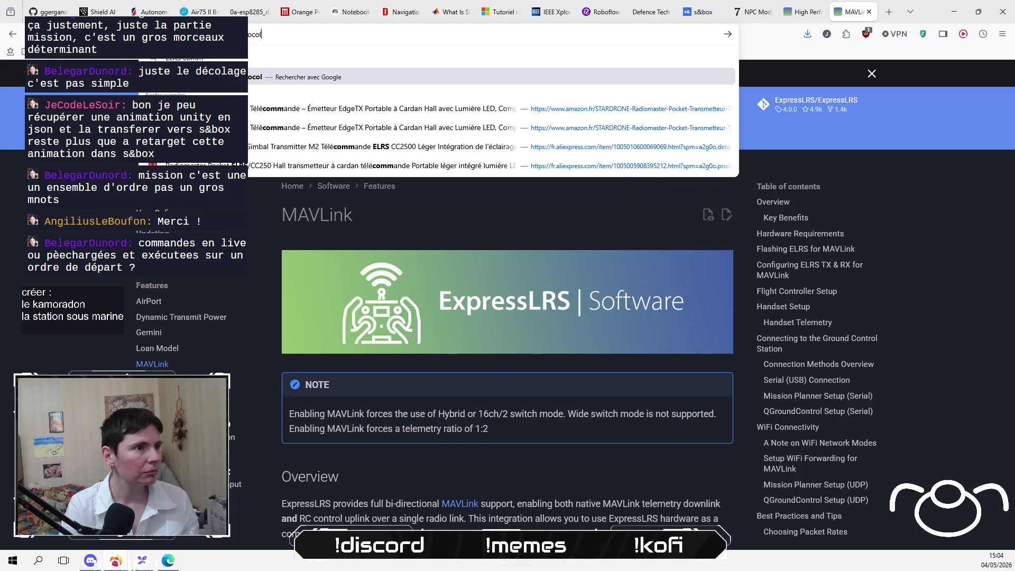
key(Return)
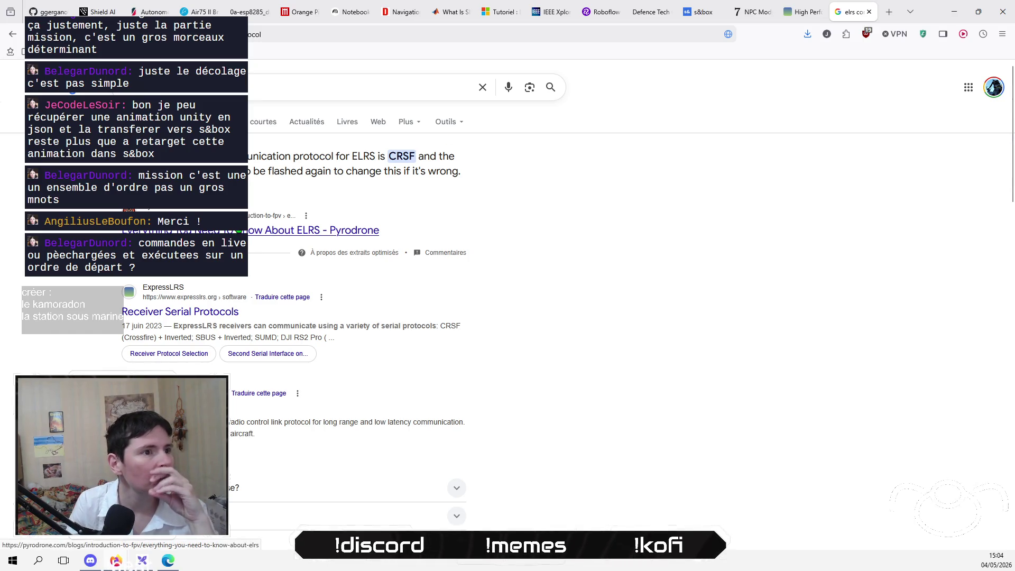
click(239, 231)
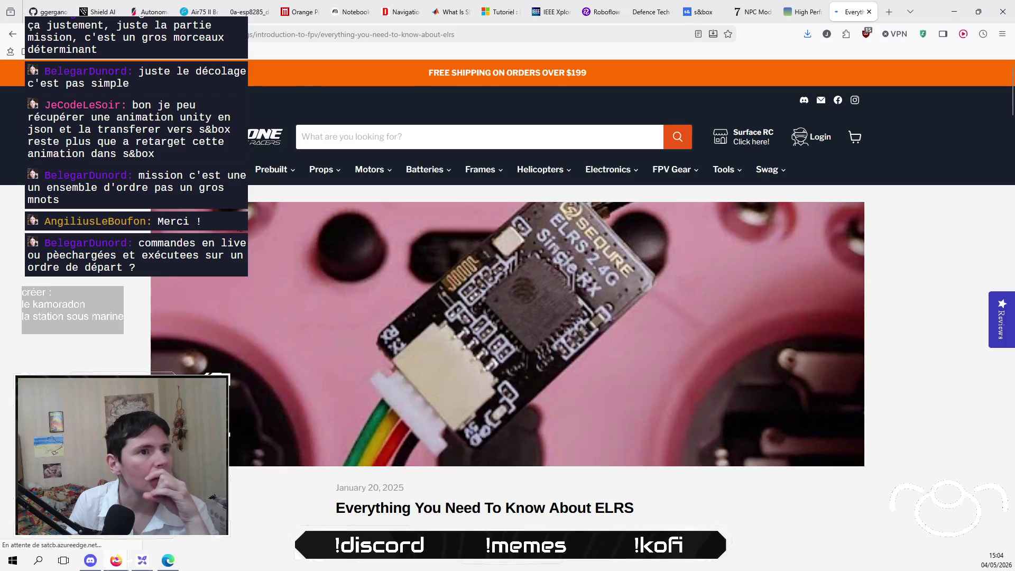
Read through the Pyrodrone article to the end and go back to the search results.
scroll(102, 349, down, 8)
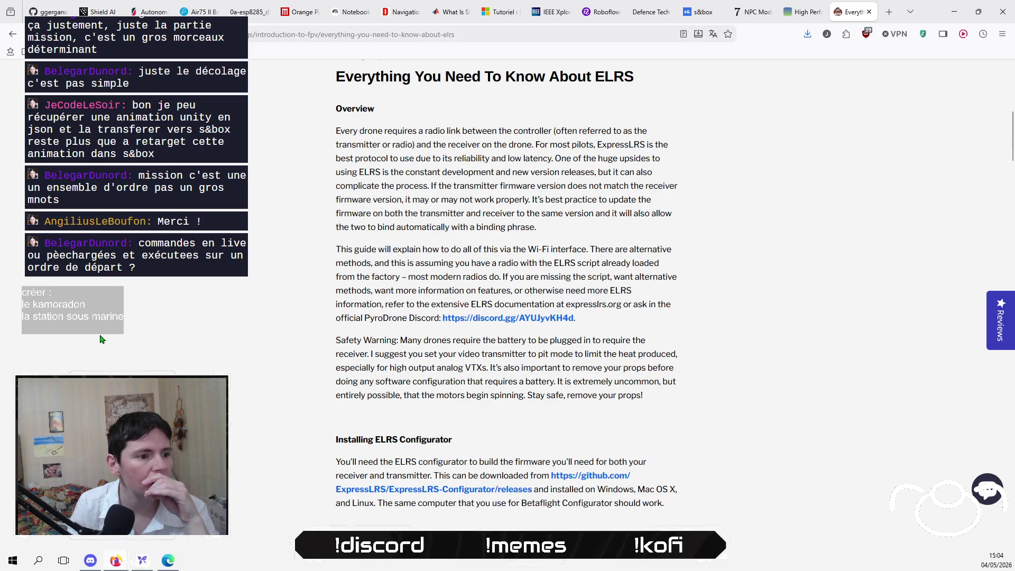
scroll(102, 339, down, 7)
scroll(102, 339, down, 10)
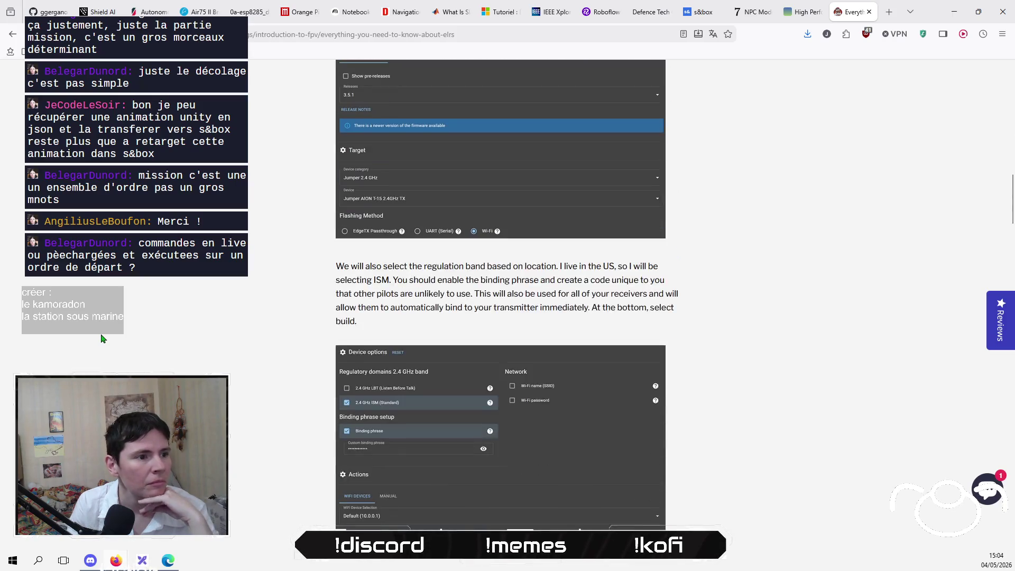
scroll(535, 202, up, 1)
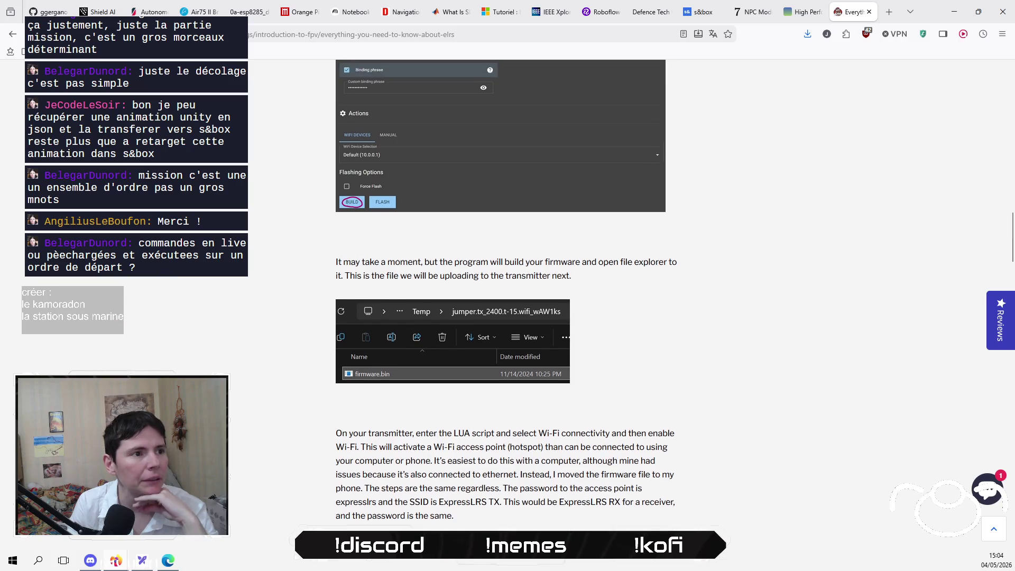
scroll(266, 281, down, 9)
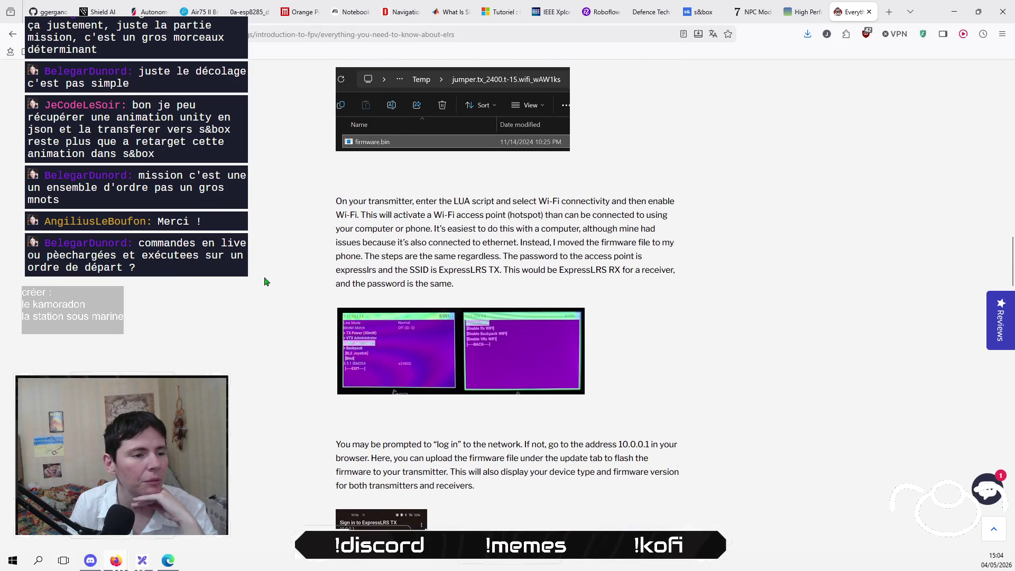
scroll(266, 280, down, 5)
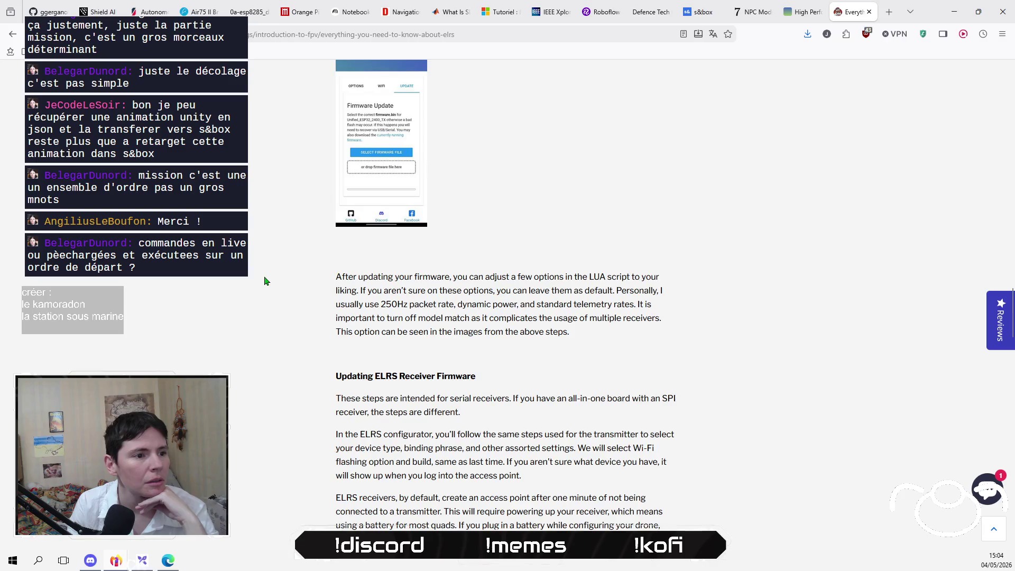
scroll(266, 280, down, 3)
scroll(266, 281, down, 8)
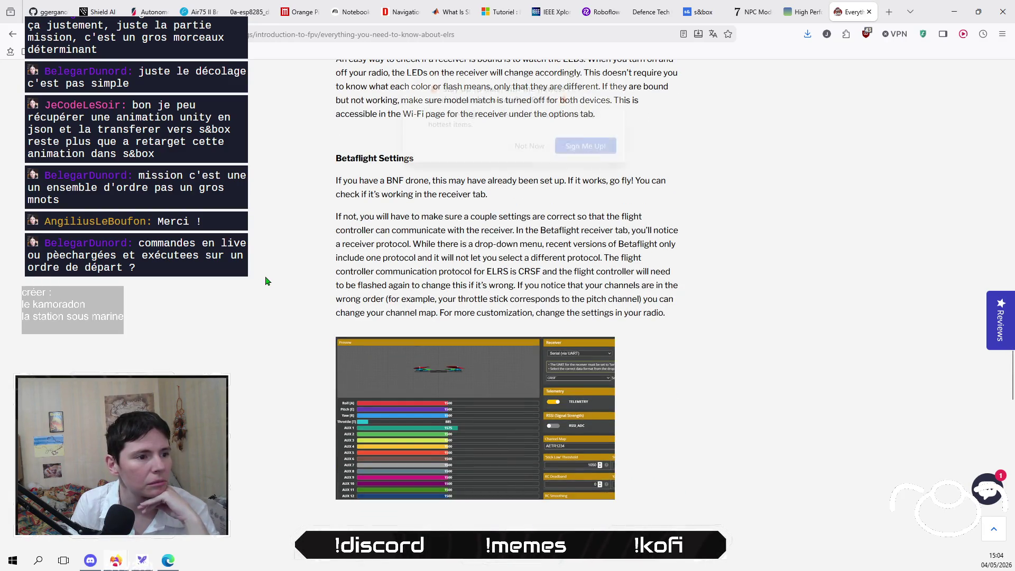
scroll(260, 356, down, 8)
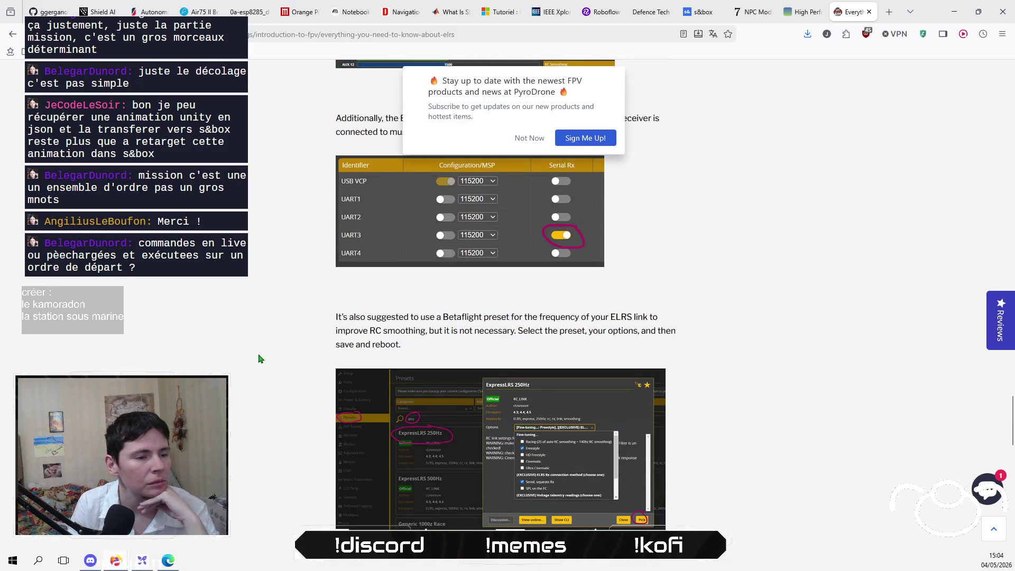
scroll(259, 358, down, 7)
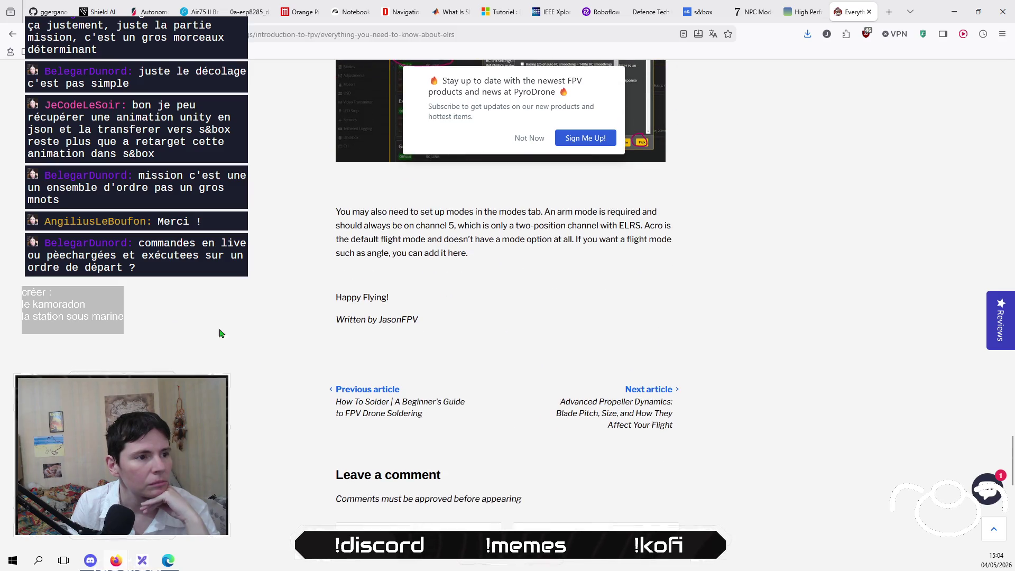
click(12, 33)
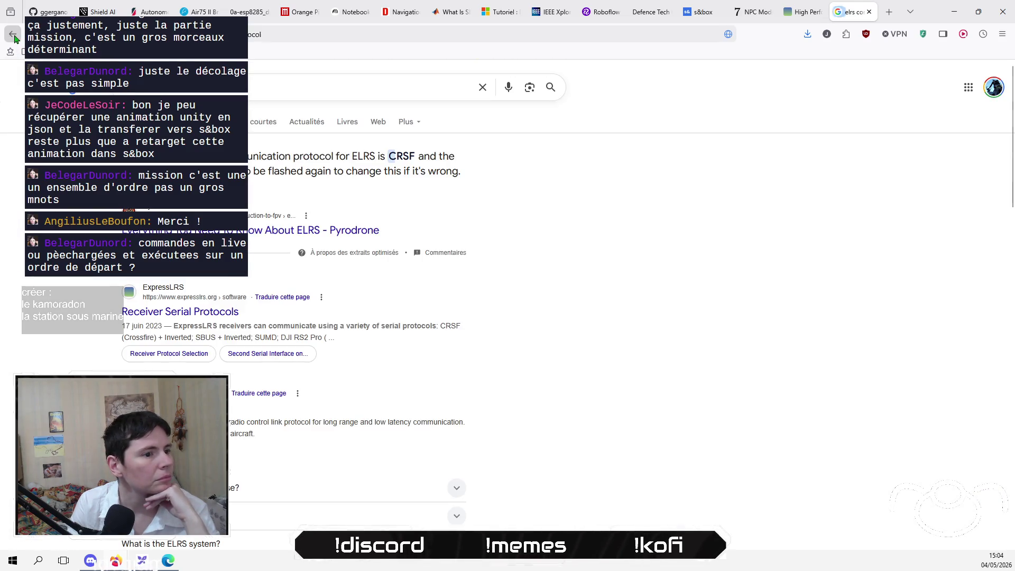
Read the Wikipedia ExpressLRS article, then go back to the search results.
click(174, 407)
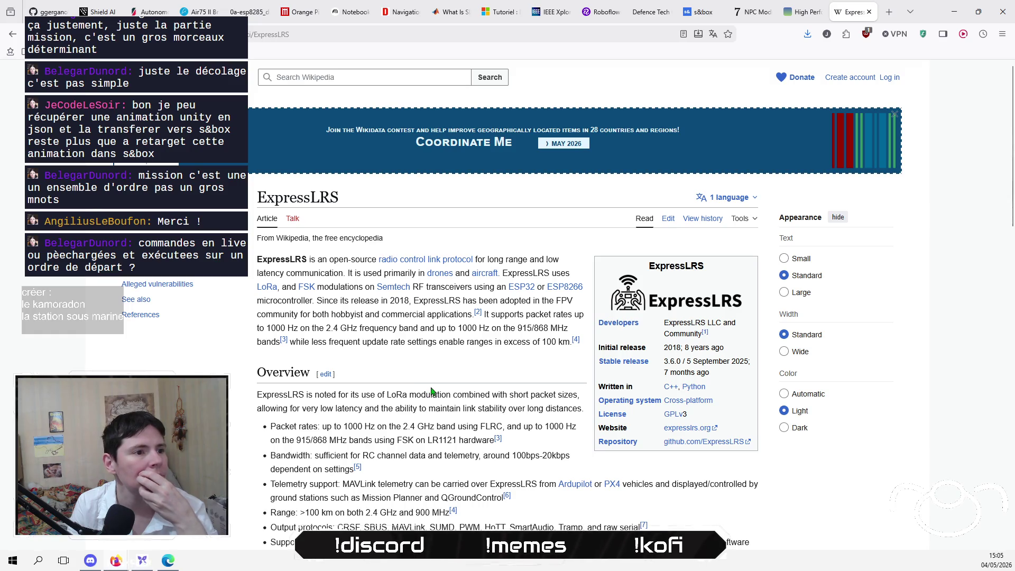
scroll(255, 397, down, 6)
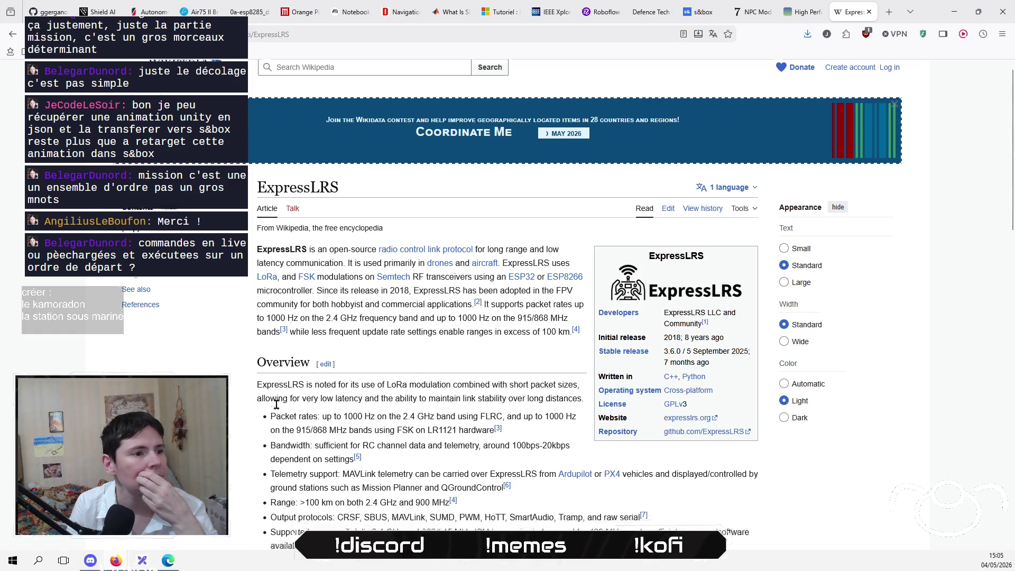
scroll(508, 301, down, 5)
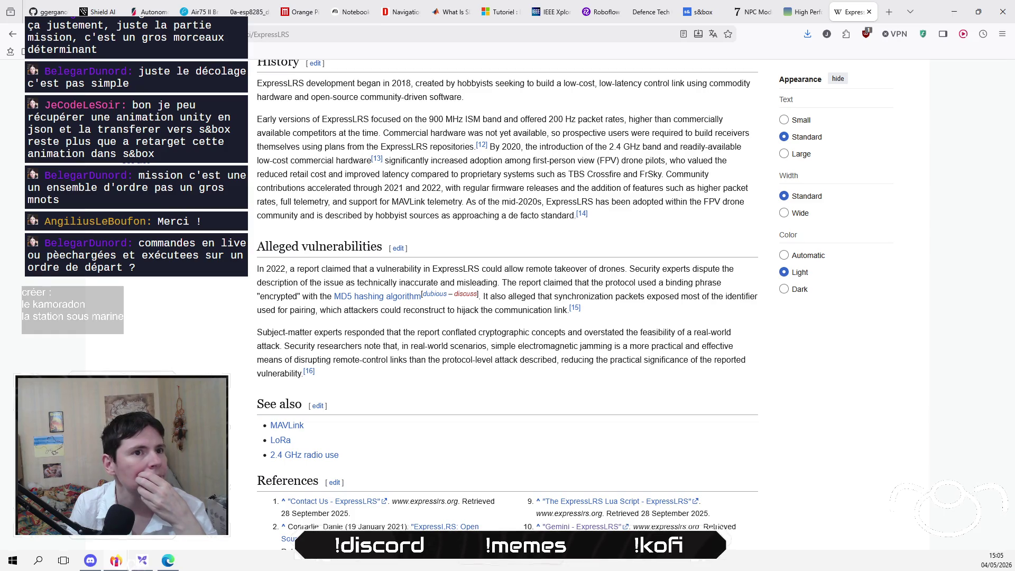
scroll(507, 307, down, 2)
scroll(507, 306, up, 3)
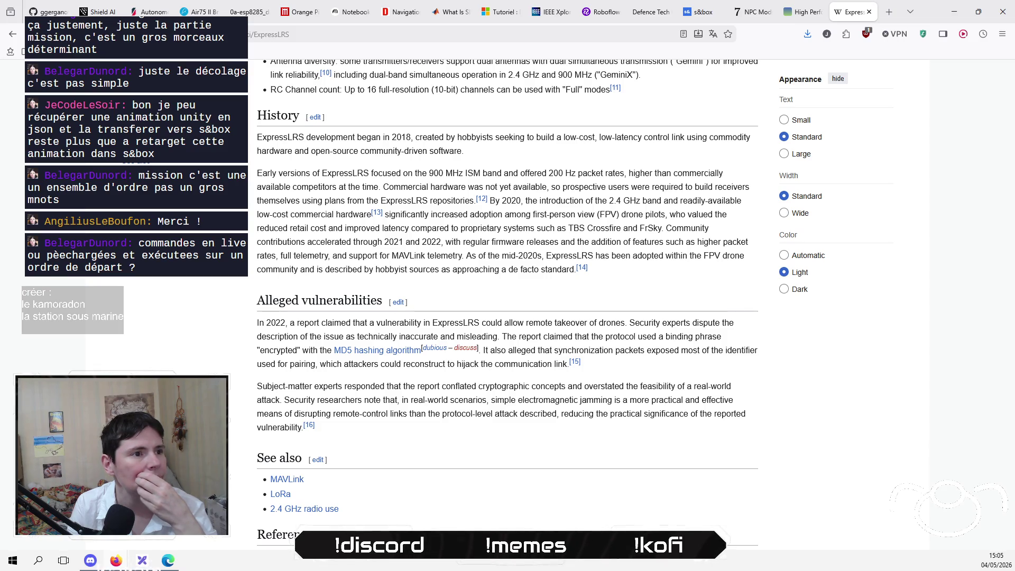
scroll(507, 307, up, 5)
scroll(507, 312, up, 1)
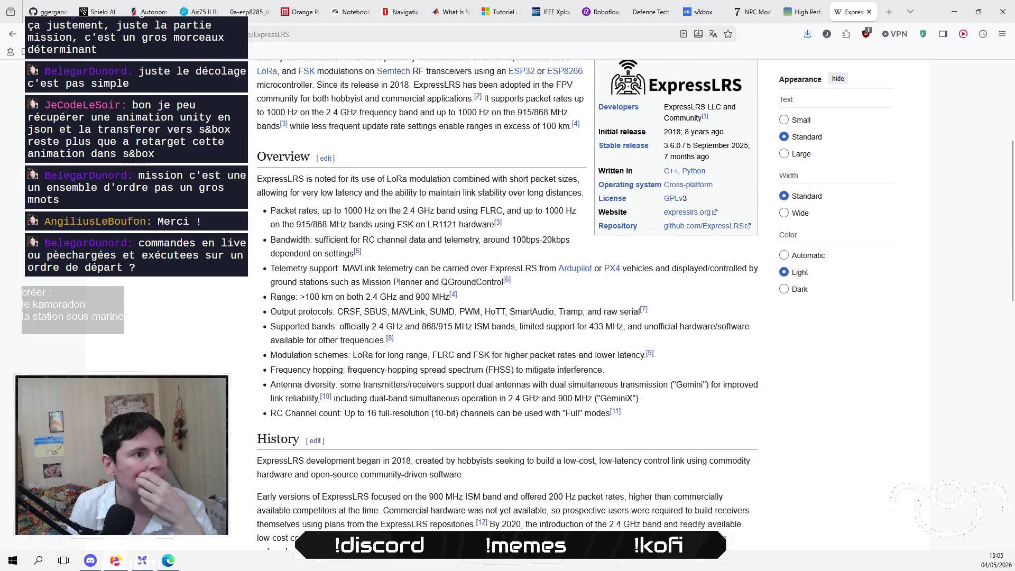
scroll(507, 307, up, 3)
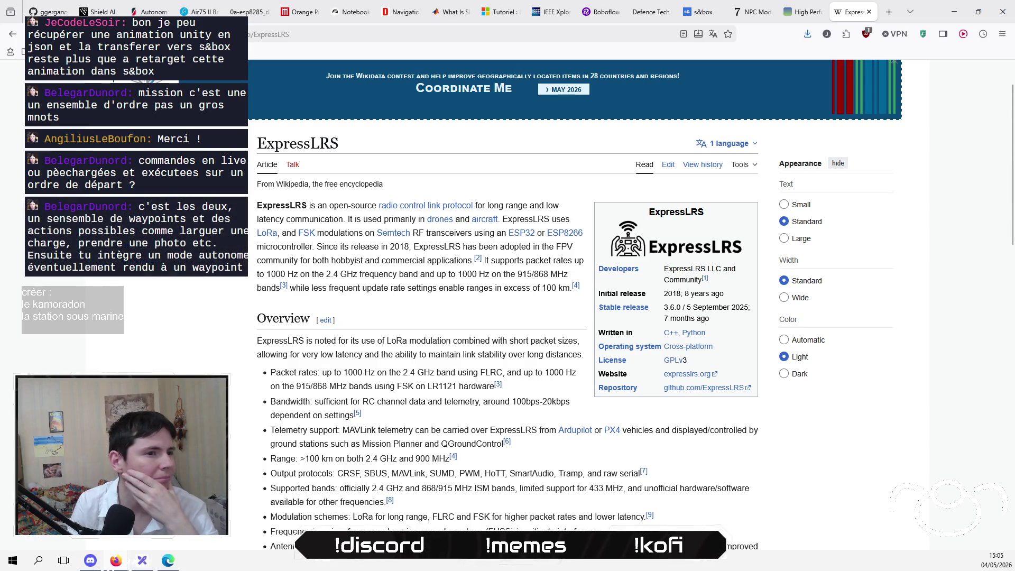
scroll(507, 304, down, 2)
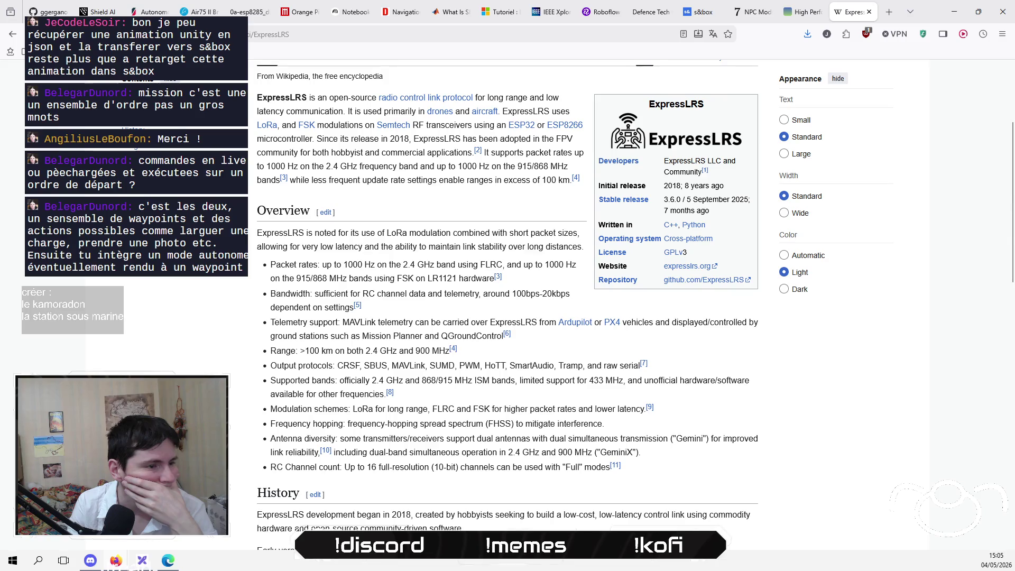
scroll(507, 305, up, 3)
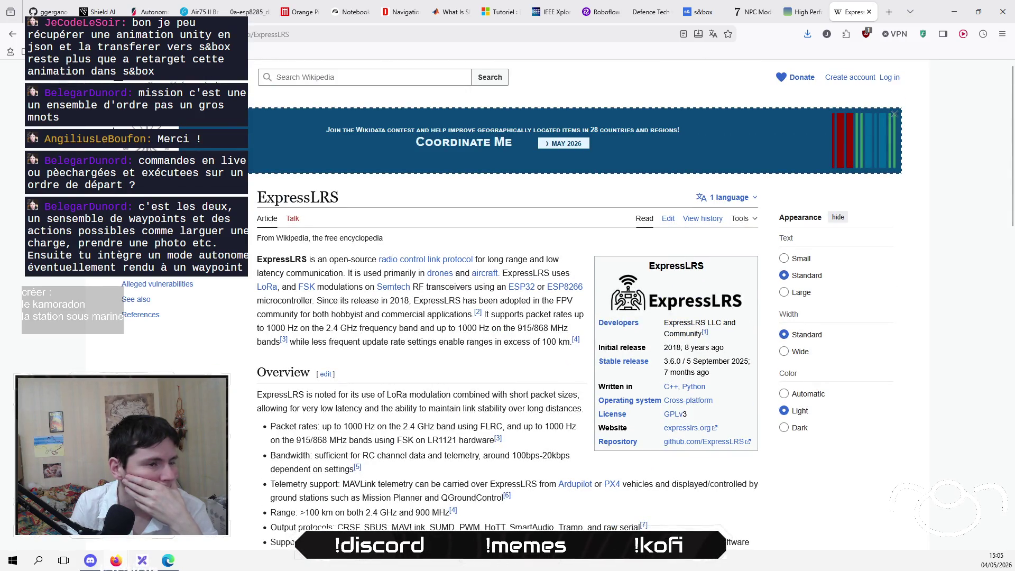
click(10, 35)
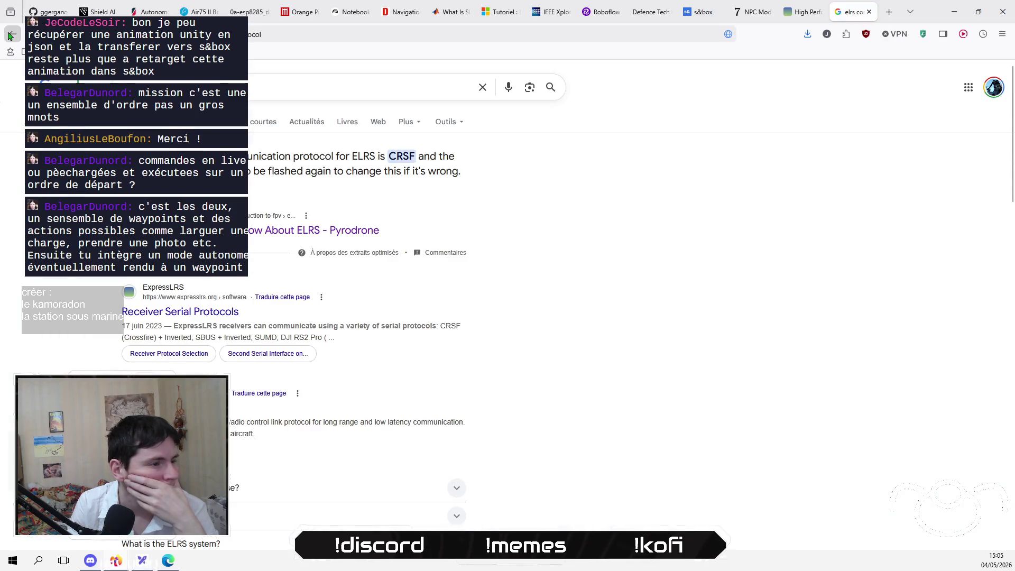
Expand the 'What protocol does ELRS use?' and receiver protocol answers, then open Receiver Wiring.
scroll(45, 278, down, 3)
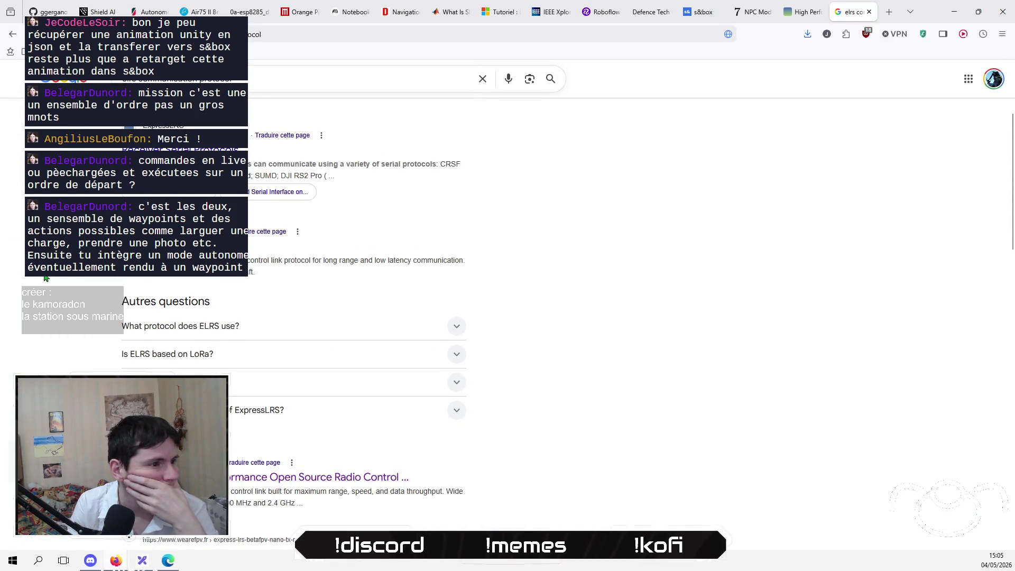
click(446, 328)
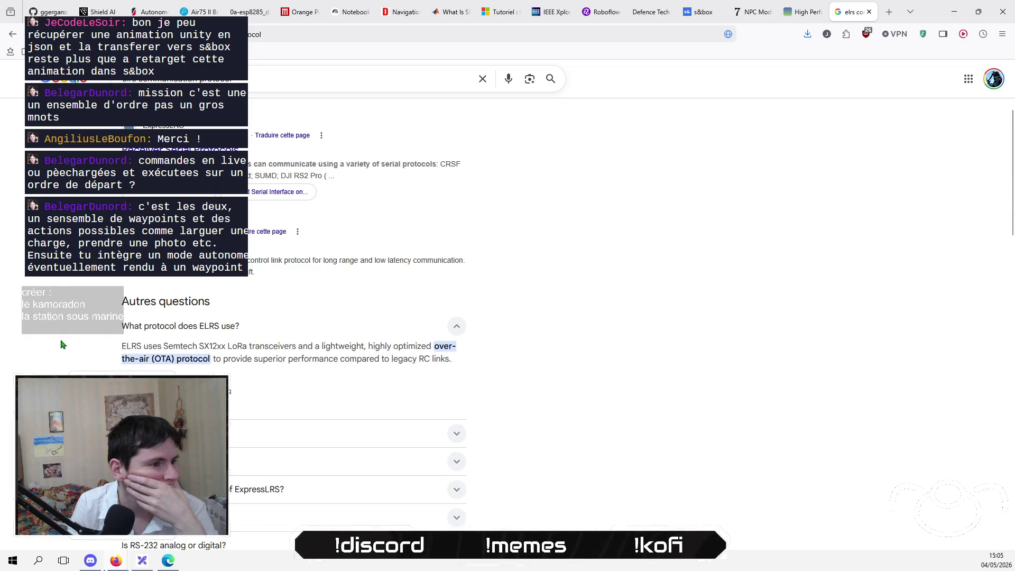
scroll(61, 345, down, 1)
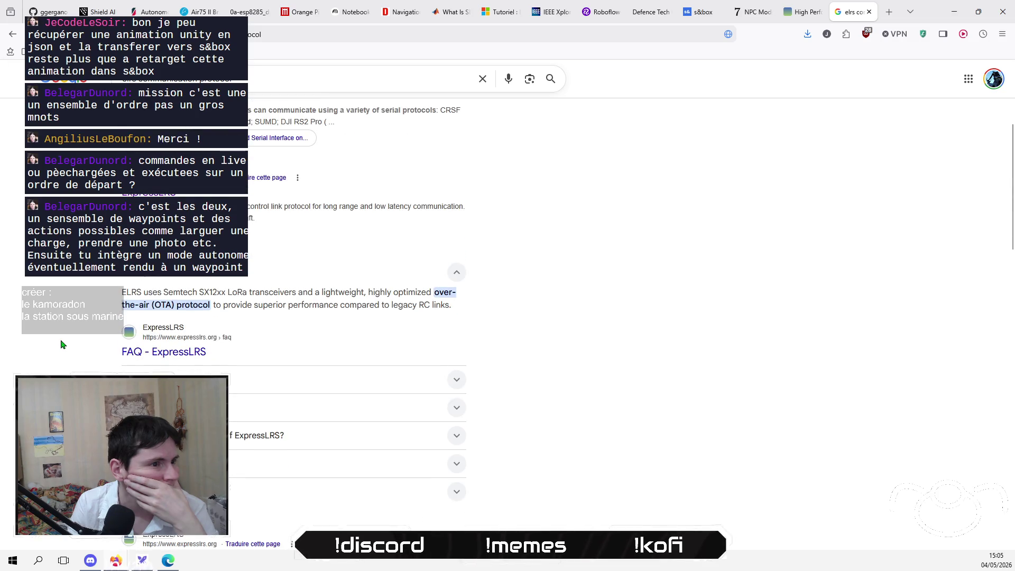
scroll(61, 344, down, 3)
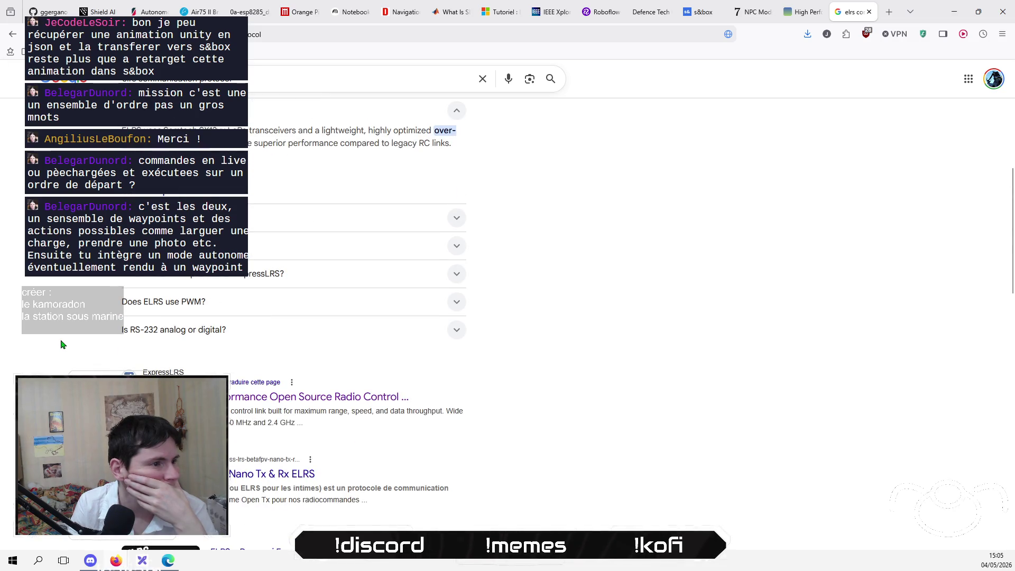
click(189, 279)
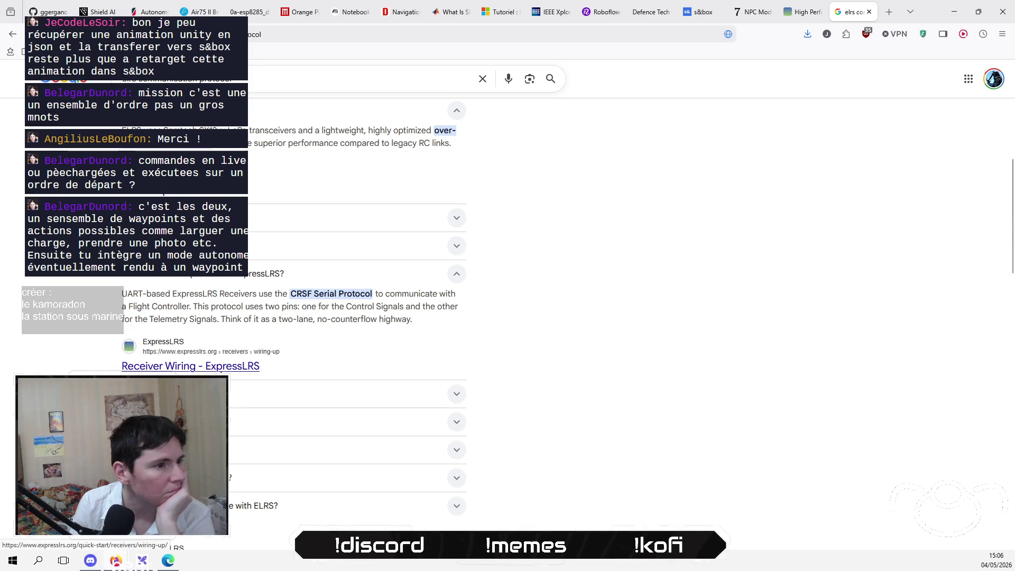
click(185, 366)
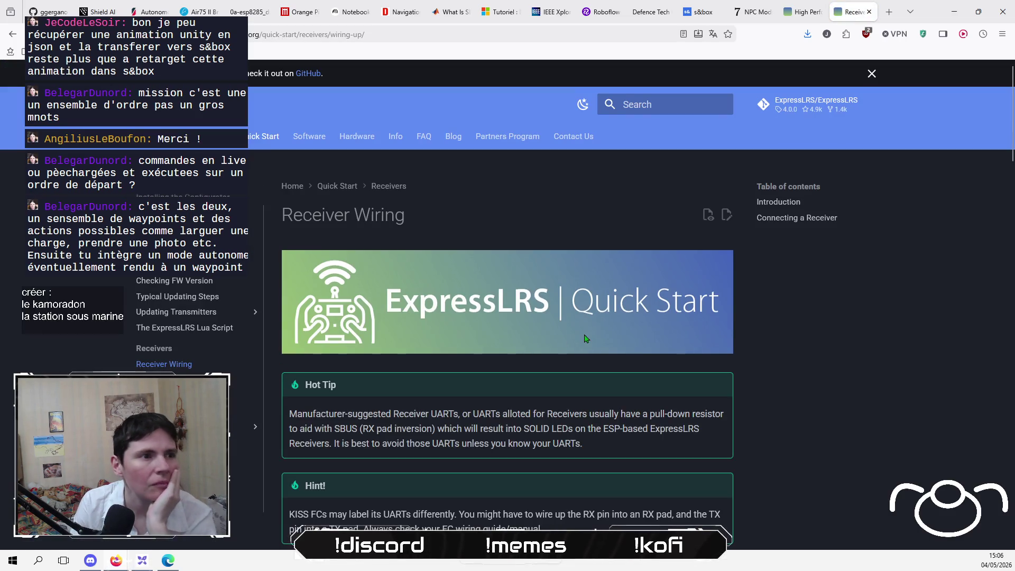
Scroll through the ExpressLRS Receiver Wiring page's Connecting a Receiver section, then bring OBS Studio forward.
scroll(541, 332, down, 5)
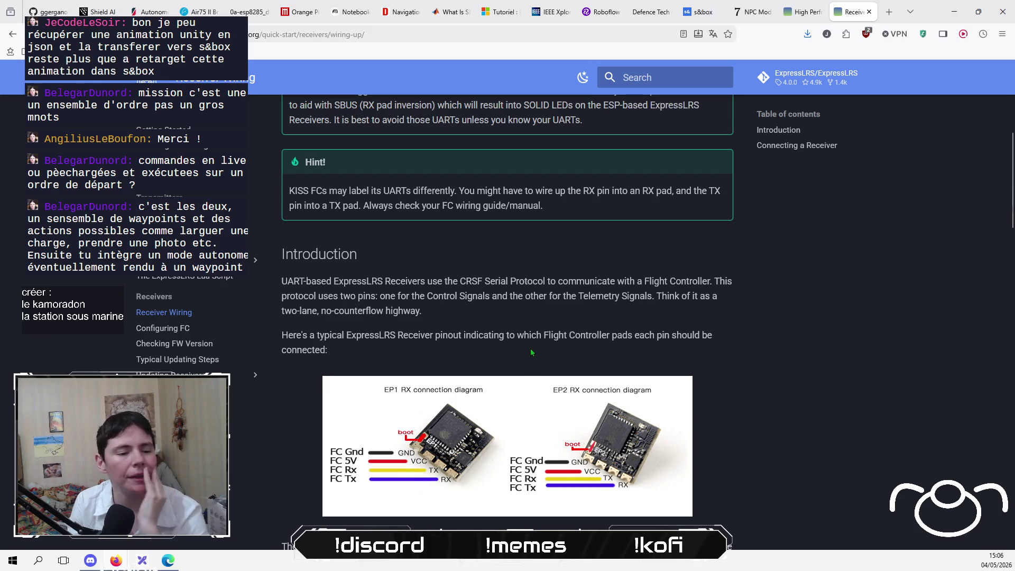
scroll(530, 351, down, 2)
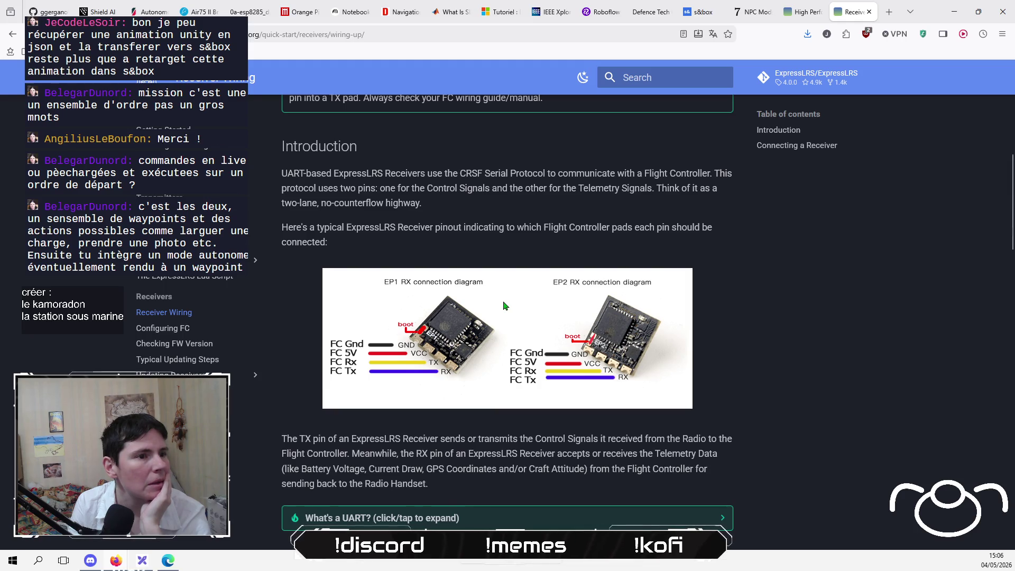
scroll(503, 305, down, 4)
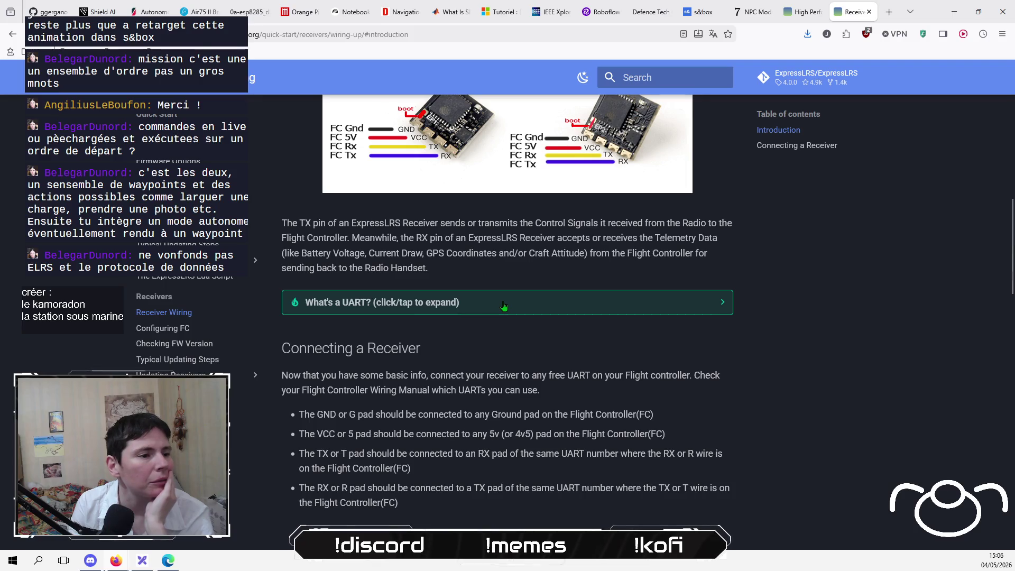
scroll(503, 305, down, 3)
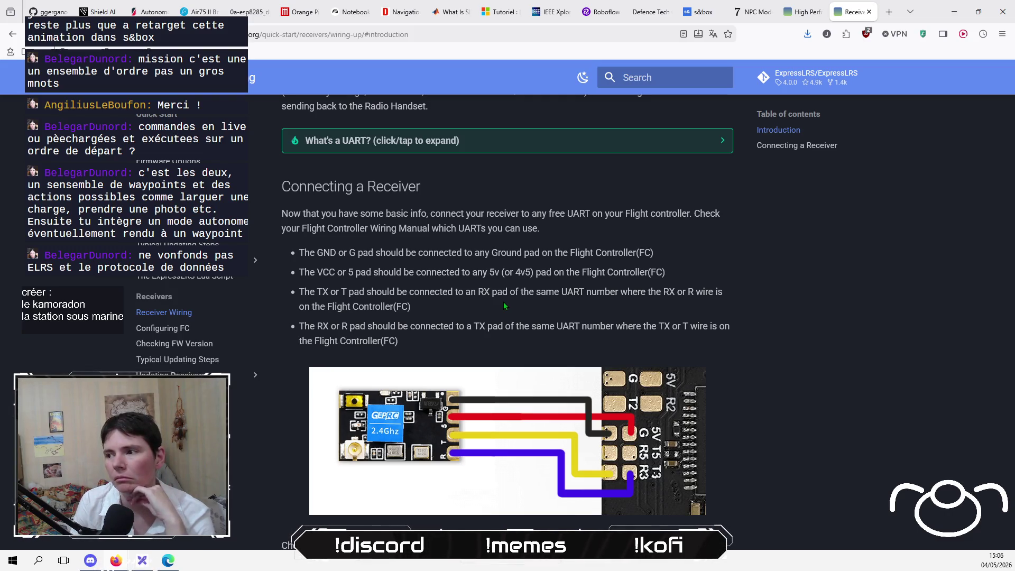
scroll(504, 305, down, 8)
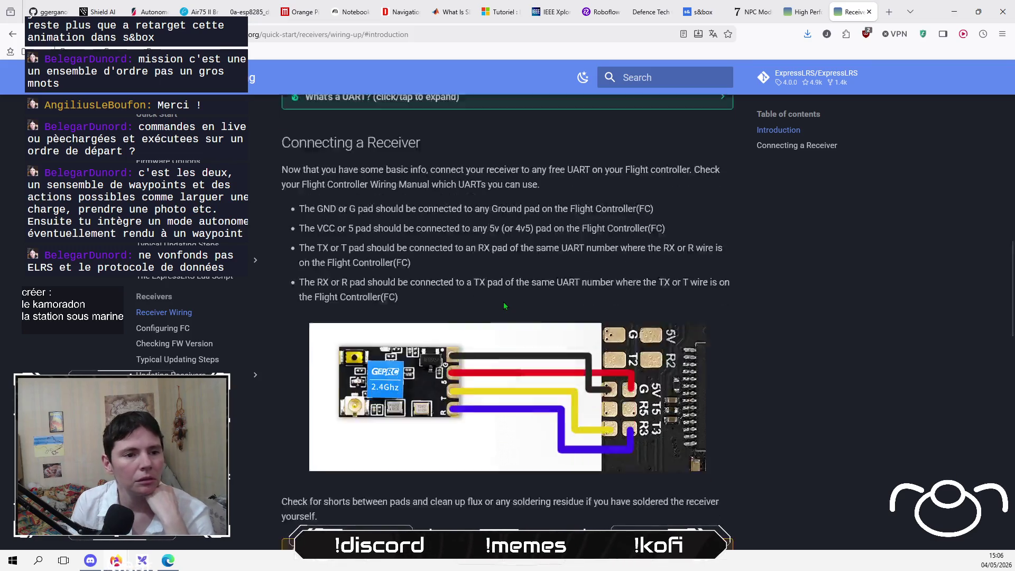
scroll(504, 306, down, 3)
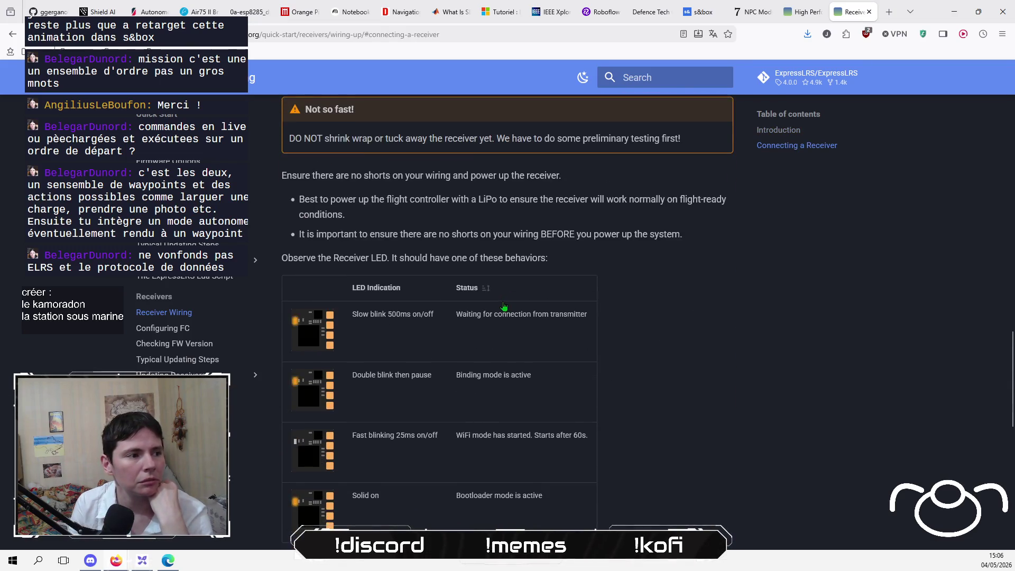
scroll(504, 305, down, 2)
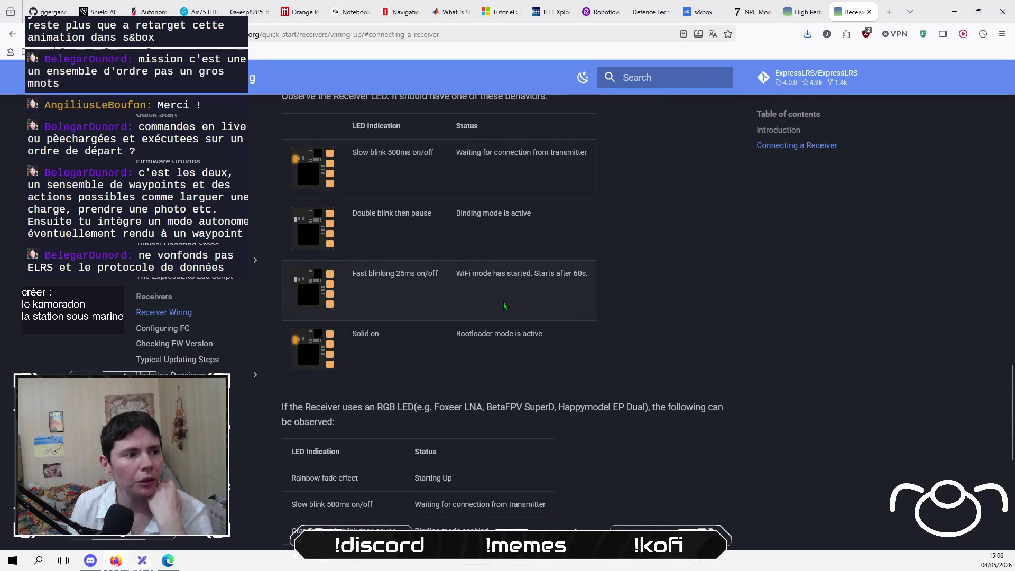
scroll(504, 306, down, 7)
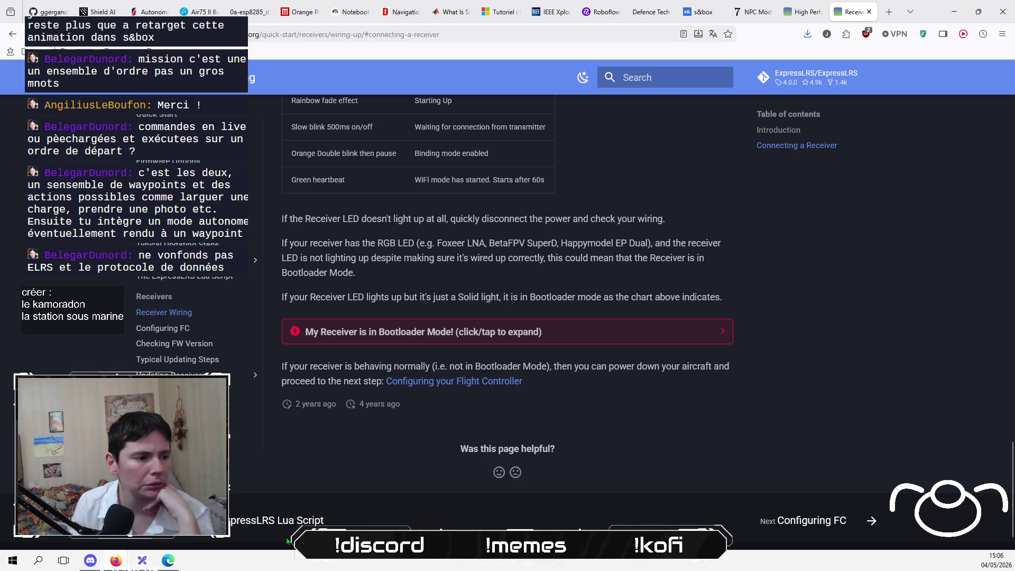
click(141, 561)
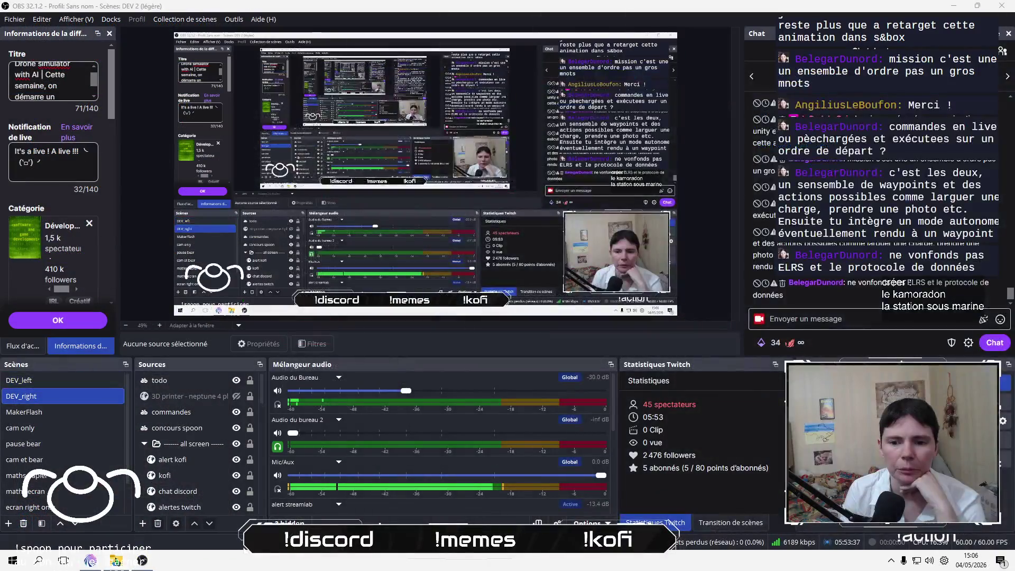
Navigate File Explorer to the Volume (D:) > Ukraine > DTU > BirdDream project folder.
click(116, 560)
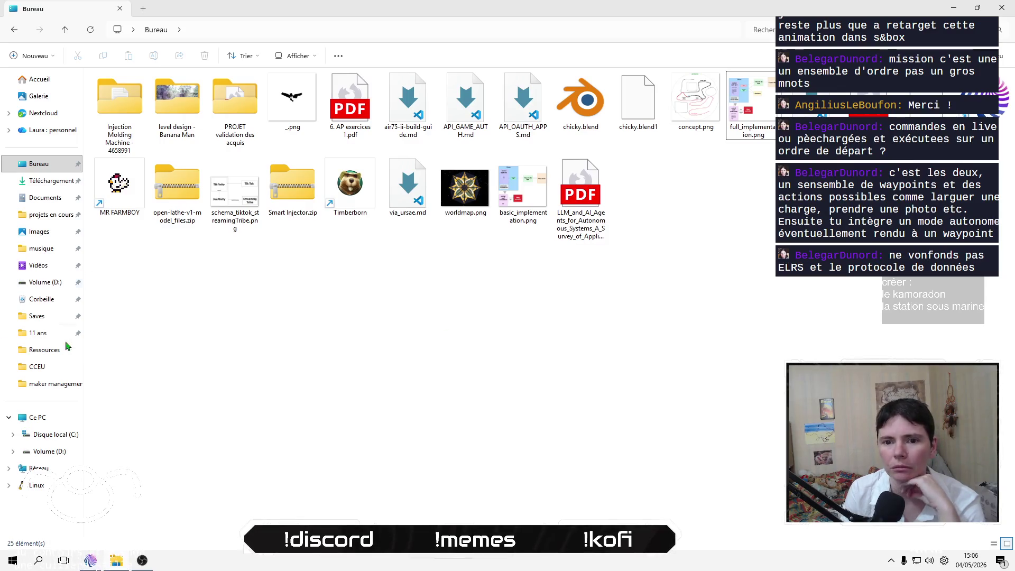
click(57, 369)
click(261, 30)
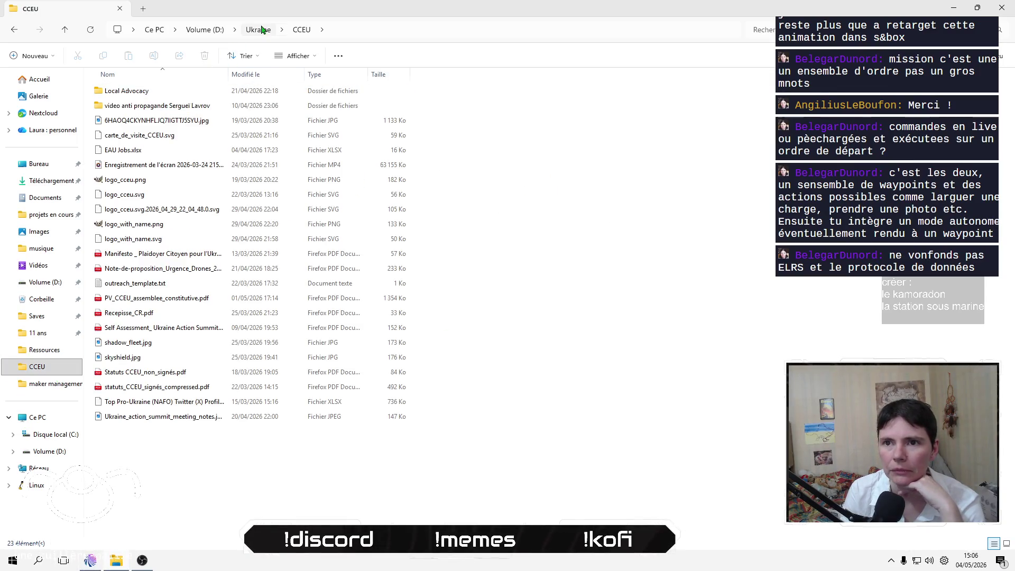
double_click(176, 107)
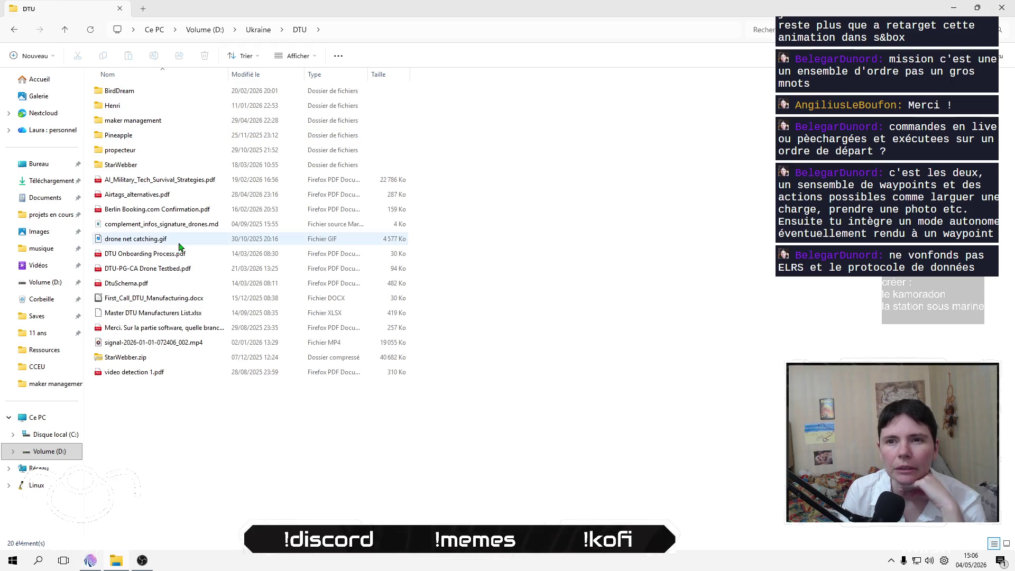
double_click(183, 95)
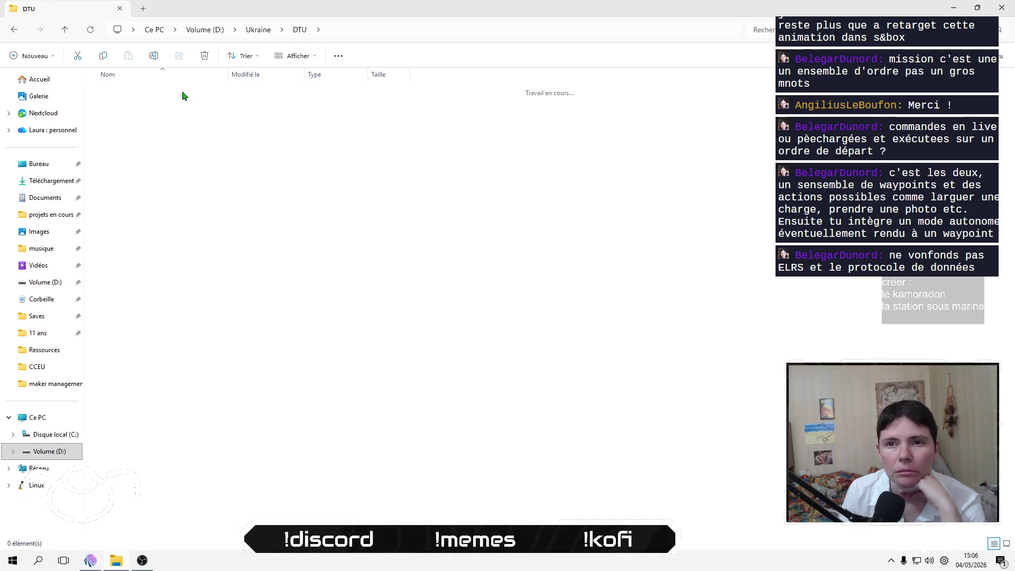
Open BirdDreamNoSITL.md and notes_avancement_birddream.txt from the BirdDream folder.
click(156, 241)
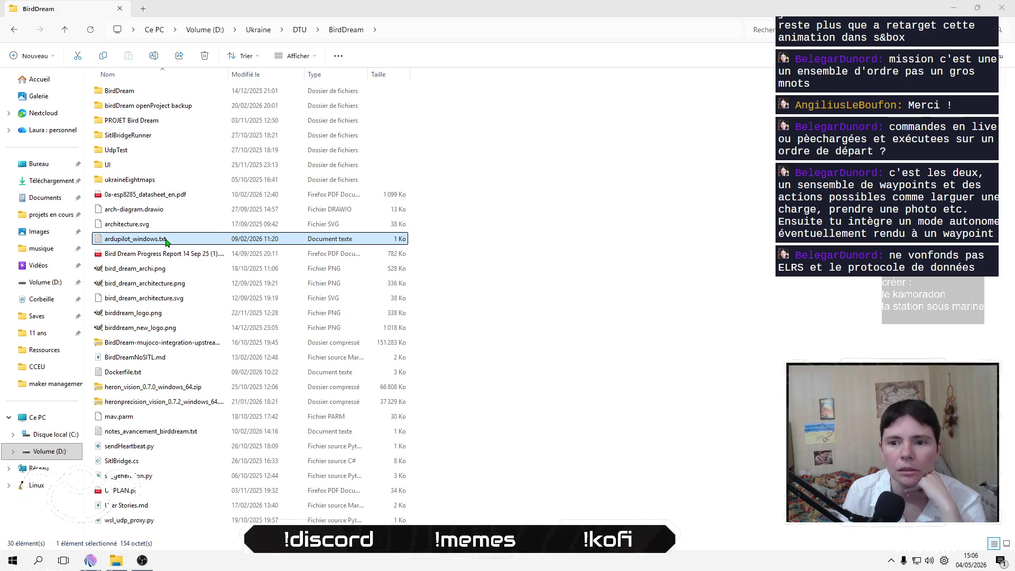
double_click(178, 364)
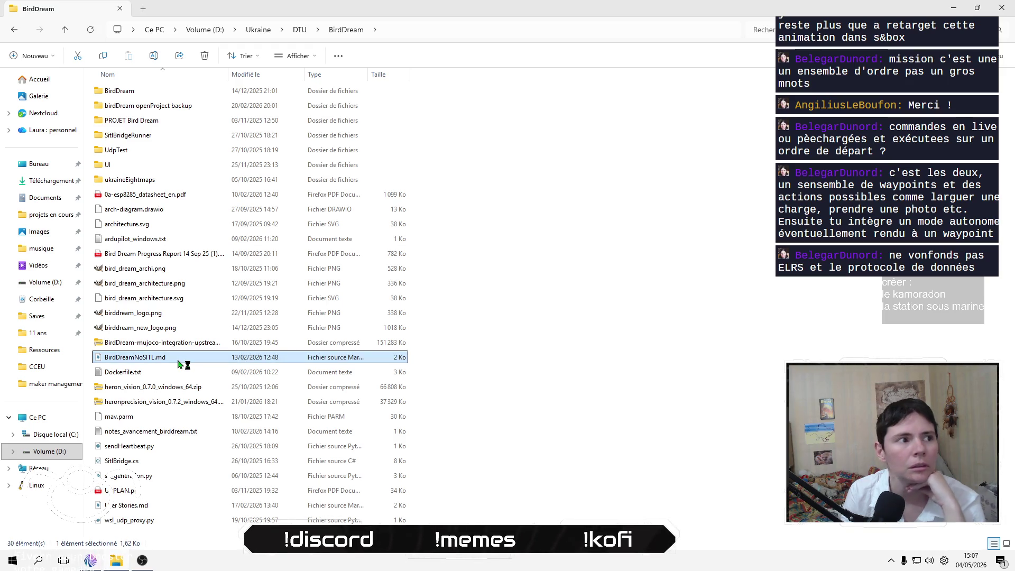
double_click(180, 435)
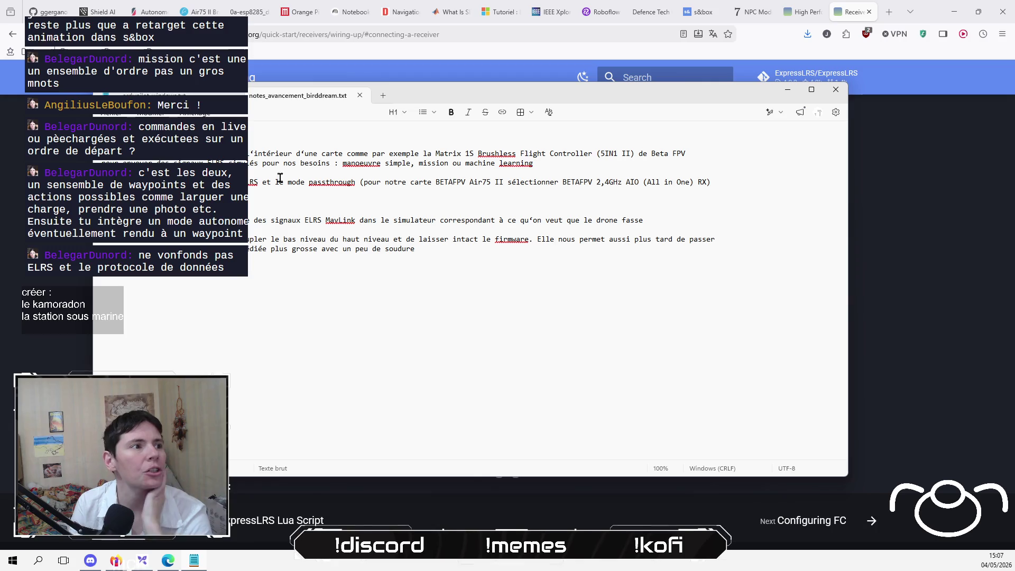
Highlight the simulated ELRS signals line and the word MavLink while reading the progress notes.
triple_click(308, 163)
click(308, 150)
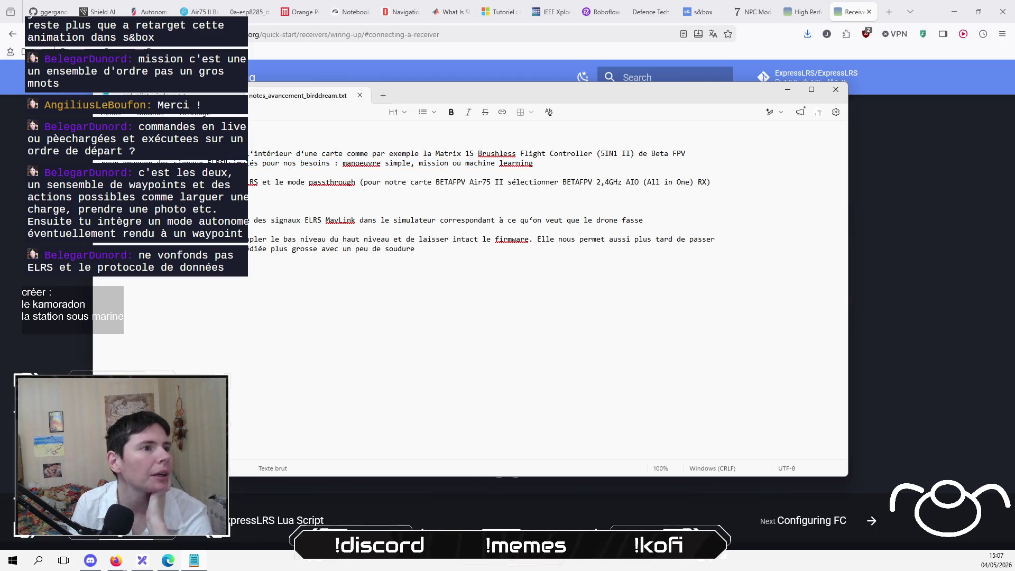
click(565, 163)
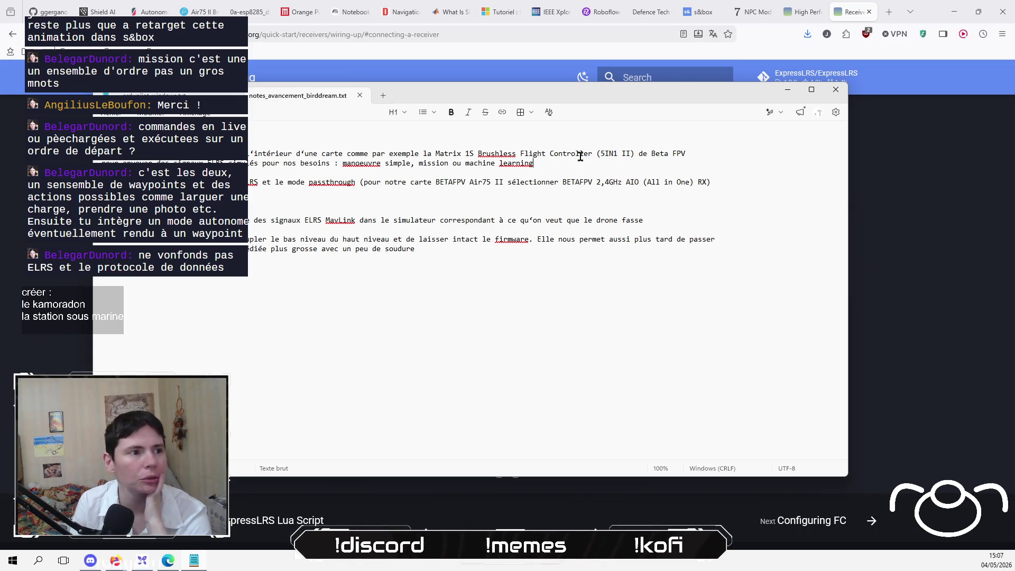
drag(324, 220, 354, 220)
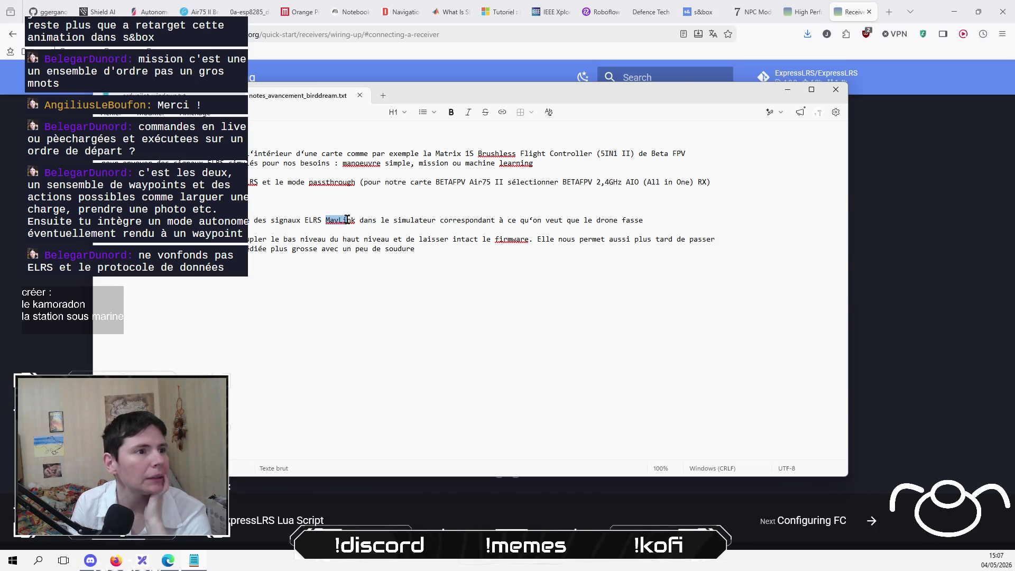
click(427, 222)
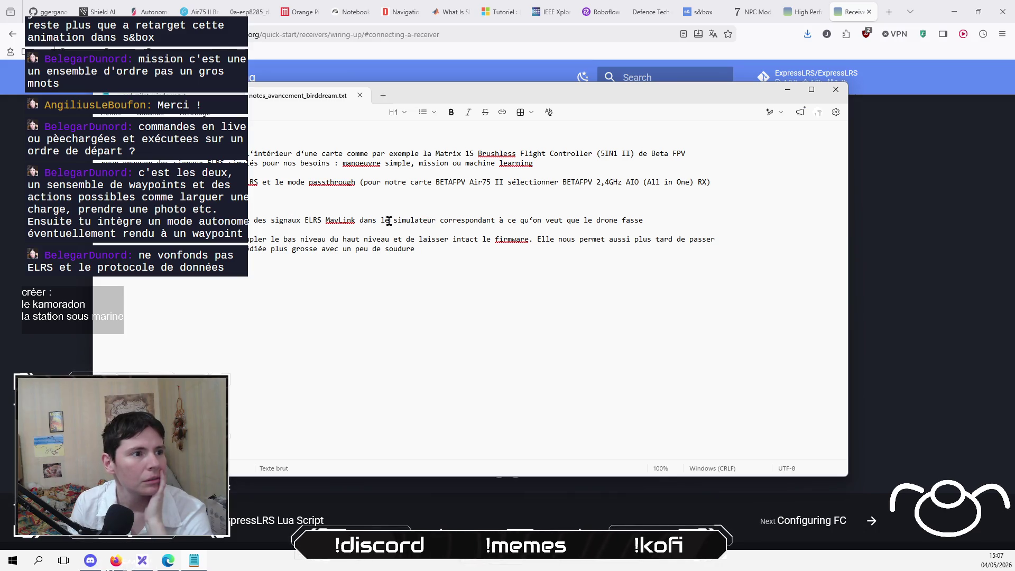
double_click(352, 220)
click(428, 255)
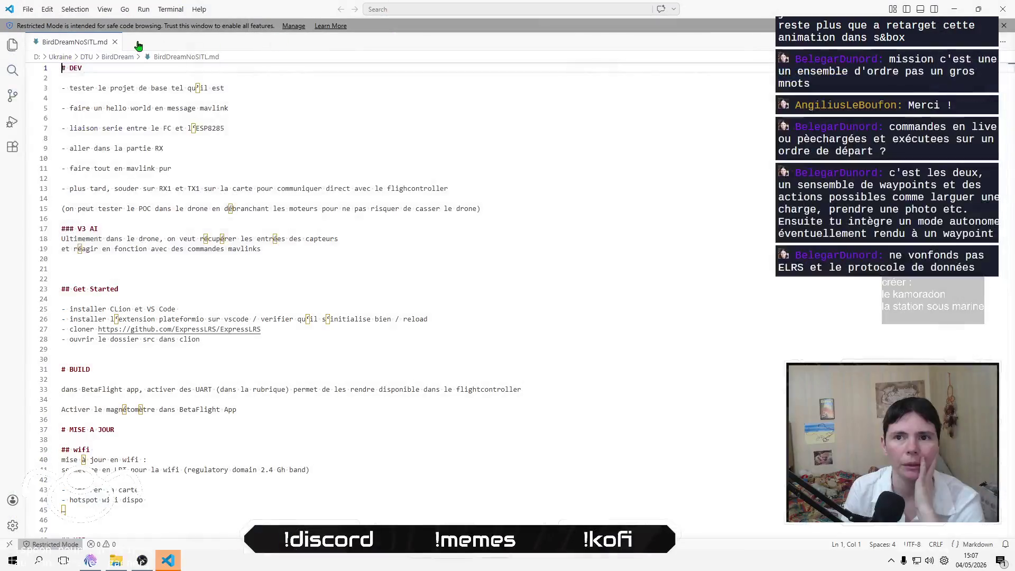
Close BirdDreamNoSITL.md and VS Code, then make the Notepad window narrower.
click(115, 42)
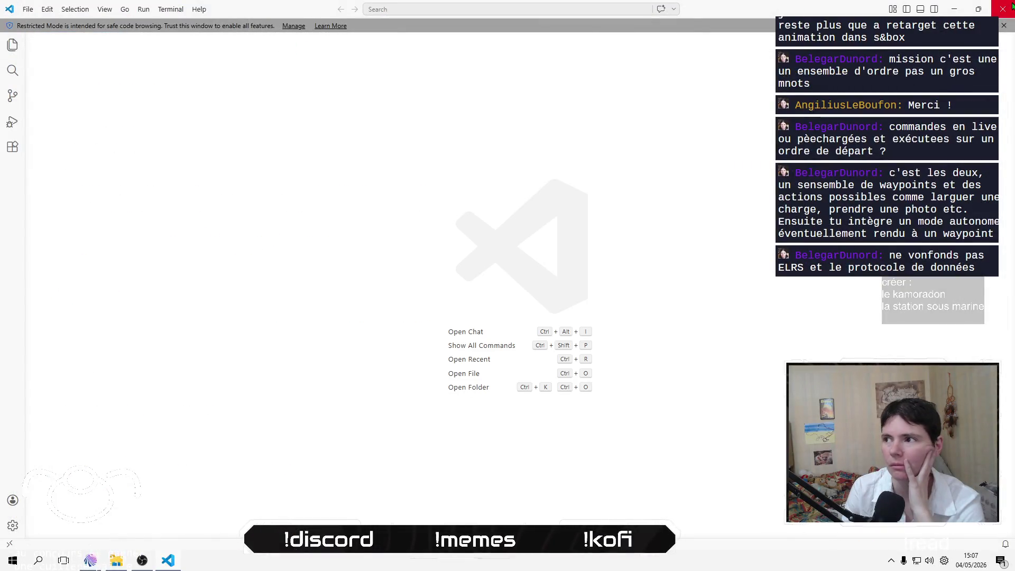
click(1004, 8)
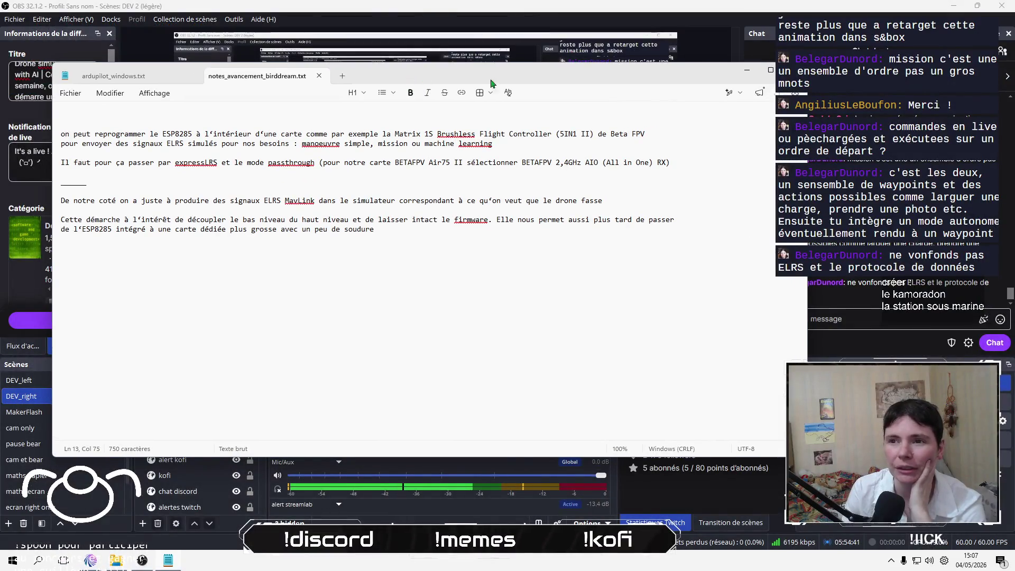
drag(786, 201, 657, 201)
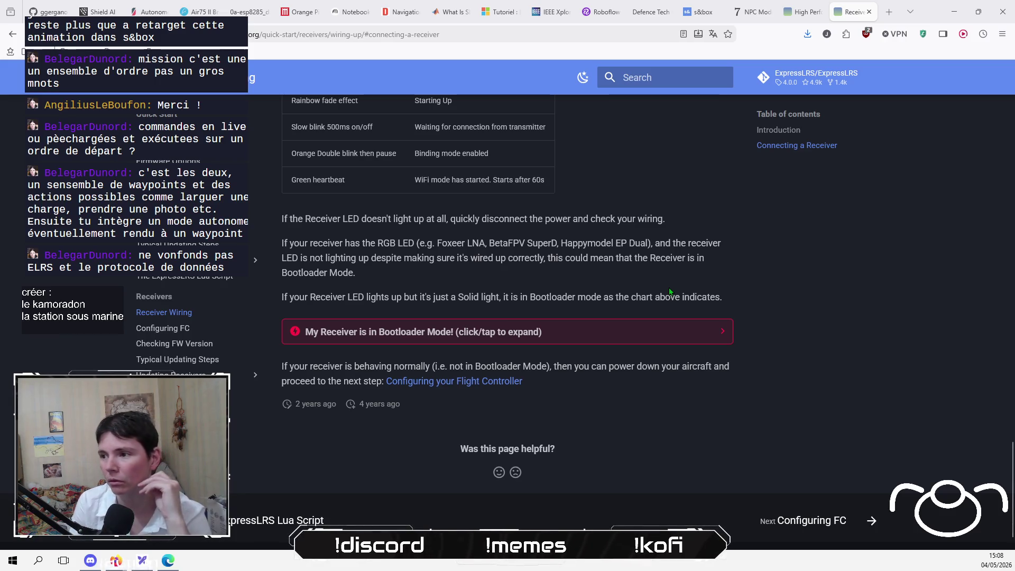
Google 'mavlink elrs' in a new browser tab, then return to Excalidraw.
scroll(670, 291, up, 15)
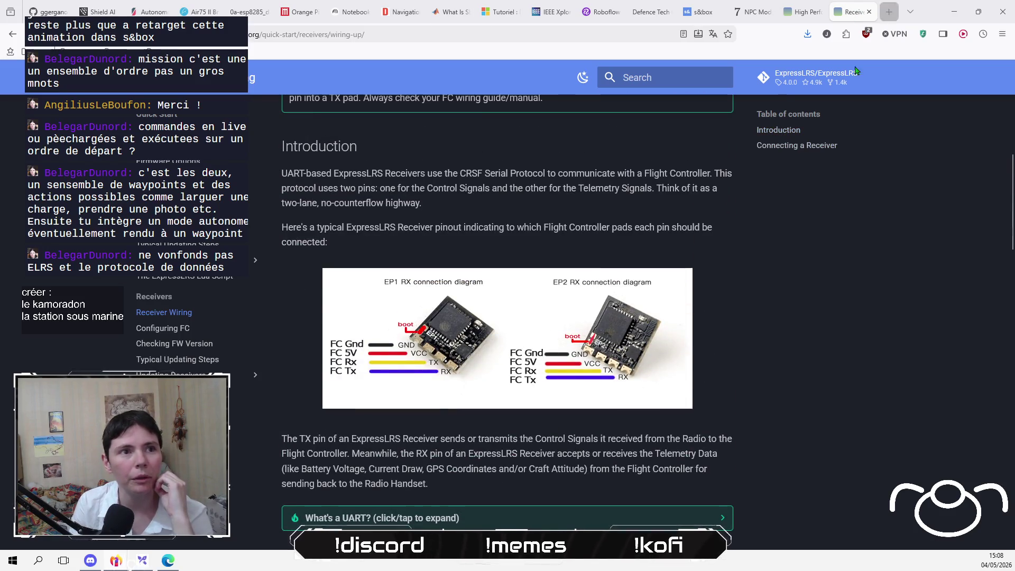
click(889, 12)
text(mavlink)
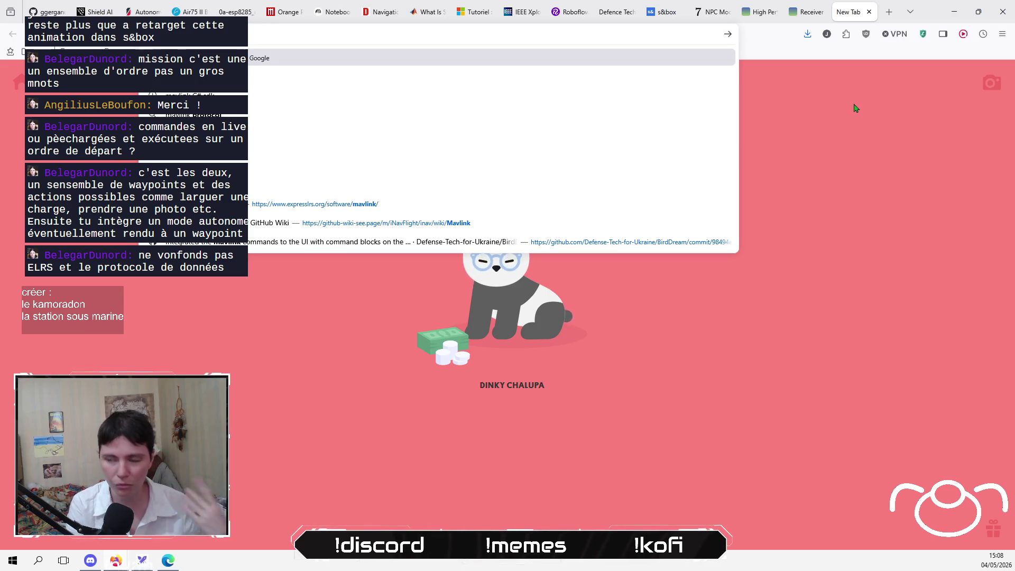
text( elrs)
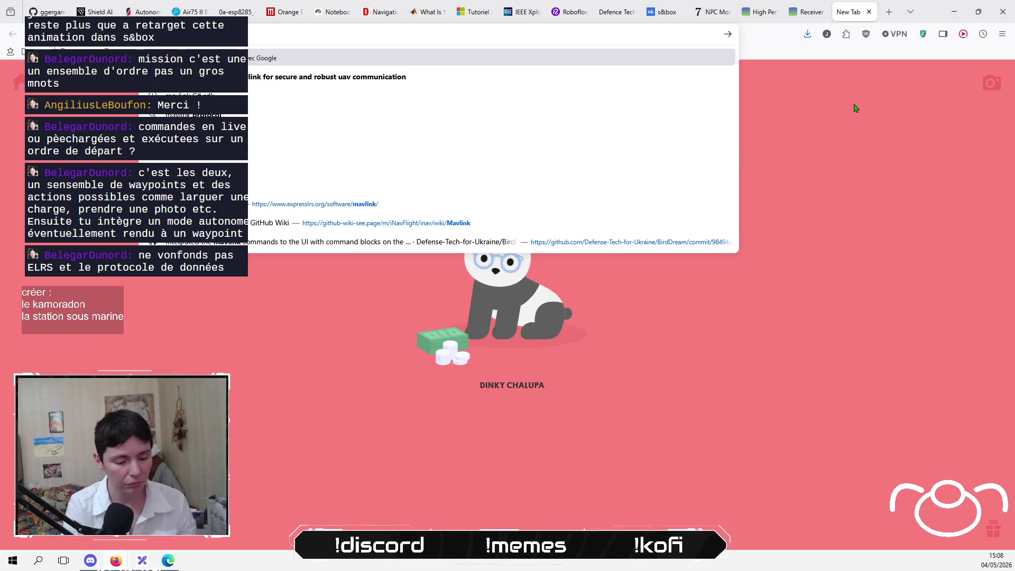
key(Return)
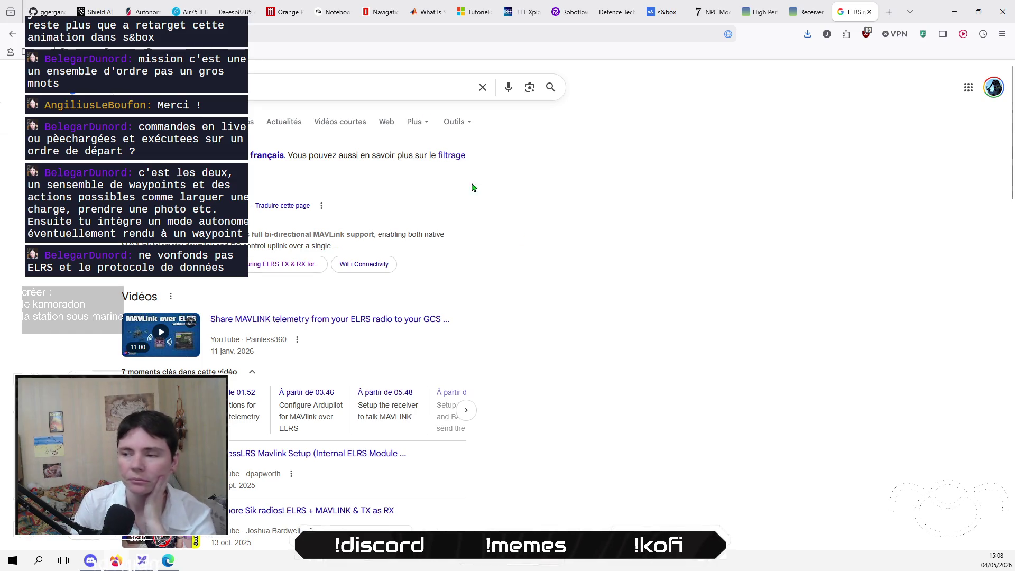
key(alt+Tab)
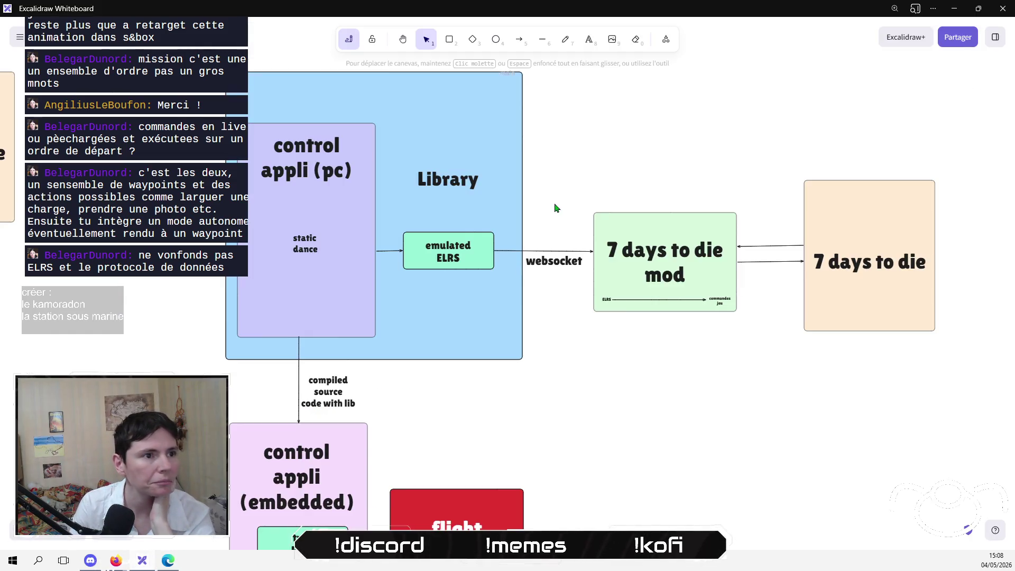
Select the emulated ELRS label and pan to the embedded app, flight controller and 7 days to die boxes.
click(449, 259)
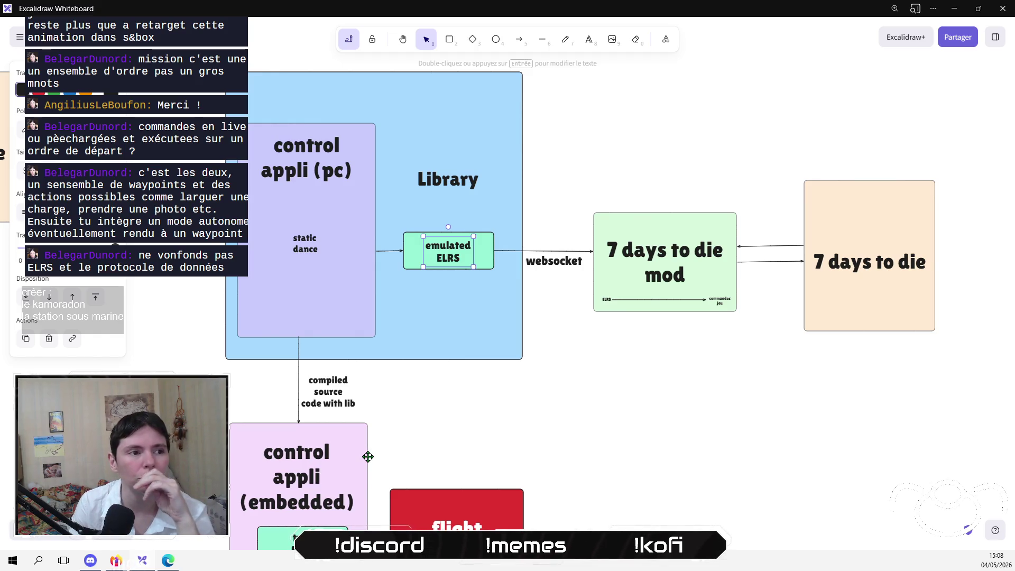
drag(437, 472, 538, 370)
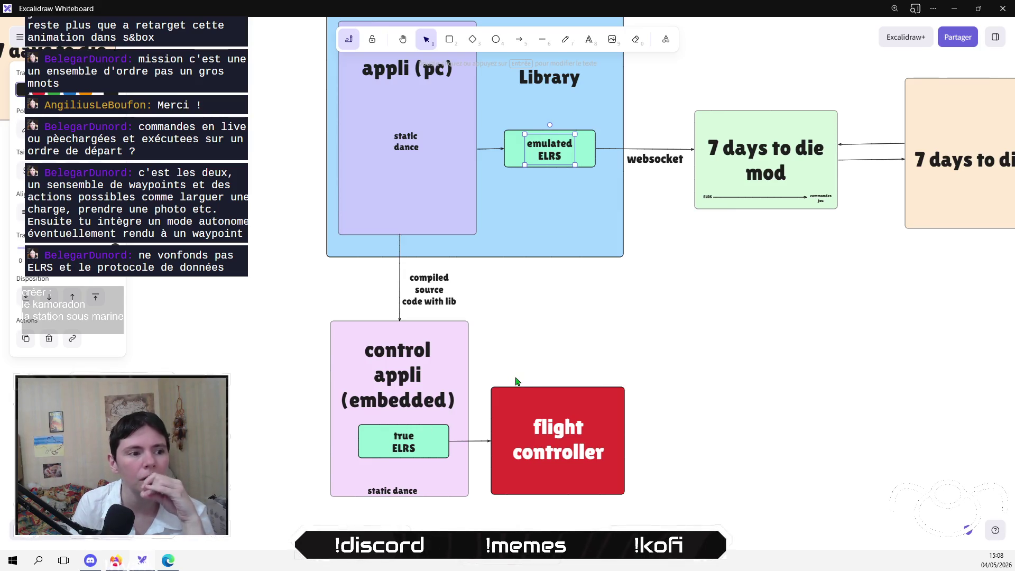
drag(632, 335, 500, 374)
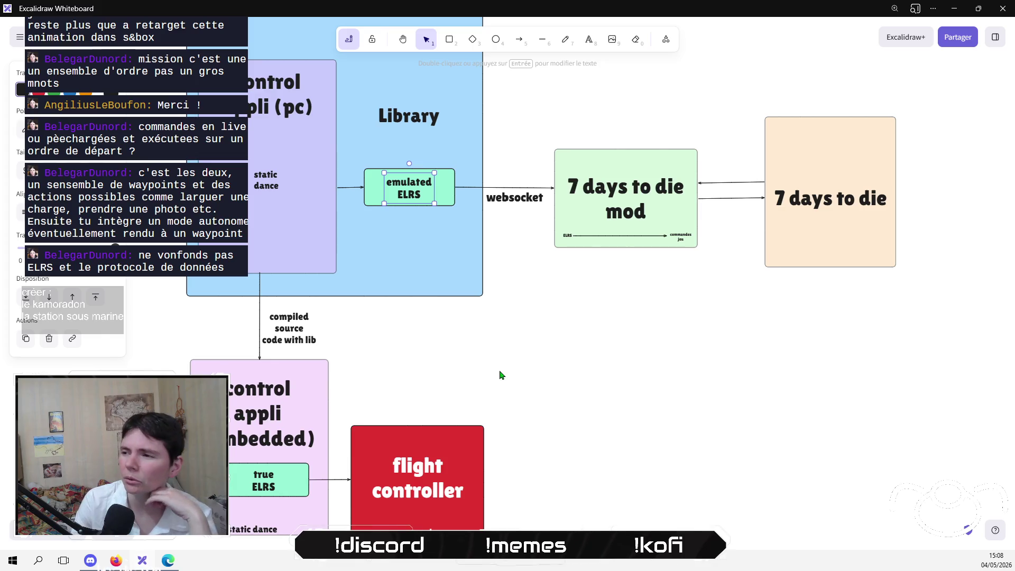
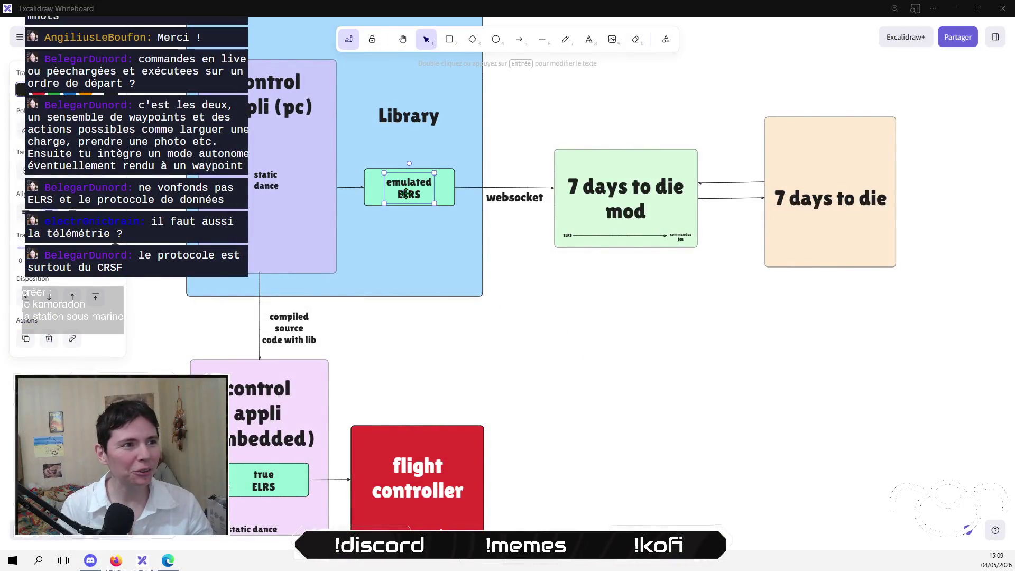
Rename the emulated ELRS label to 'emulated MavLink'.
double_click(407, 192)
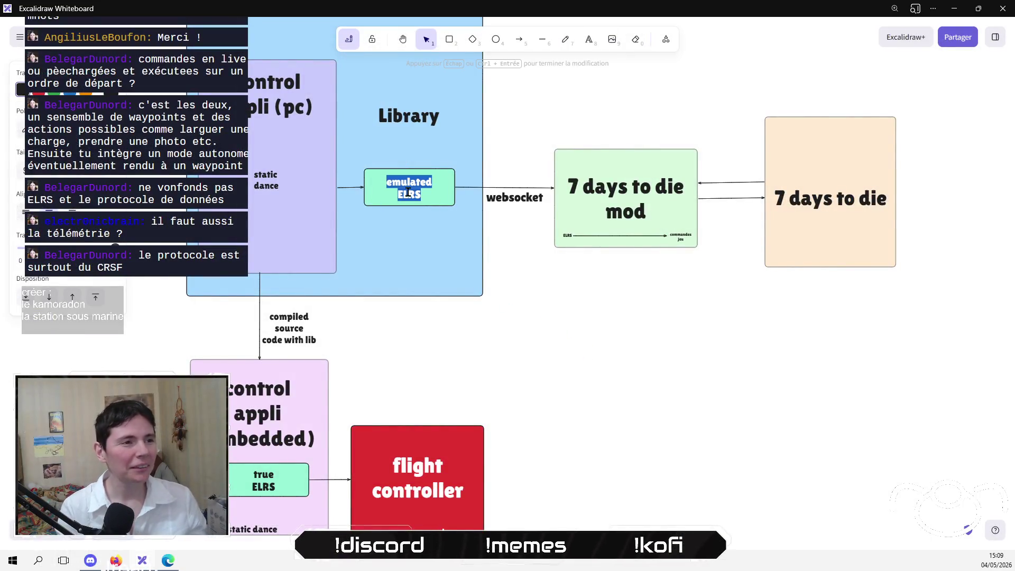
double_click(408, 192)
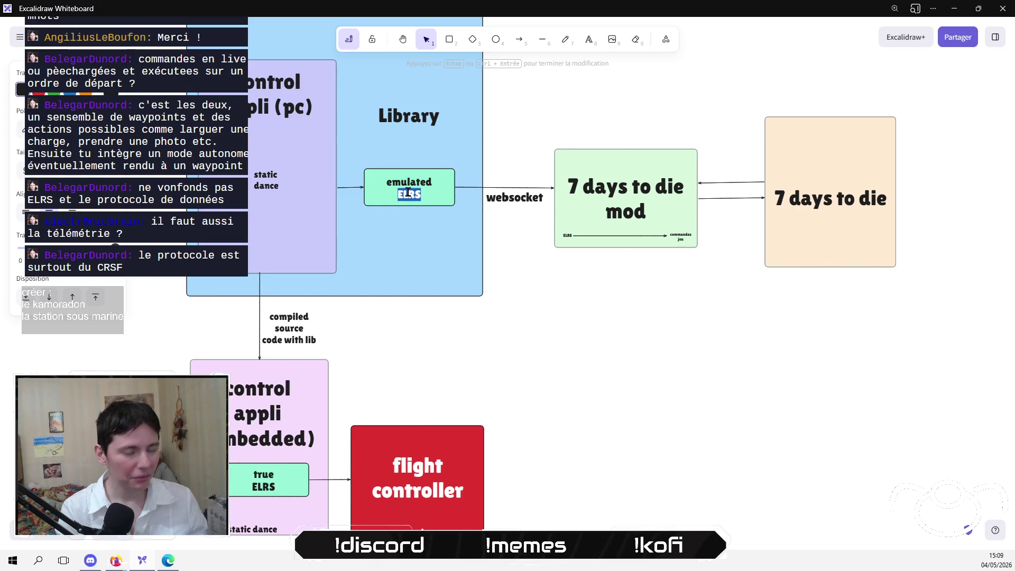
text(MavLink)
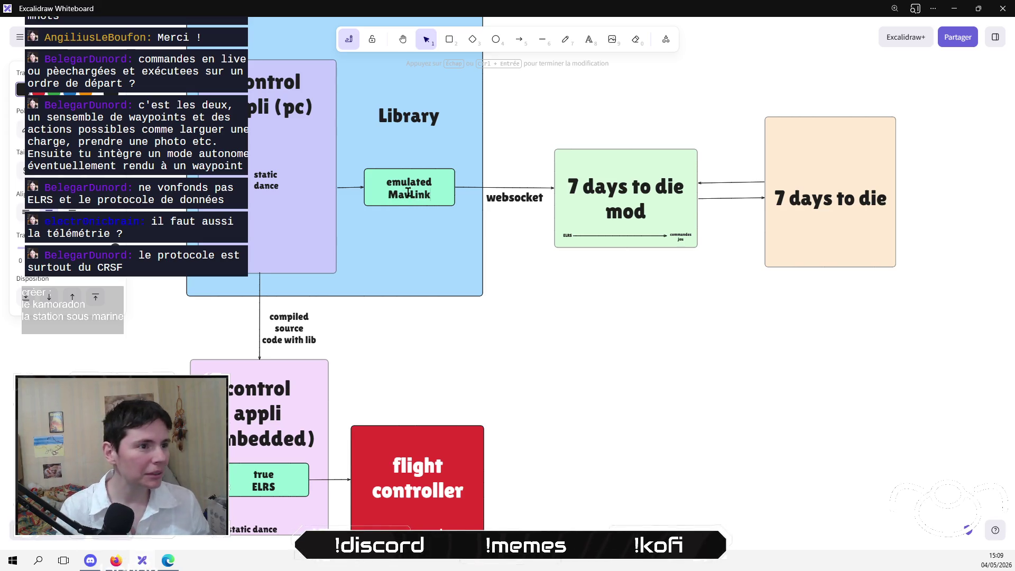
click(578, 384)
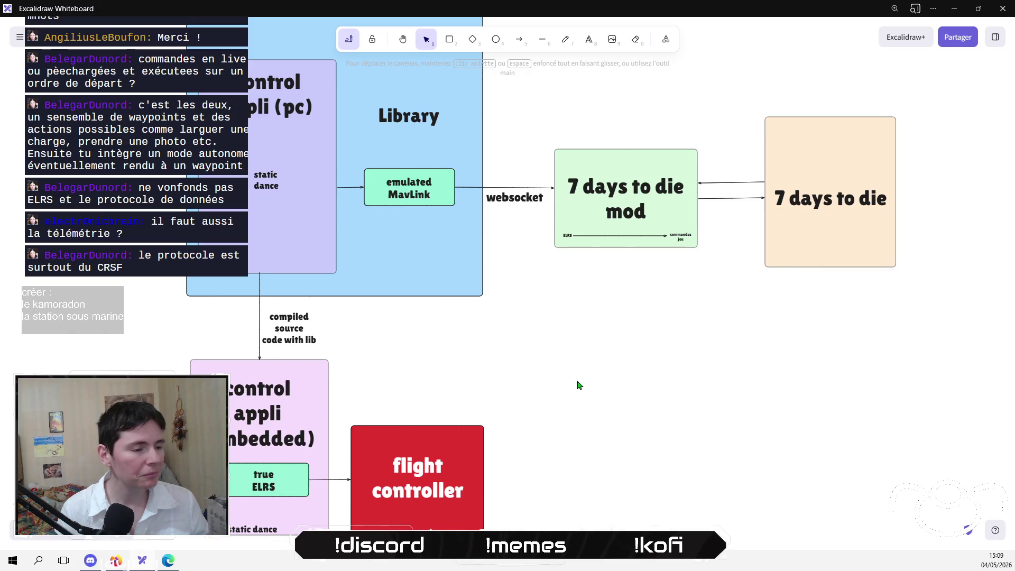
Rename the true ELRS label in the embedded box to 'MavLink through ELRS'.
double_click(270, 472)
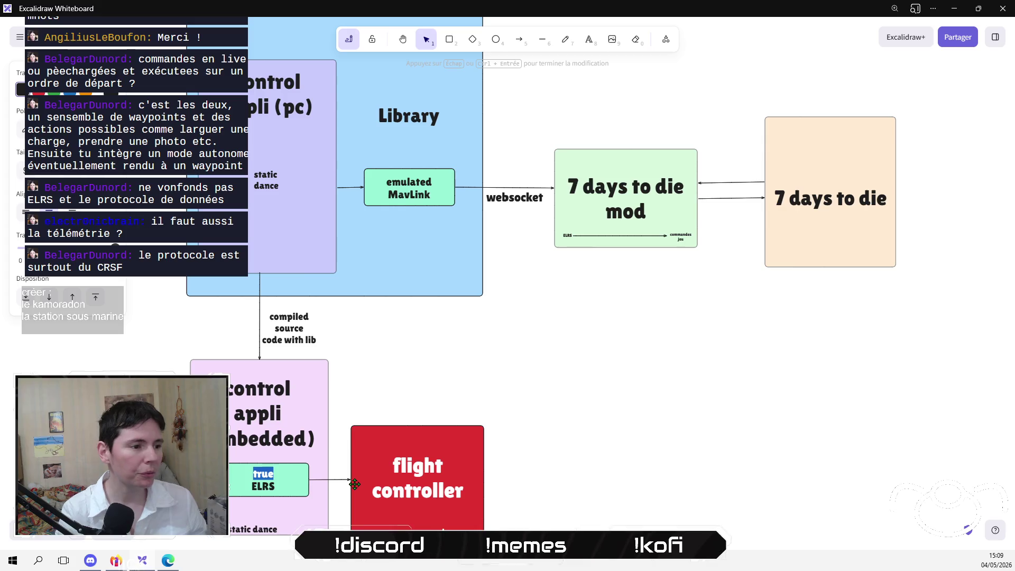
text(Mav)
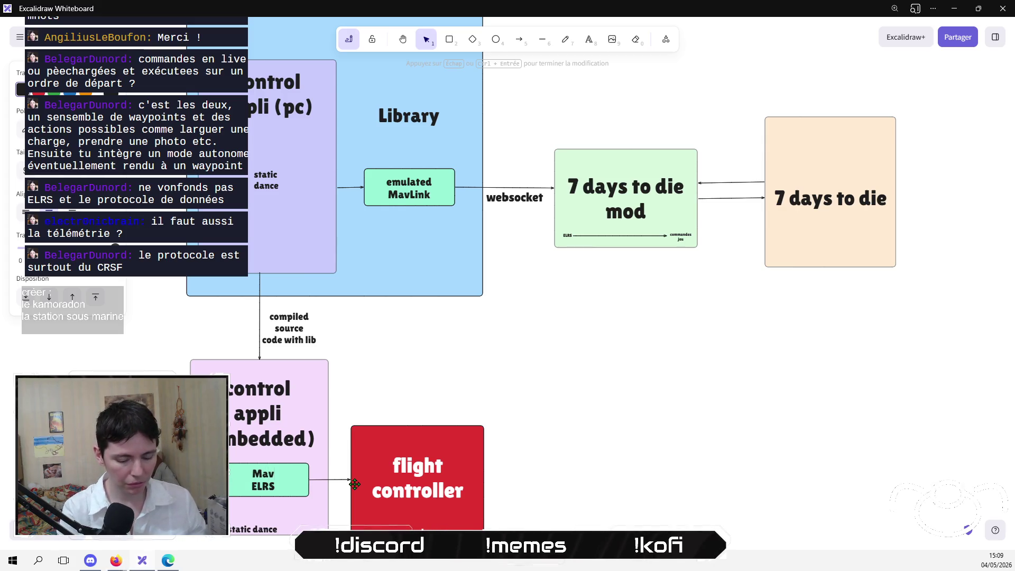
text(Lk)
key(BackSpace)
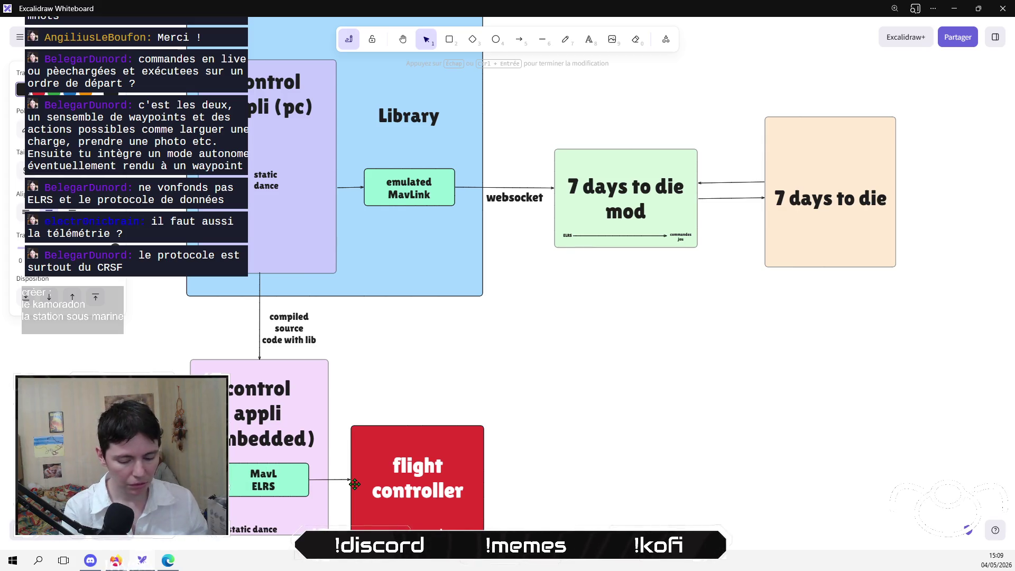
text(ink)
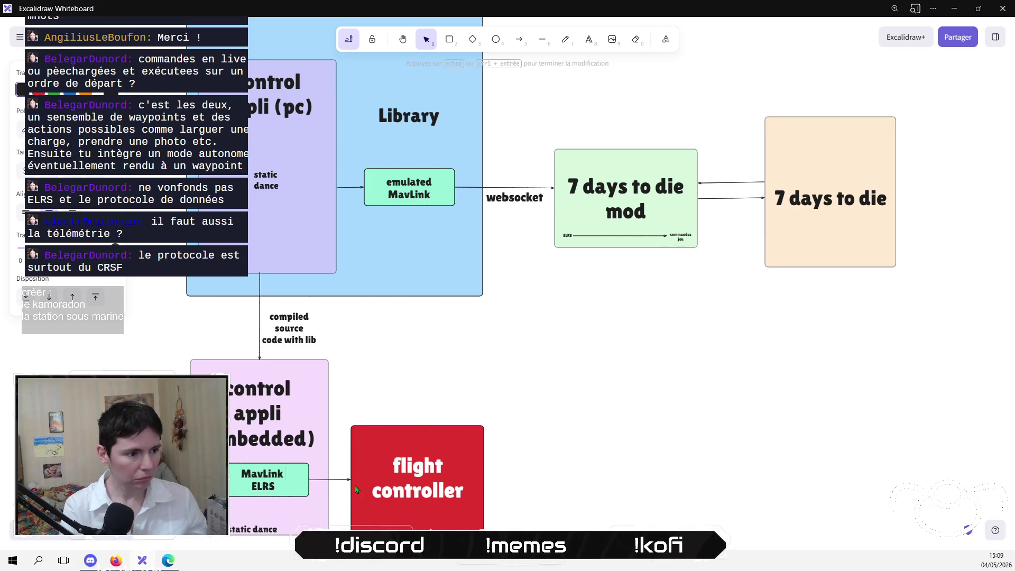
text( through)
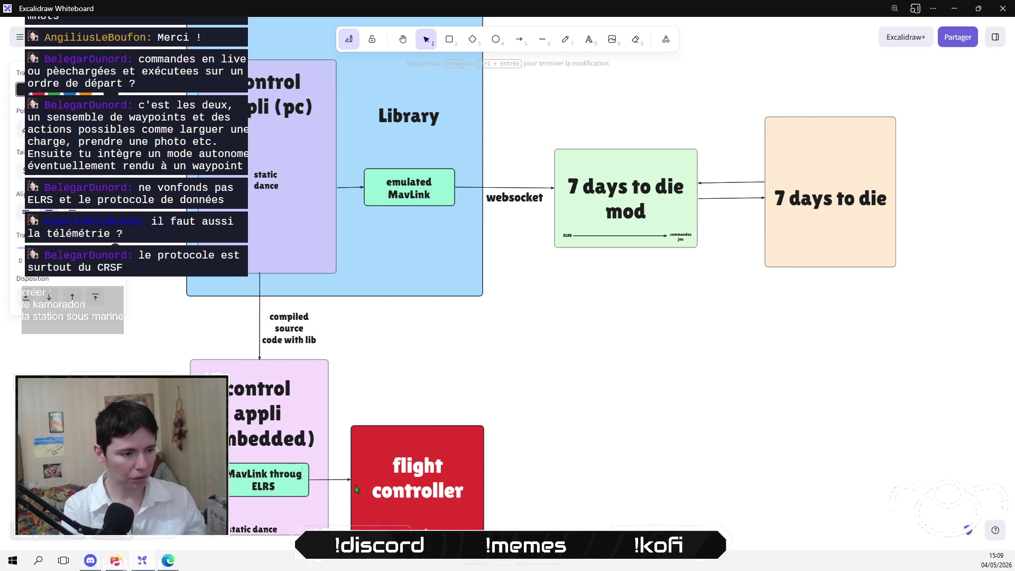
click(585, 382)
scroll(624, 365, down, 3)
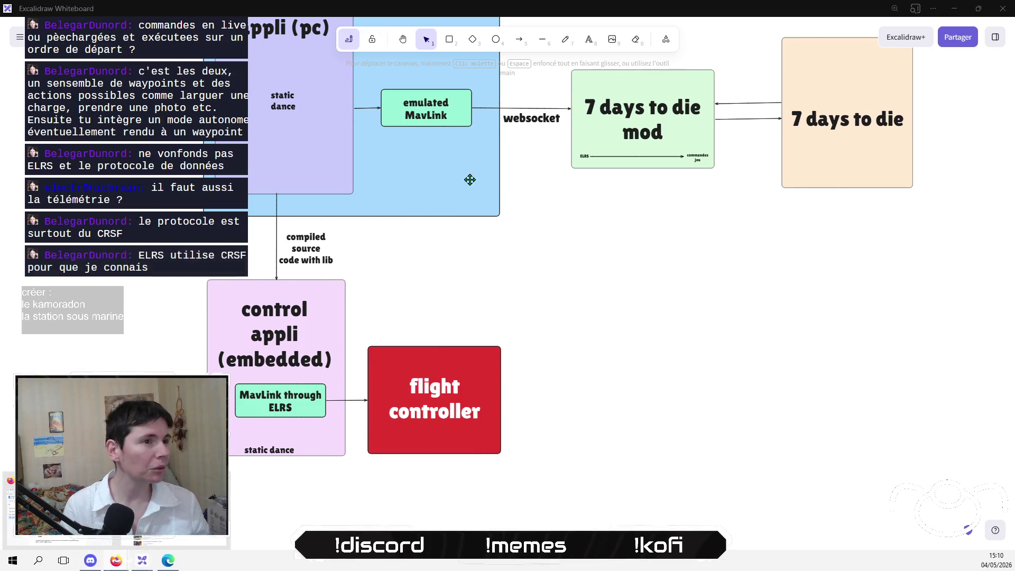
Search Google for CRSF and skim the results.
key(alt+Tab)
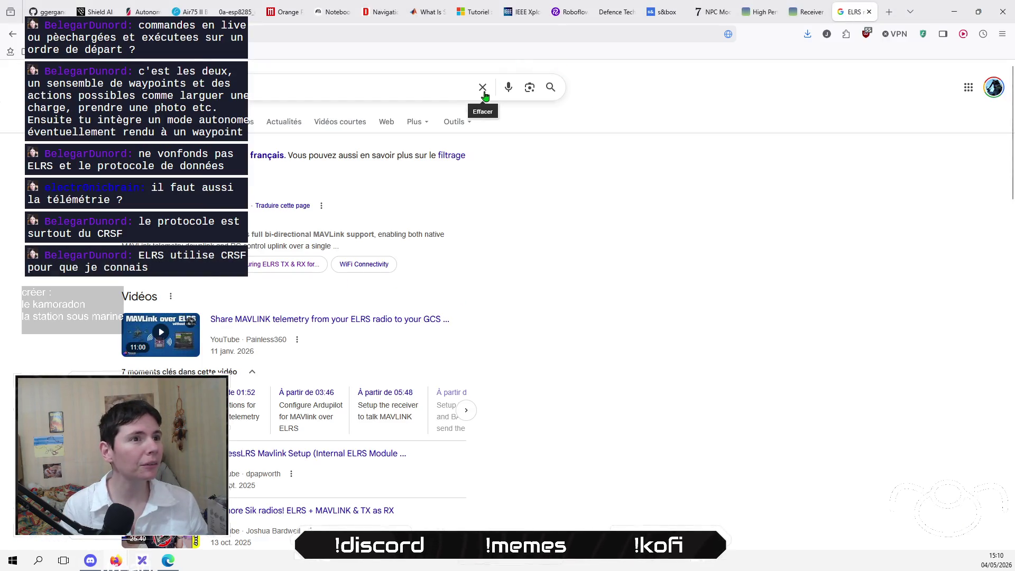
click(483, 87)
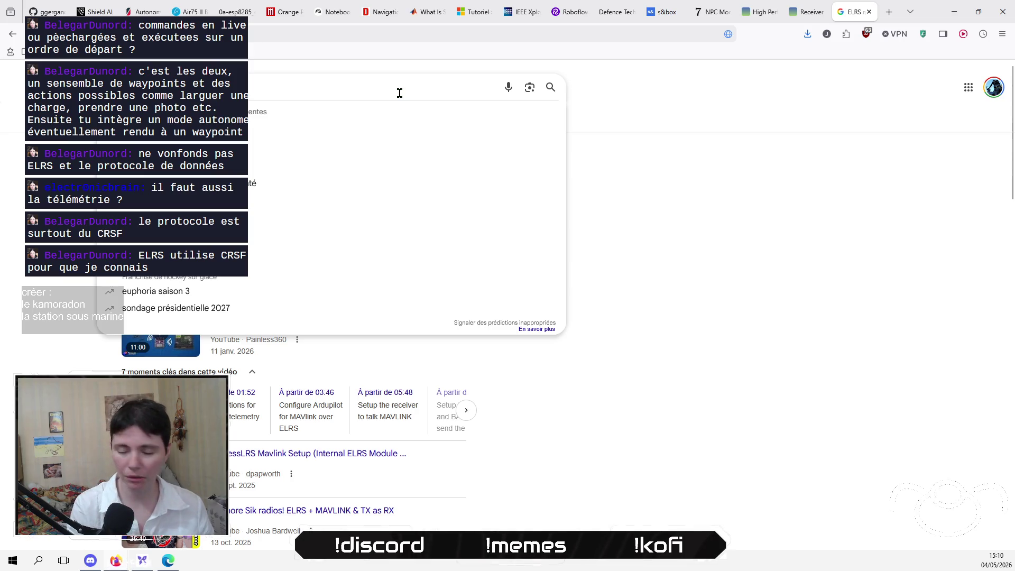
text(CRSF)
key(Return)
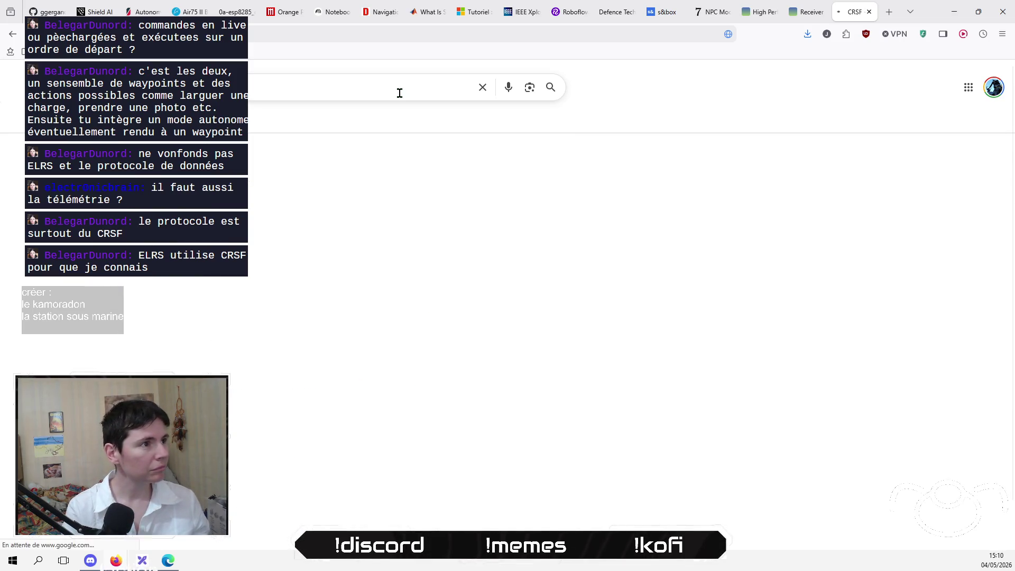
scroll(250, 395, down, 2)
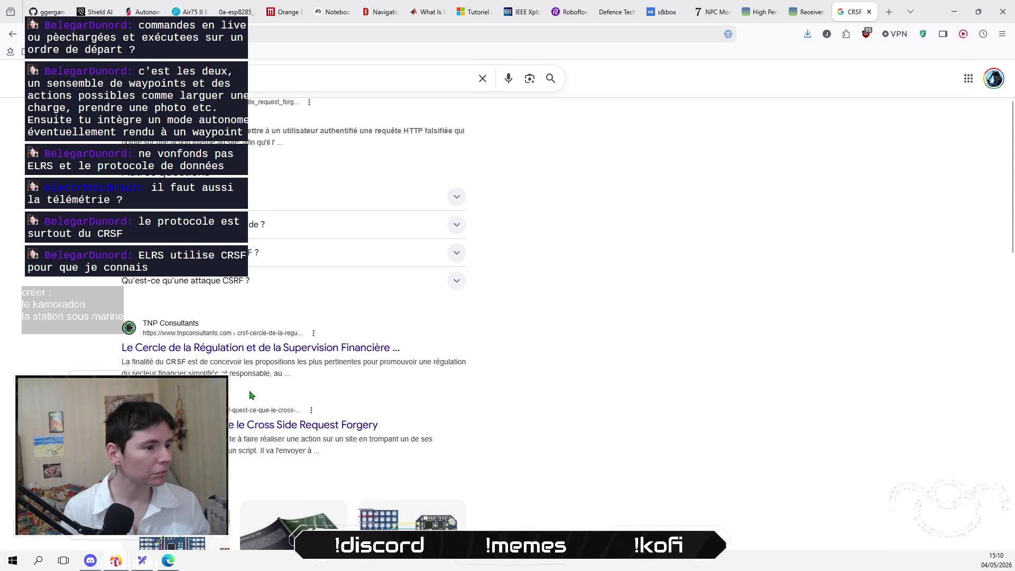
scroll(250, 395, down, 5)
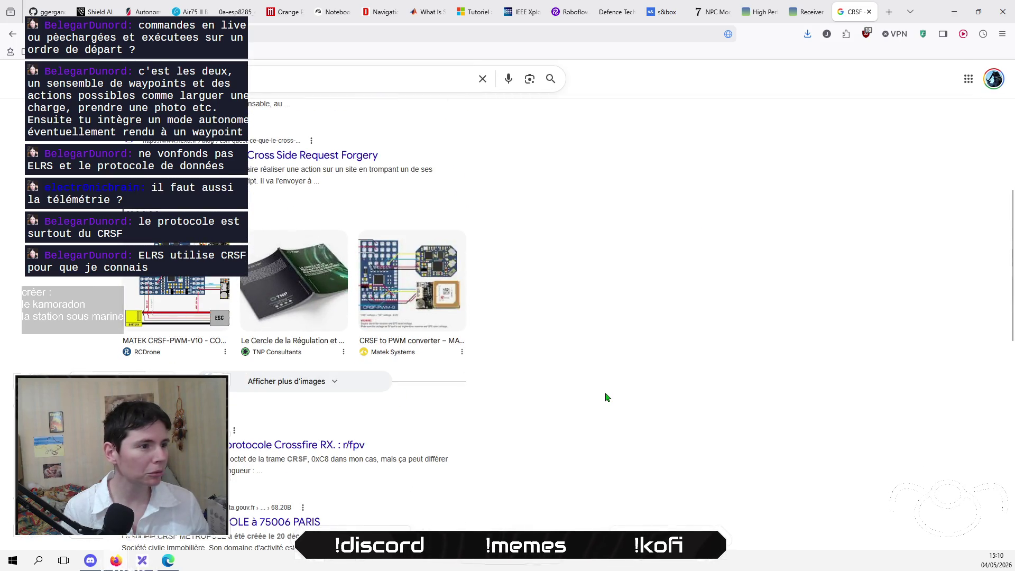
scroll(608, 397, up, 7)
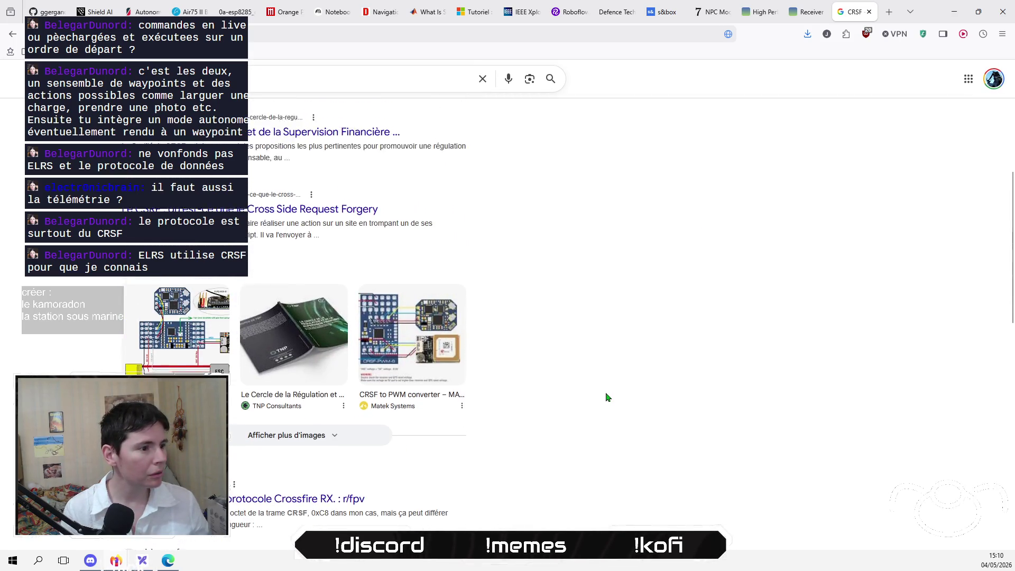
Rerun the query as an ELRS search, review the BetaFPV TX module results, then view Roboflow Universe.
click(338, 85)
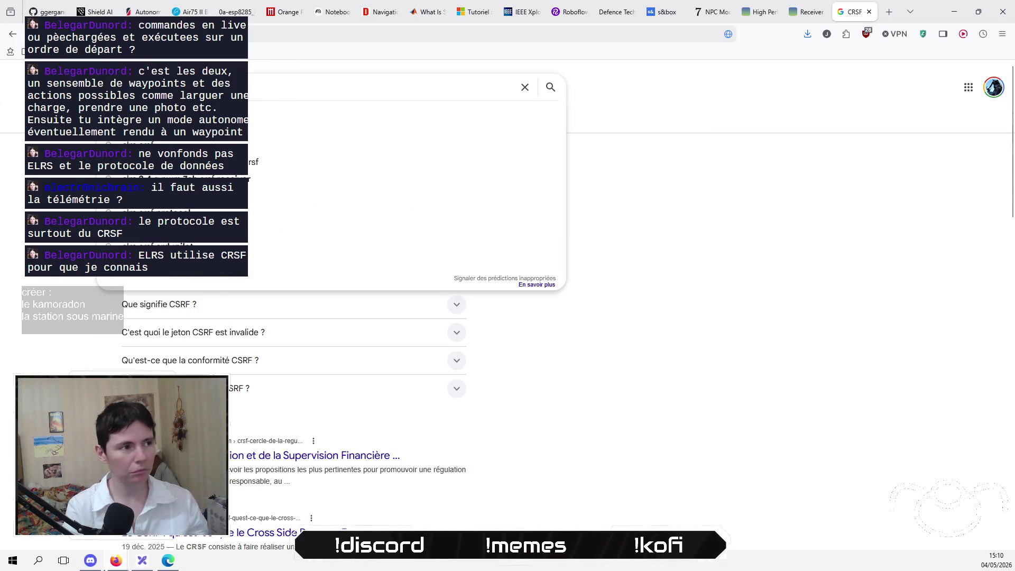
key(Return)
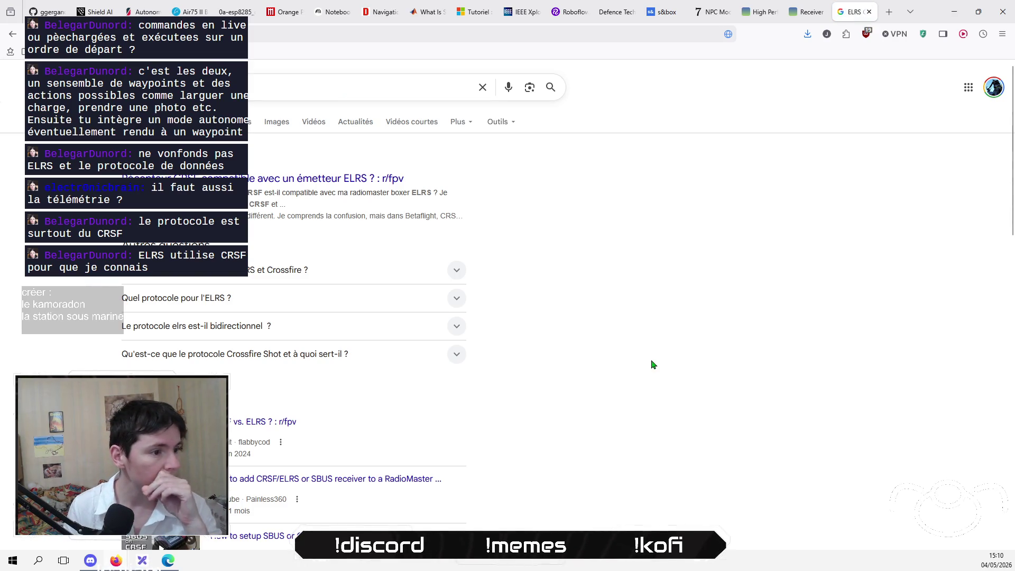
scroll(651, 343, down, 7)
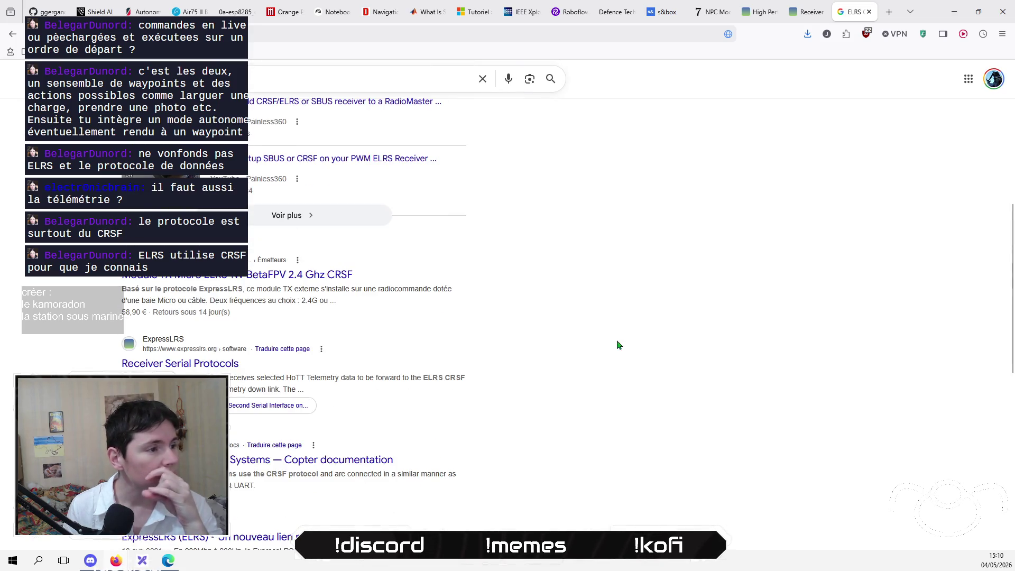
triple_click(104, 282)
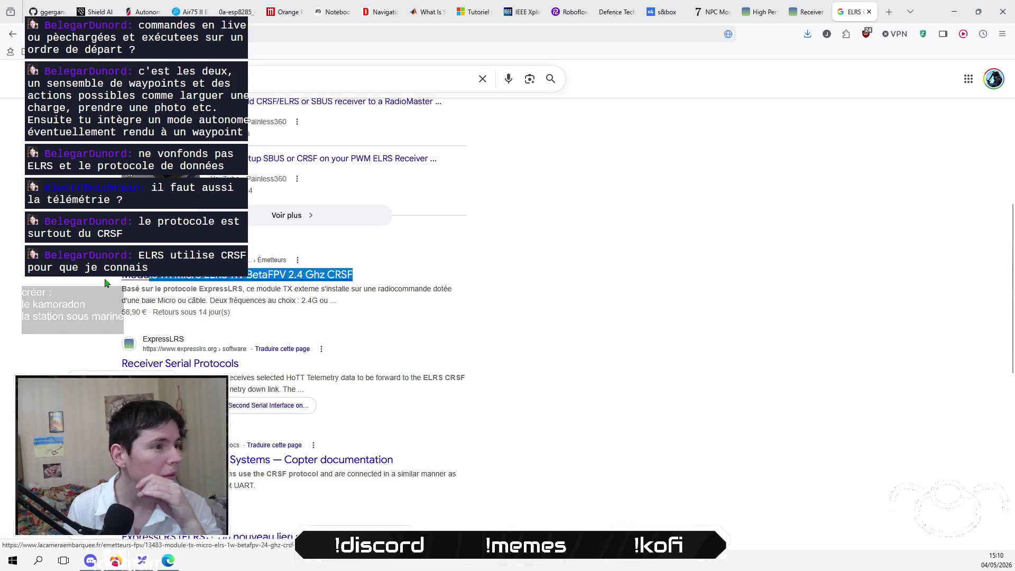
click(83, 283)
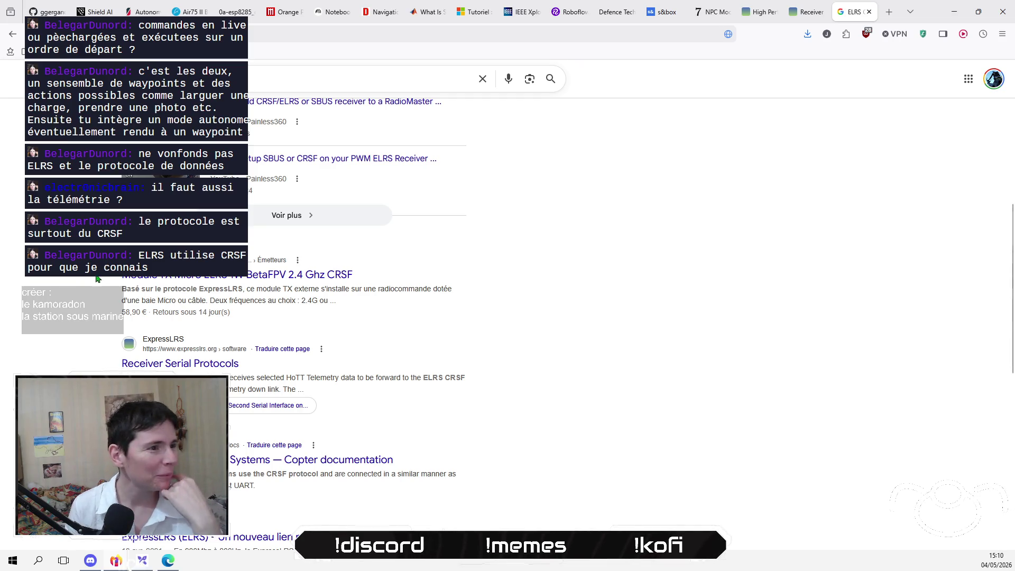
triple_click(121, 276)
triple_click(121, 276)
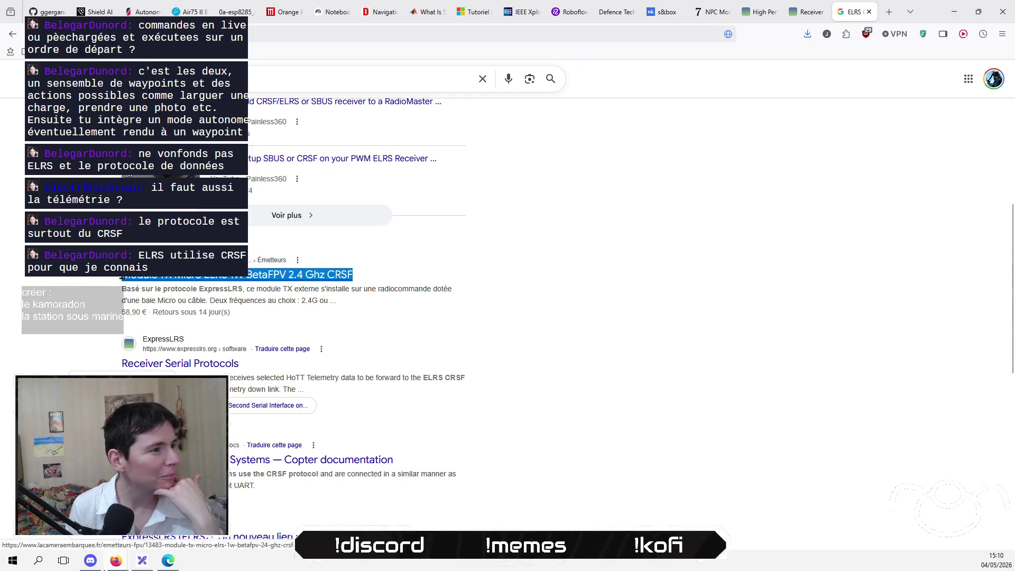
click(77, 288)
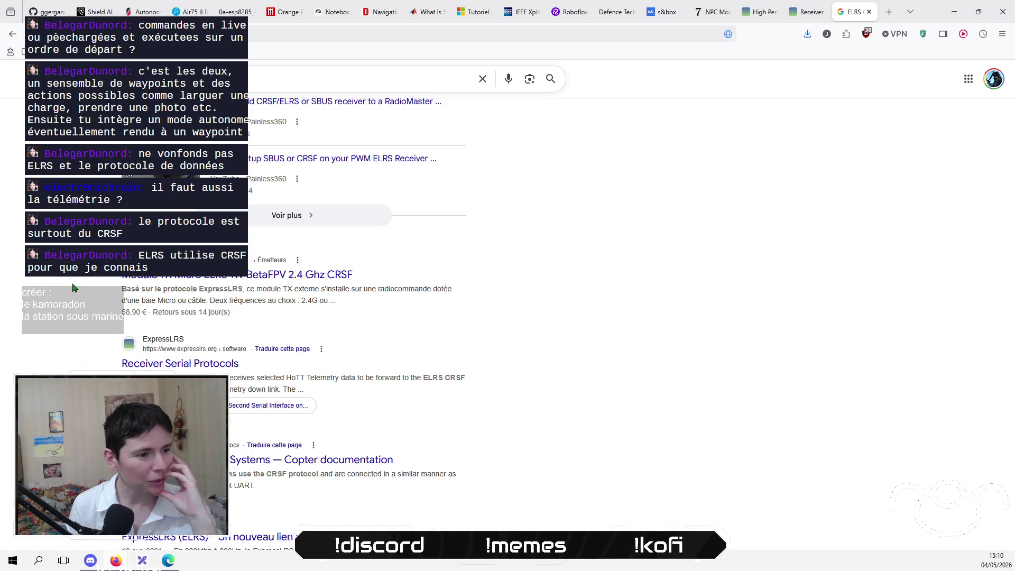
scroll(73, 287, down, 2)
scroll(73, 288, down, 6)
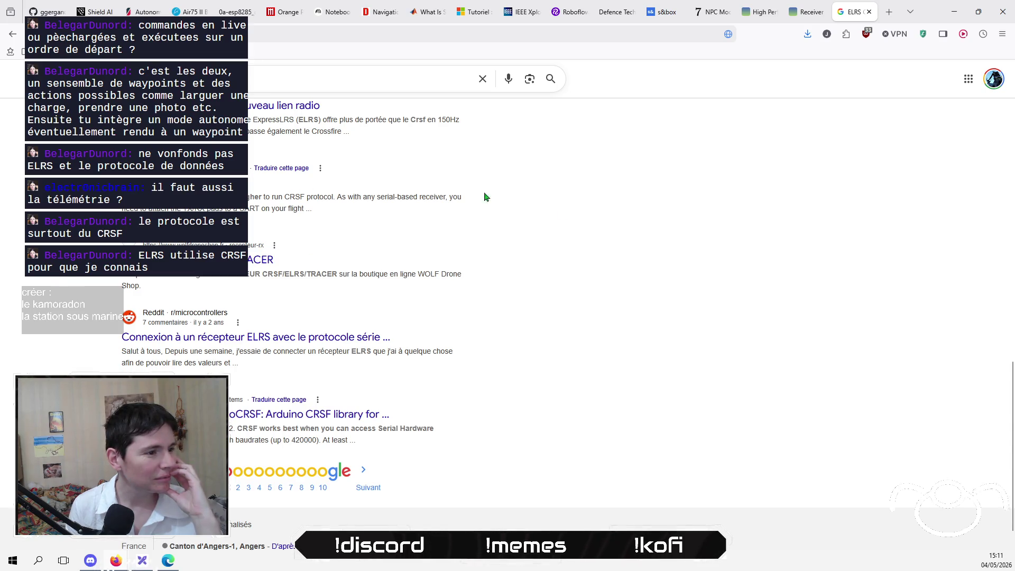
click(574, 12)
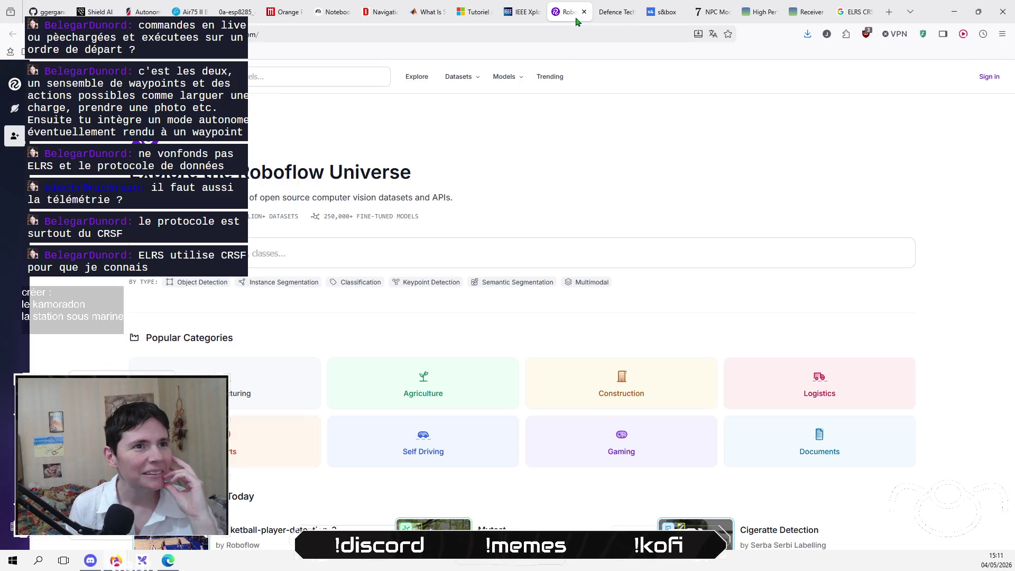
Relabel the mod box's ELRS arrow label, pointing to commandes jeu, as MavLink.
click(954, 12)
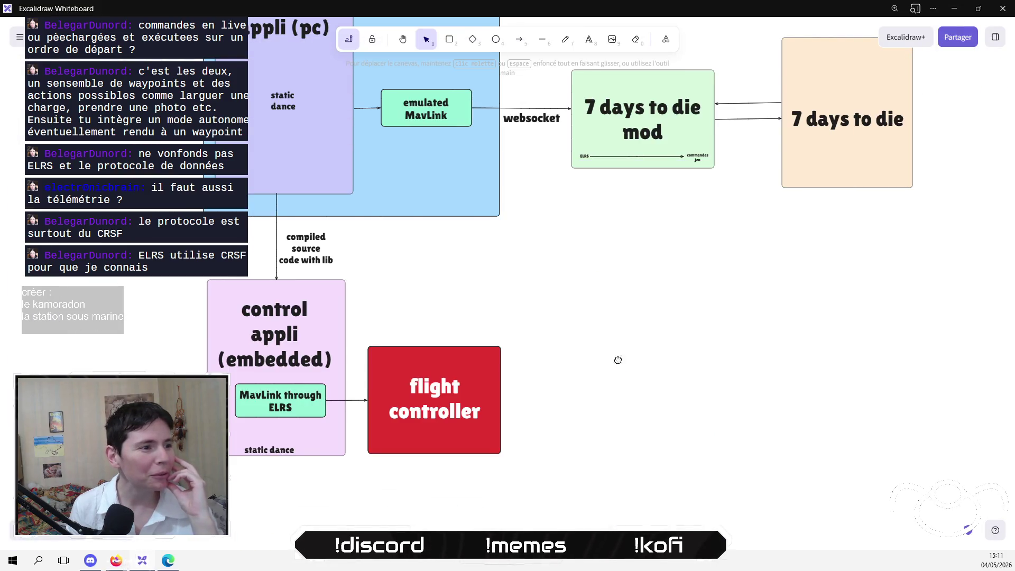
drag(616, 358, 501, 449)
scroll(500, 449, left, 3)
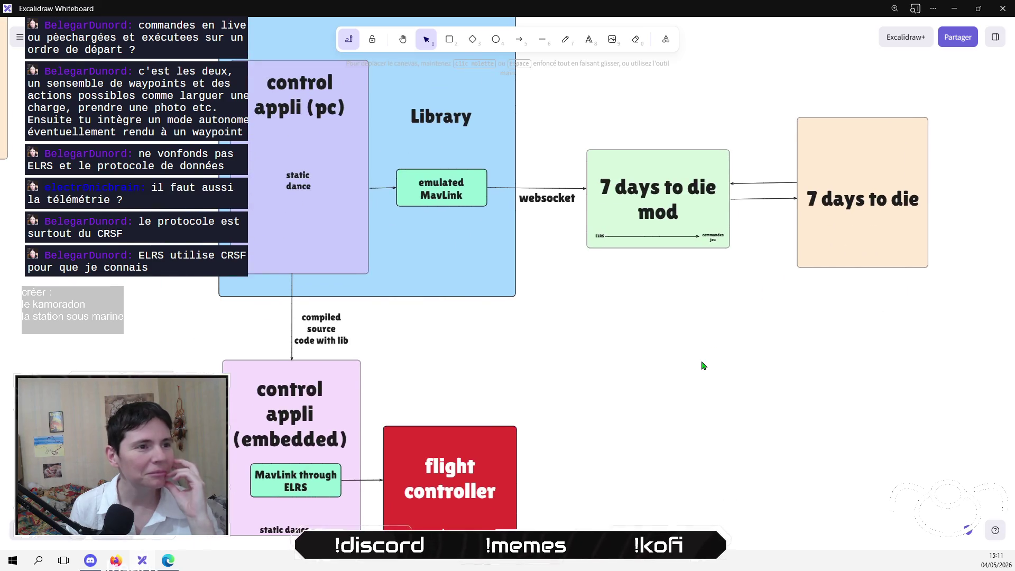
double_click(600, 236)
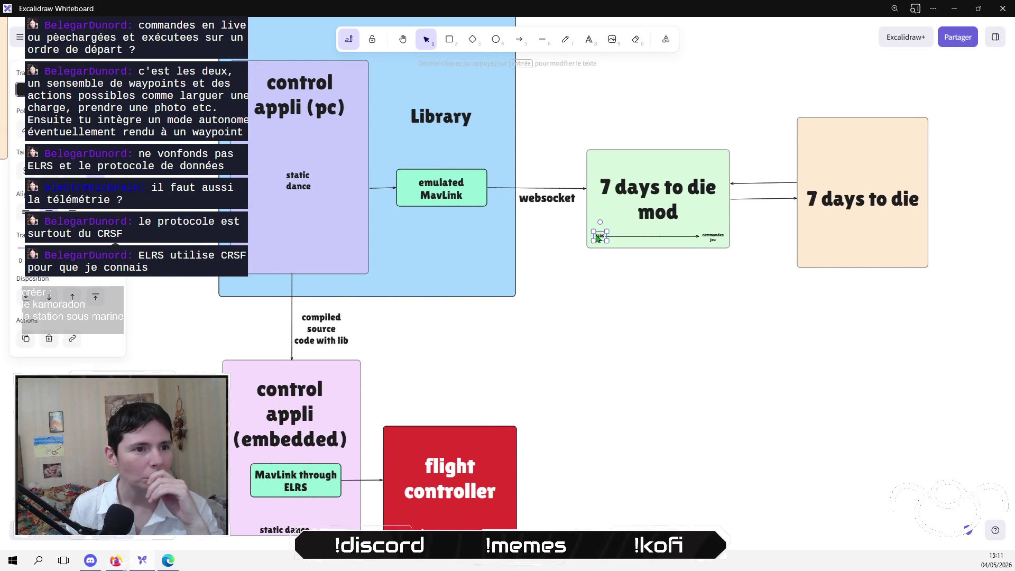
text(Mavlink)
click(615, 262)
ctrl+scroll(615, 257, up, 5)
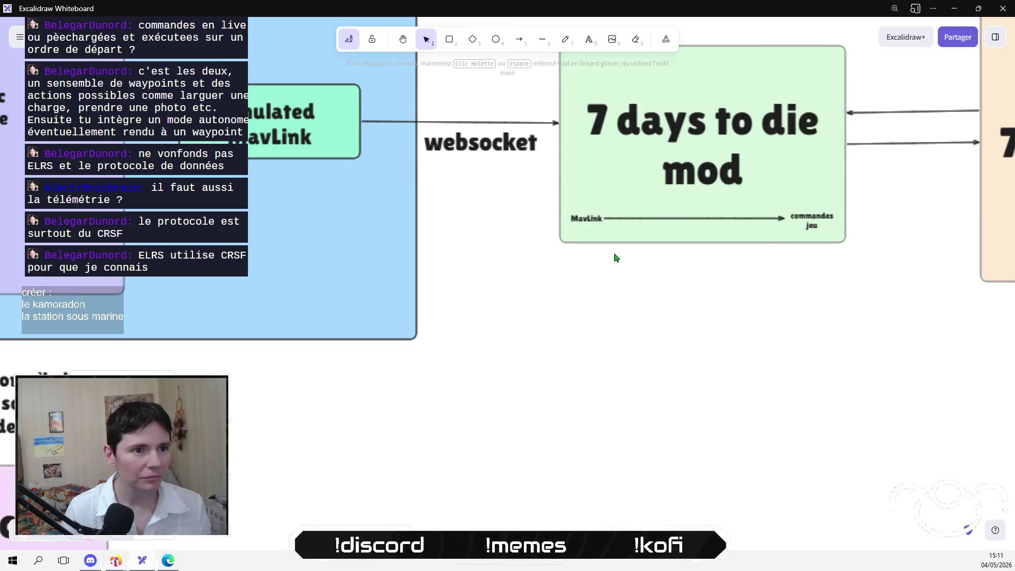
click(588, 221)
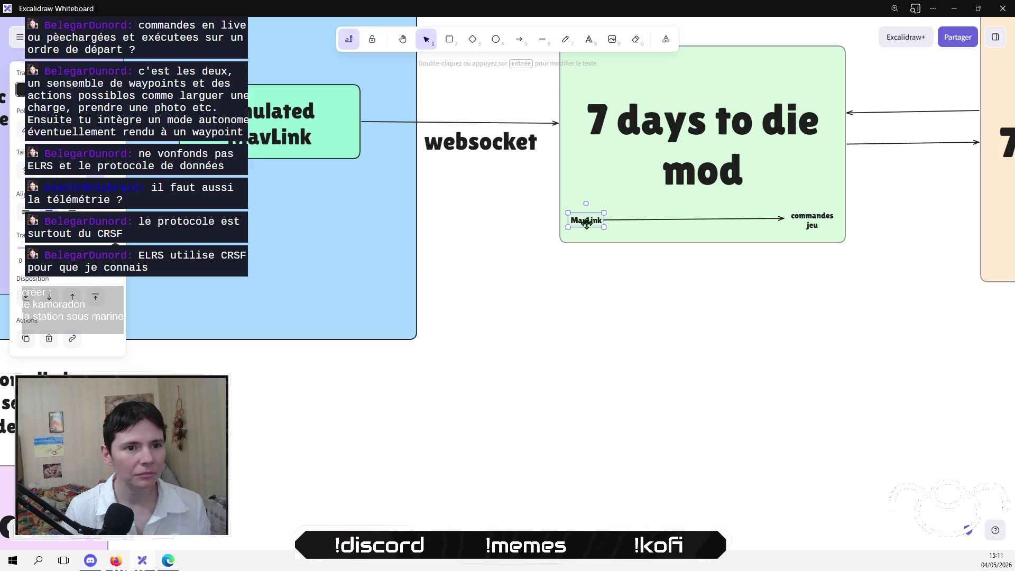
click(600, 317)
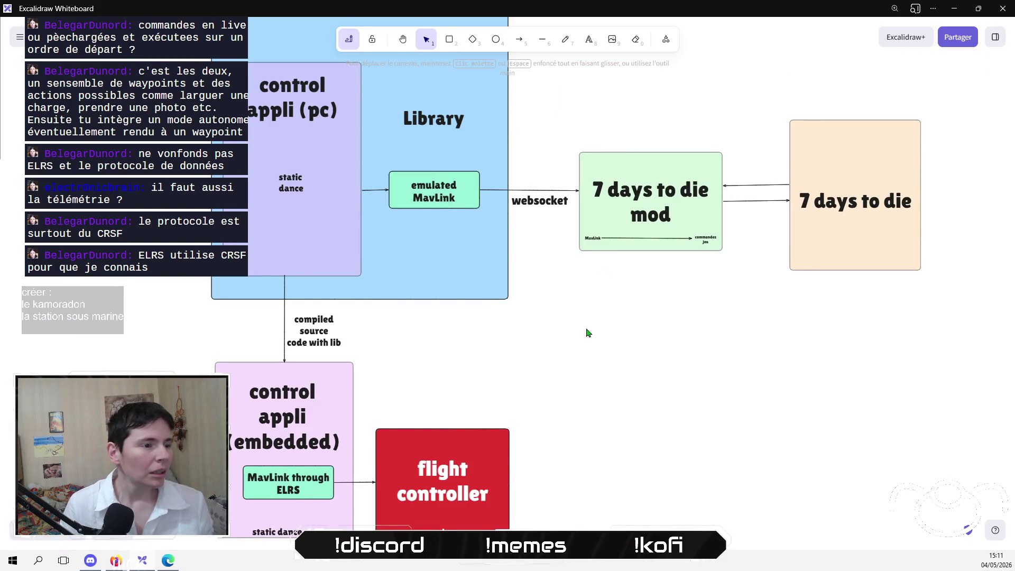
scroll(587, 370, up, 2)
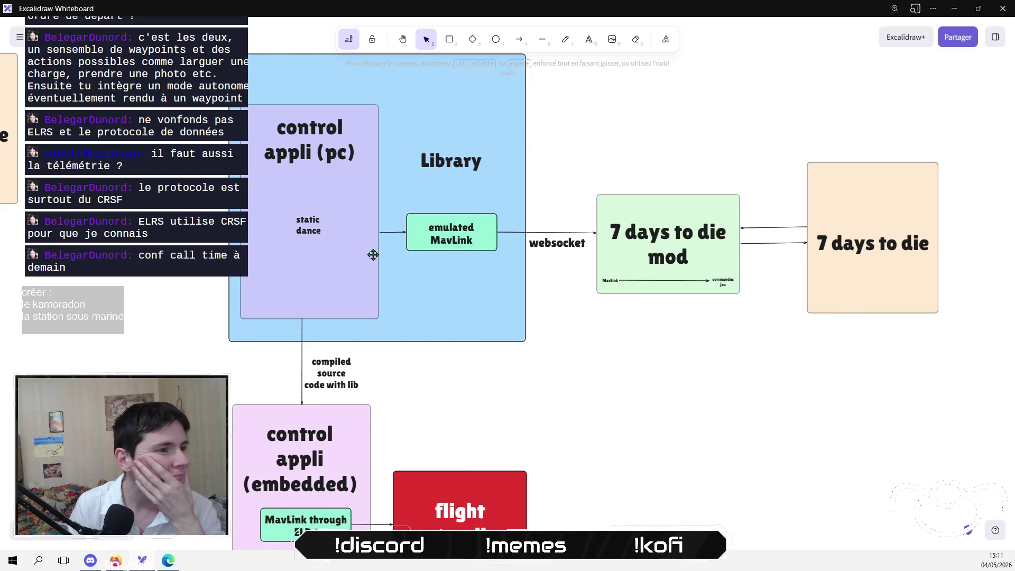
Edit the 'compiled source code with lib' label.
scroll(528, 383, down, 4)
click(380, 281)
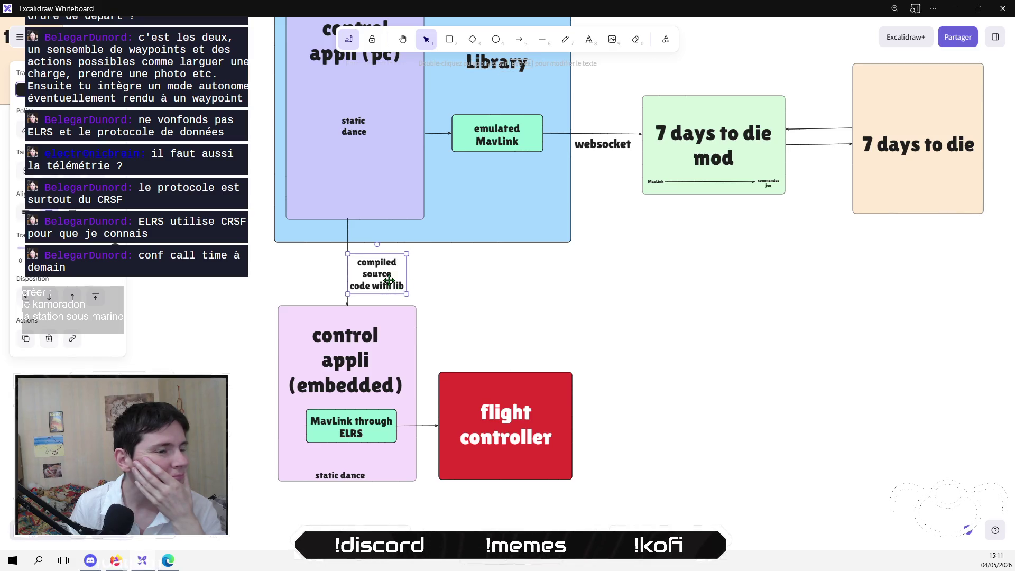
double_click(389, 279)
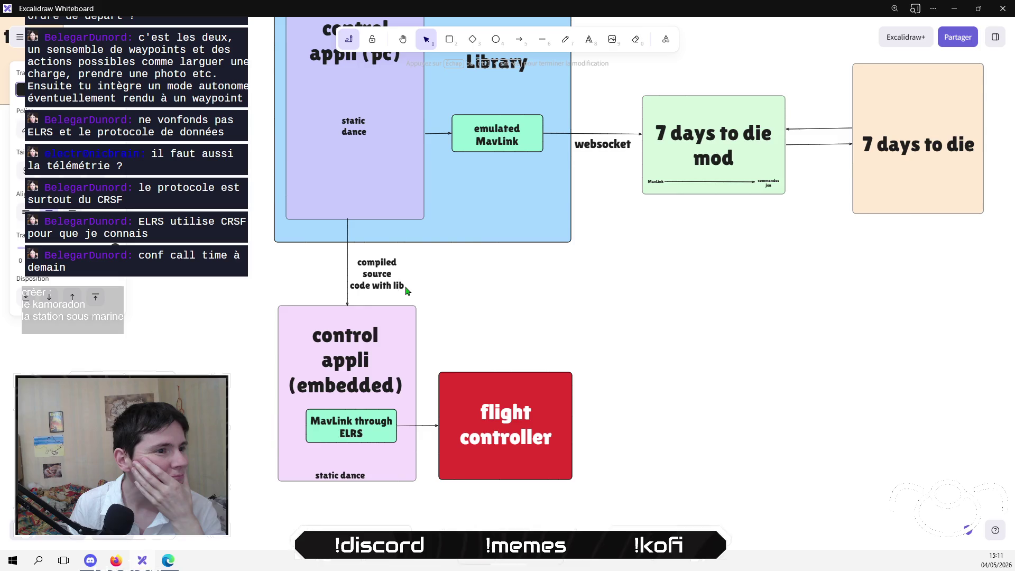
click(541, 305)
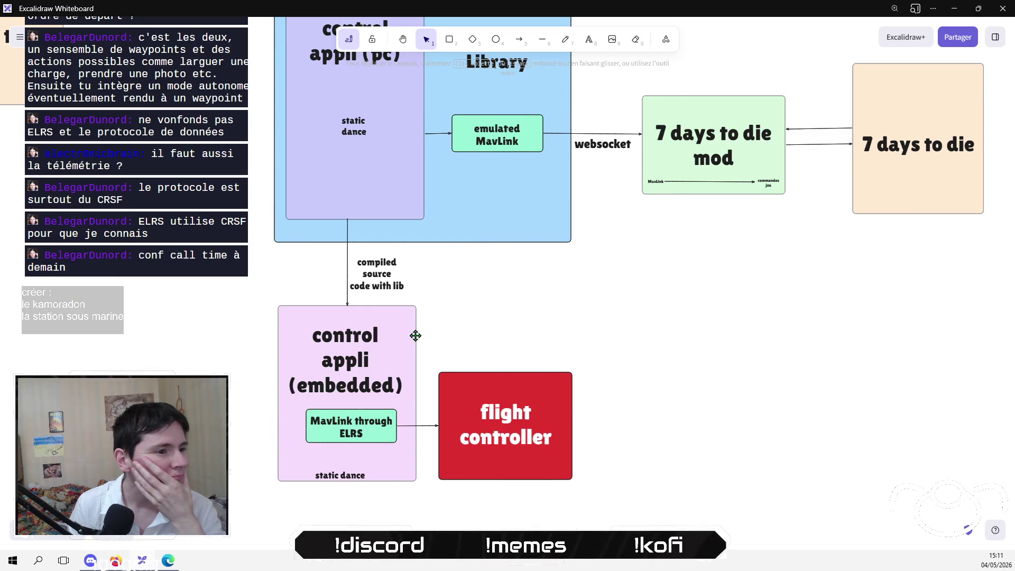
mouse_move(103, 239)
mouse_down()
mouse_move(299, 298)
mouse_move(239, 231)
mouse_move(195, 227)
mouse_up()
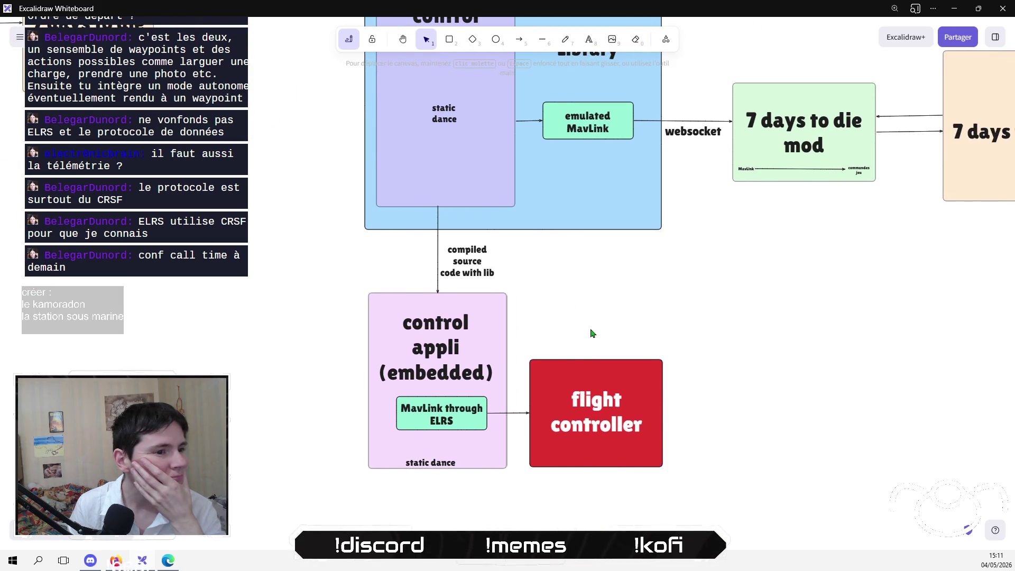
Move the embedded box's 'static dance' label above its title.
drag(344, 389, 513, 440)
click(598, 309)
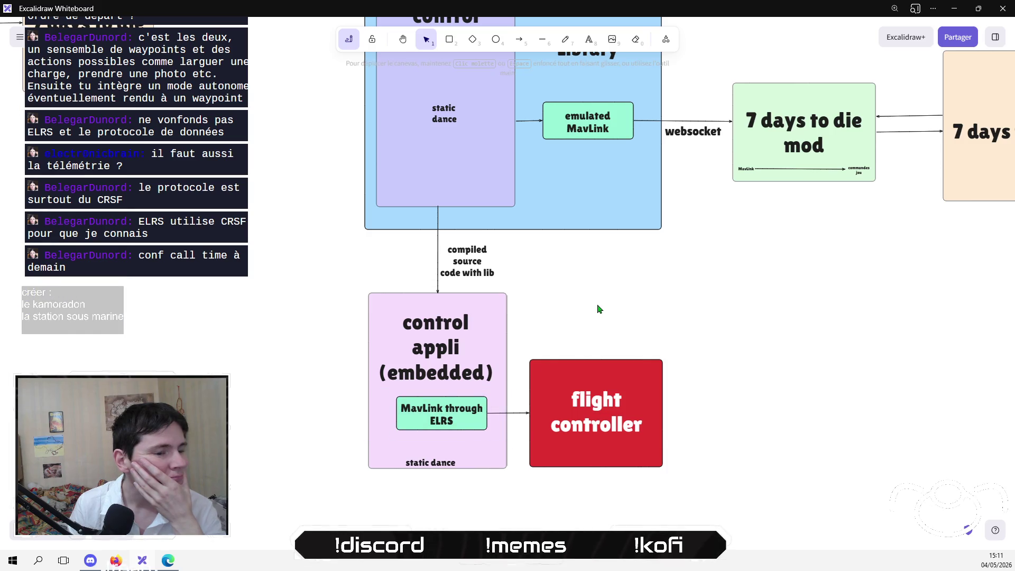
drag(598, 308, 317, 426)
drag(403, 417, 566, 292)
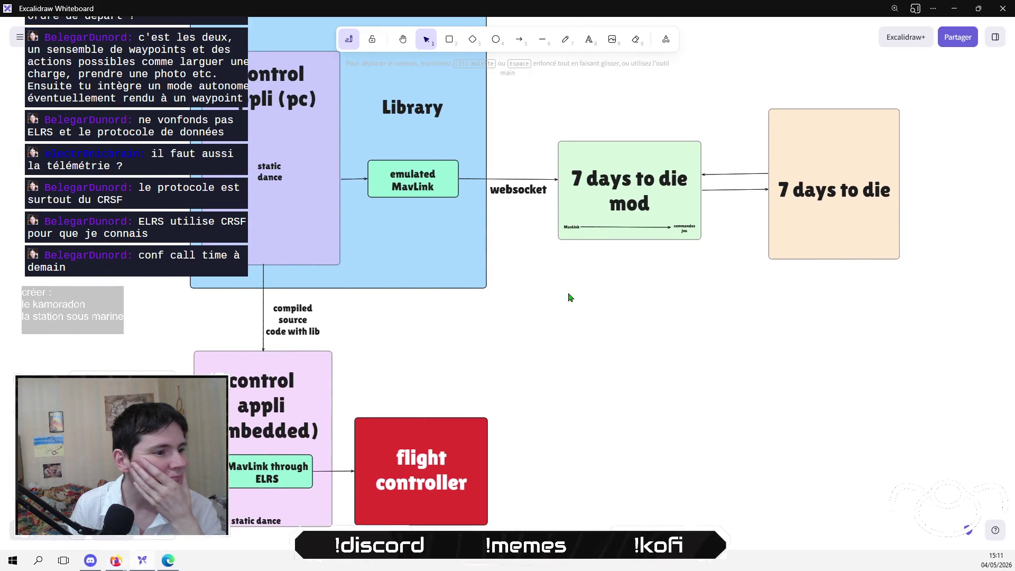
drag(261, 527, 262, 515)
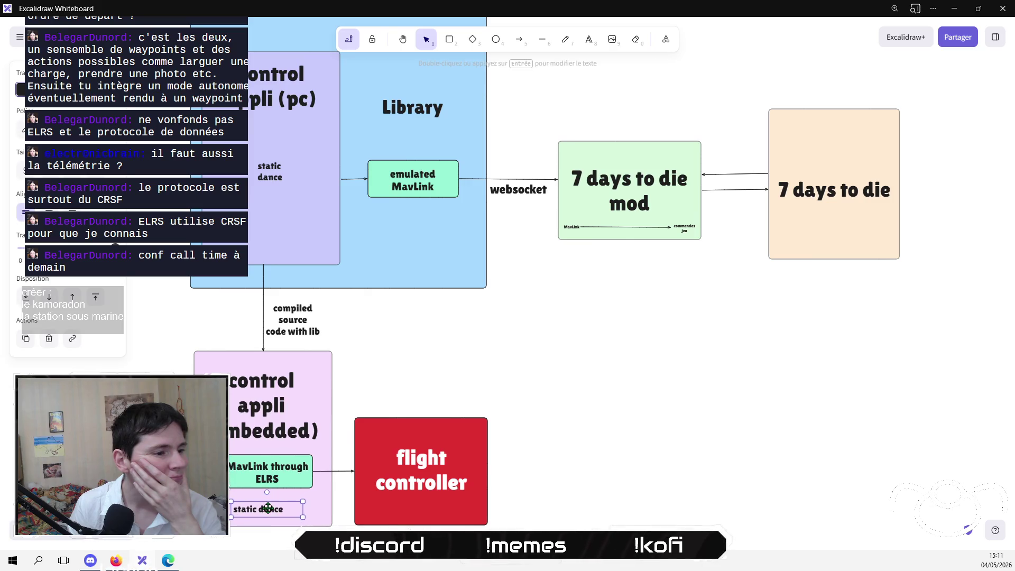
click(484, 373)
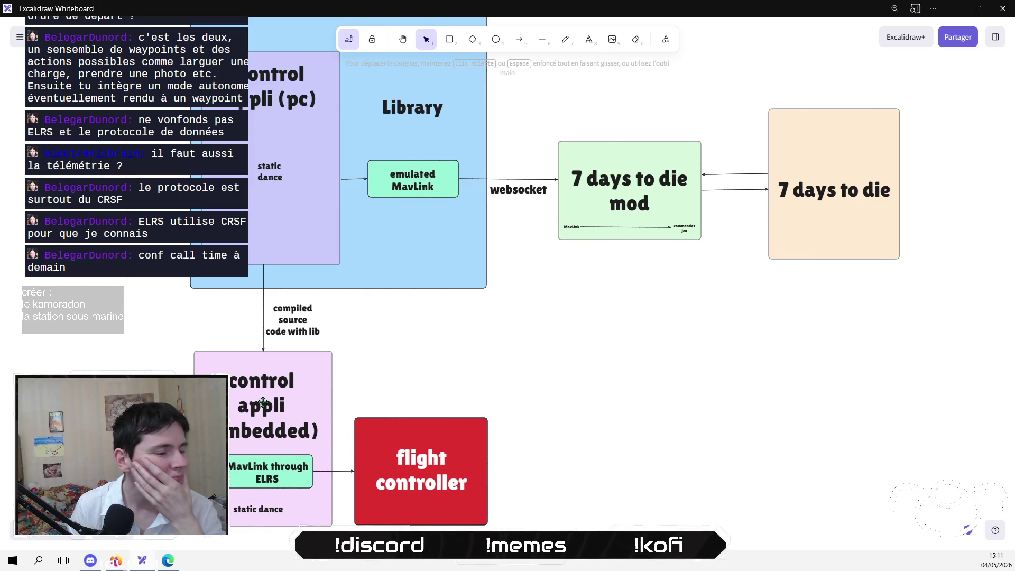
drag(250, 509, 255, 364)
Place 'static dance' at the top of the control appli (pc) box, with the title beneath.
scroll(254, 364, up, 3)
scroll(254, 364, left, 2)
mouse_move(330, 139)
mouse_down()
mouse_move(318, 258)
mouse_move(311, 156)
mouse_move(311, 180)
mouse_up()
click(310, 242)
drag(312, 286, 313, 220)
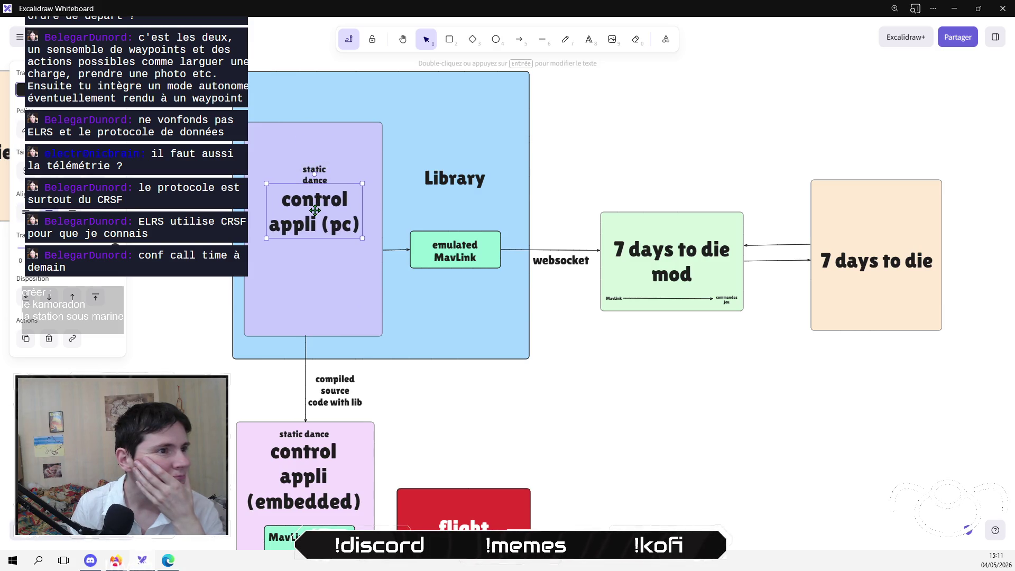
click(560, 427)
mouse_move(566, 419)
mouse_down()
mouse_move(502, 385)
mouse_move(566, 376)
mouse_up()
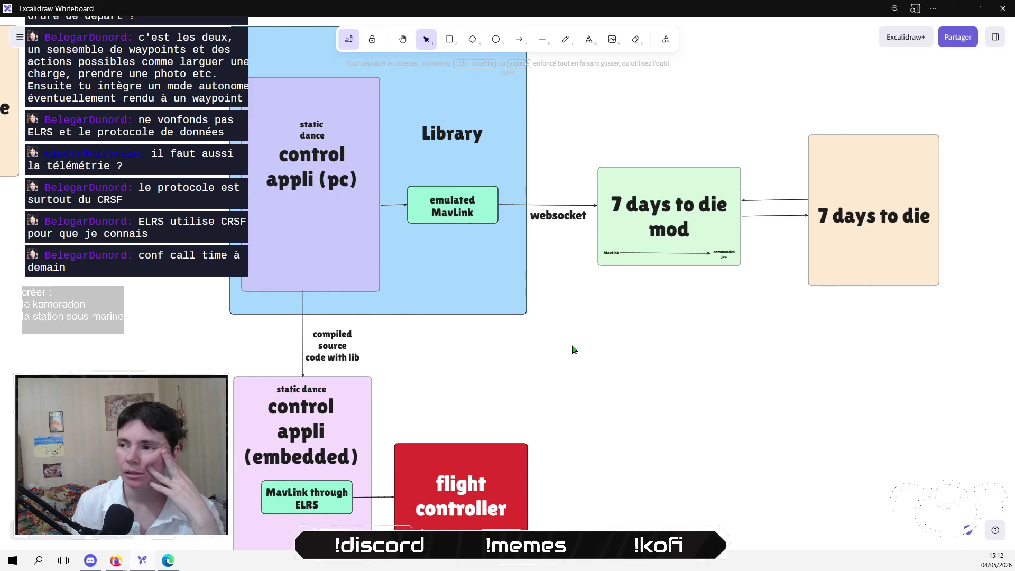
scroll(683, 378, right, 5)
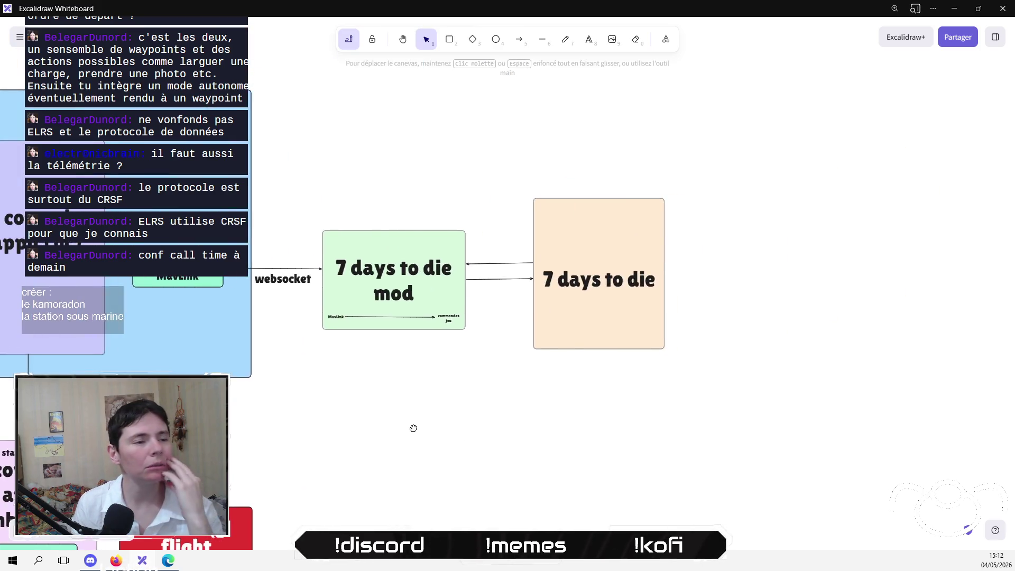
Nudge both 7 days to die boxes and their arrows slightly.
scroll(413, 427, left, 2)
drag(892, 379, 429, 143)
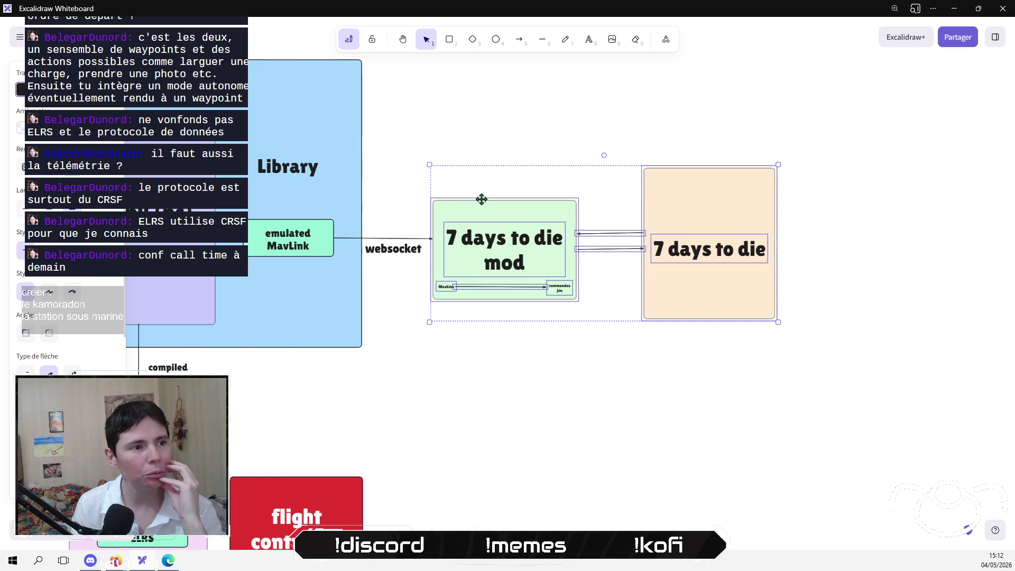
drag(479, 195, 478, 198)
click(457, 348)
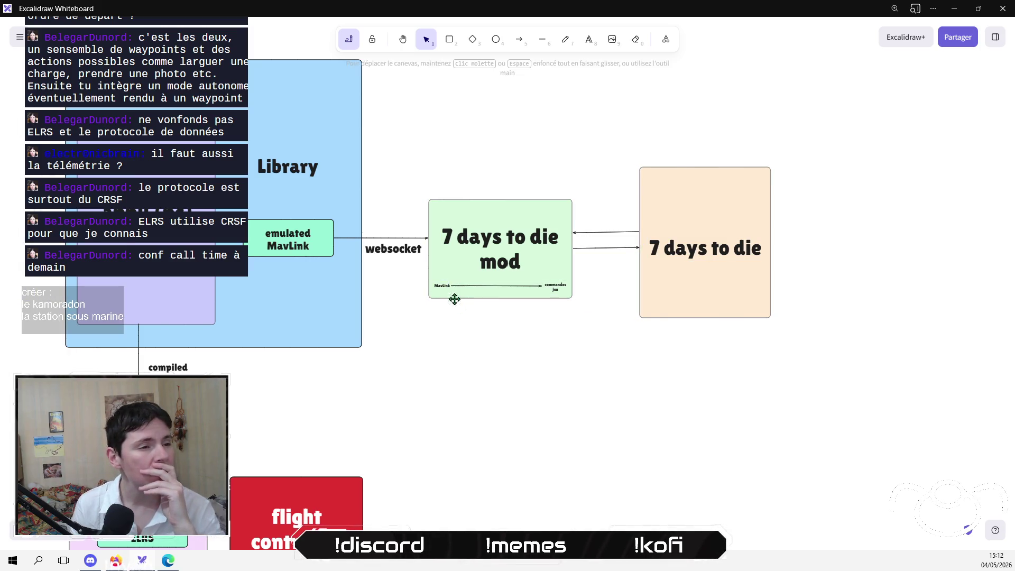
Shift the embedded control appli box and flight controller slightly right.
drag(462, 345, 512, 294)
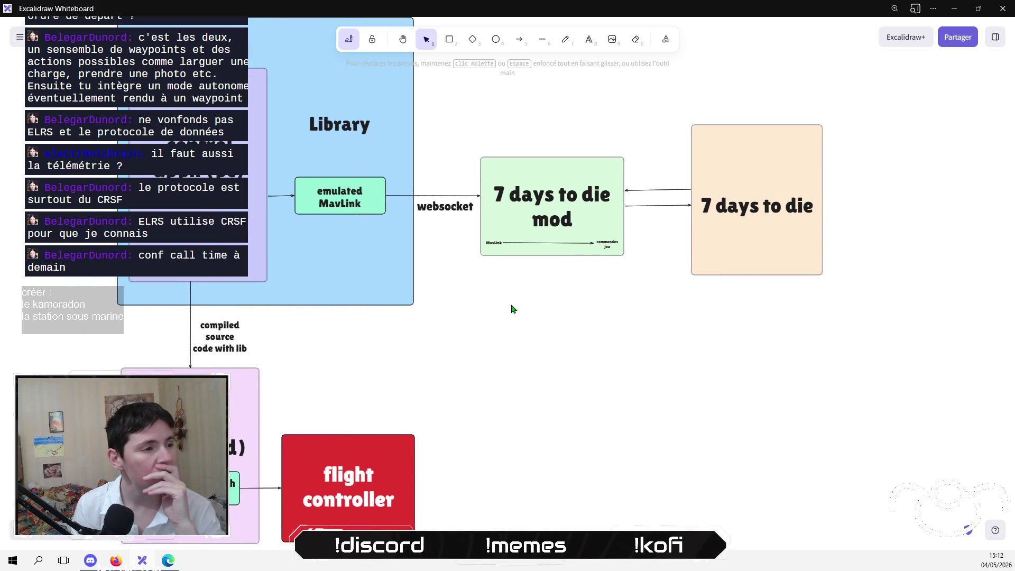
drag(483, 416, 628, 355)
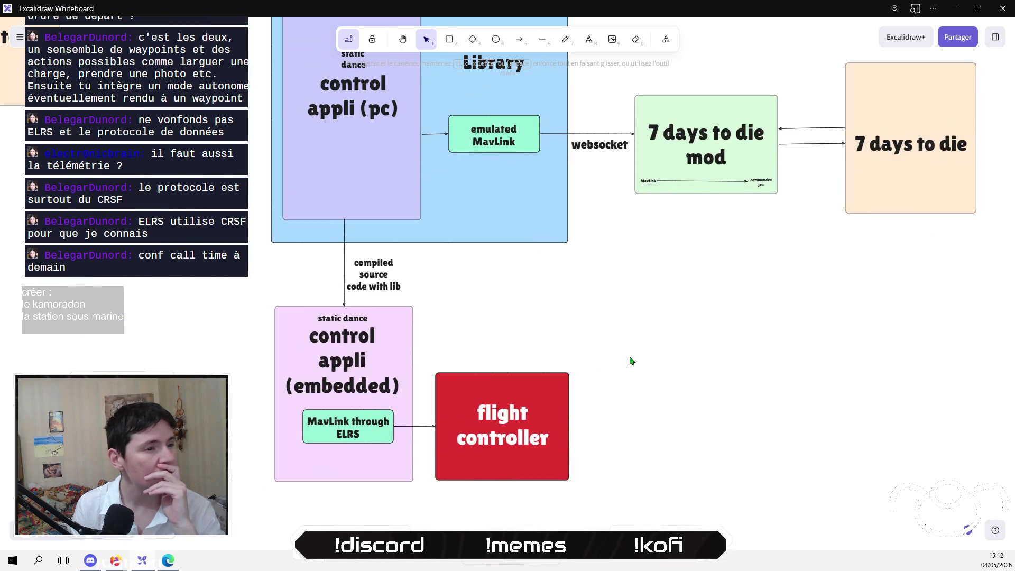
mouse_move(650, 518)
mouse_down()
mouse_move(242, 317)
mouse_move(230, 290)
mouse_up()
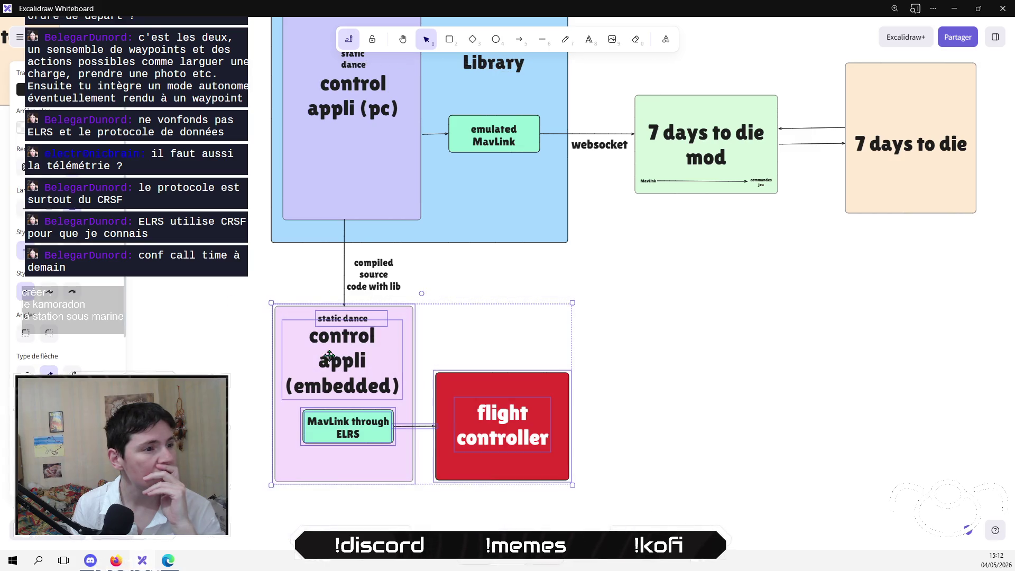
drag(343, 356, 347, 356)
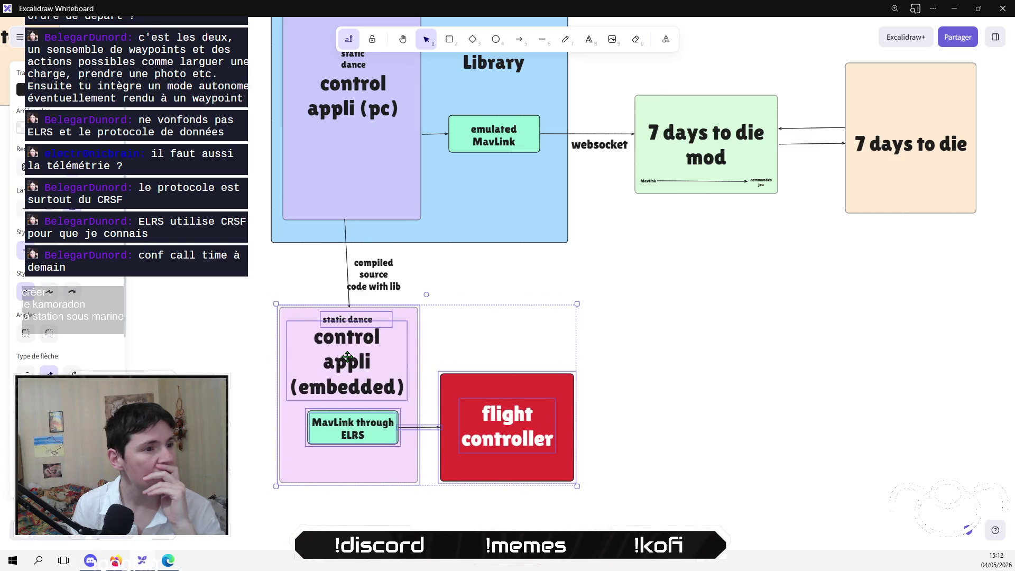
click(537, 276)
Straighten the compiled-source arrow vertically and attach its end to the embedded control appli box.
click(349, 306)
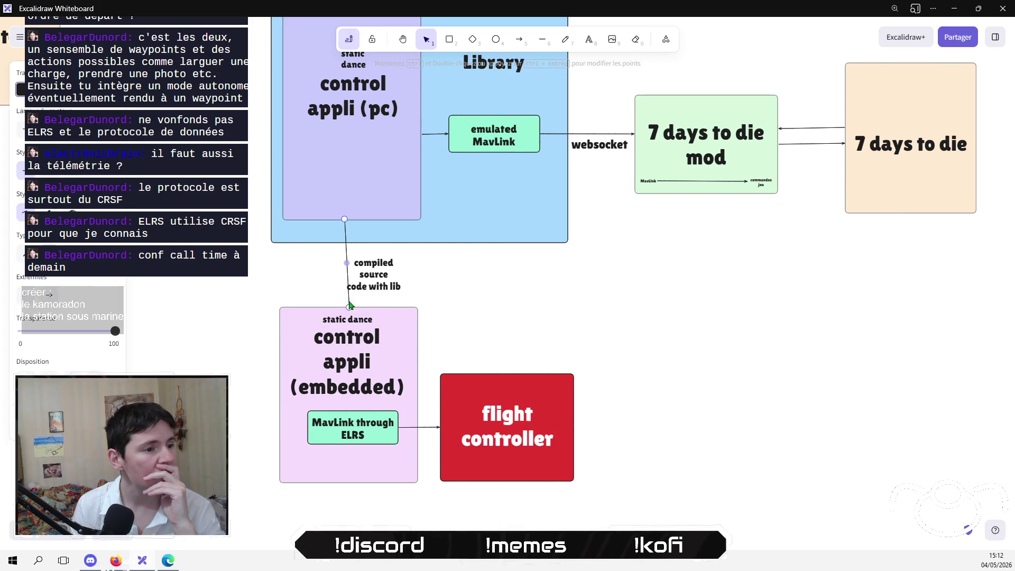
drag(349, 306, 346, 310)
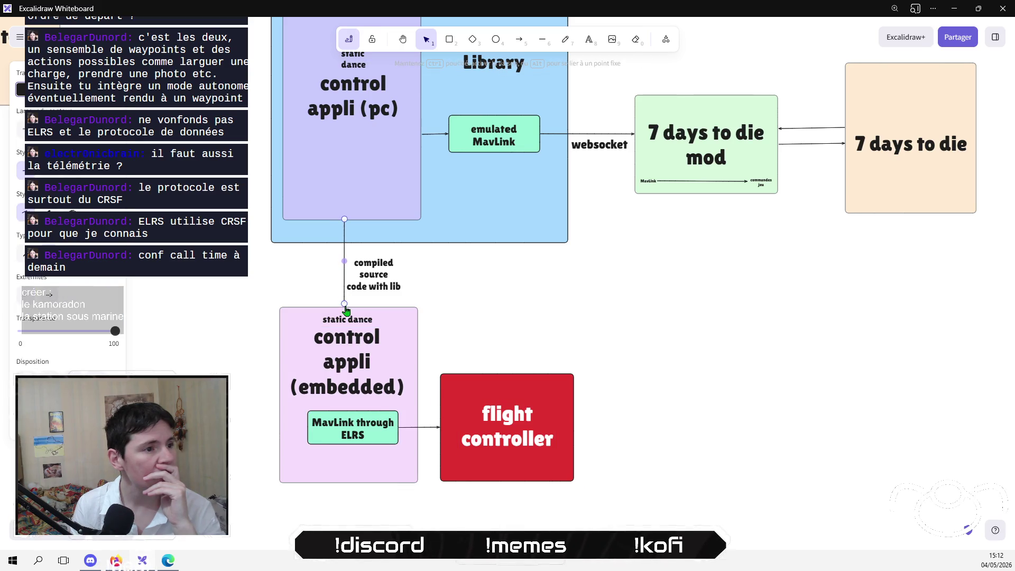
click(634, 344)
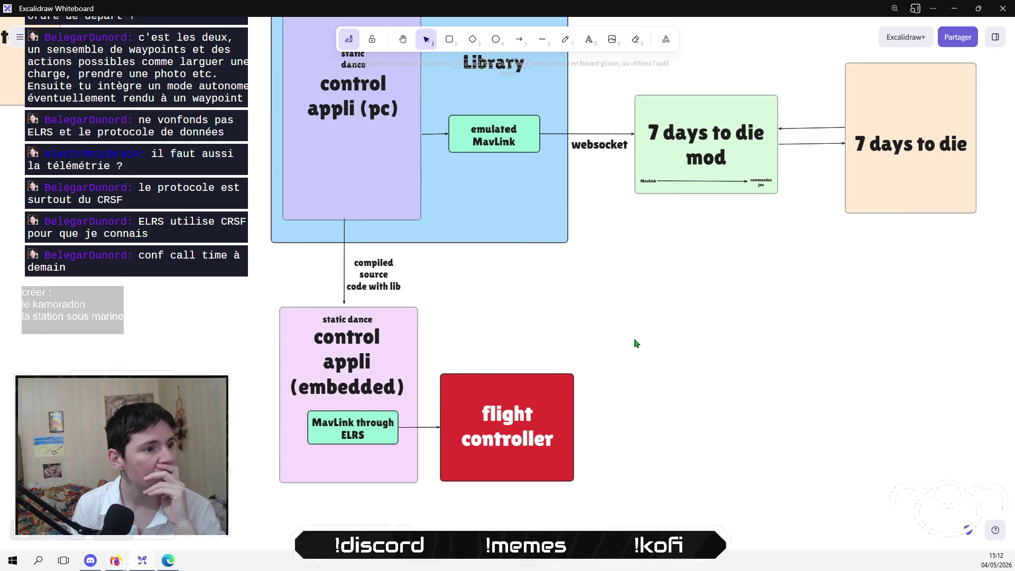
click(344, 306)
drag(344, 305, 371, 280)
click(502, 307)
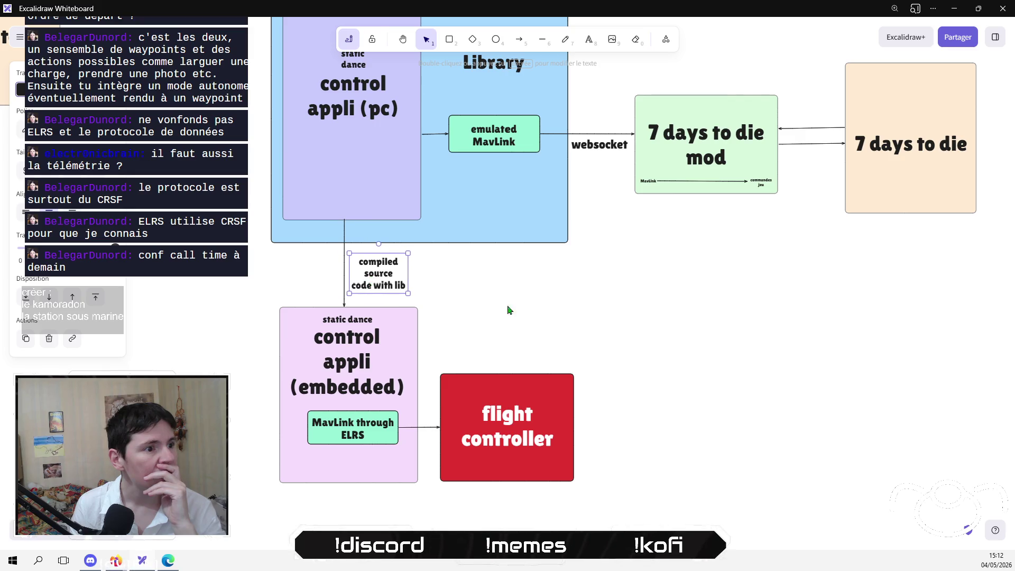
click(509, 309)
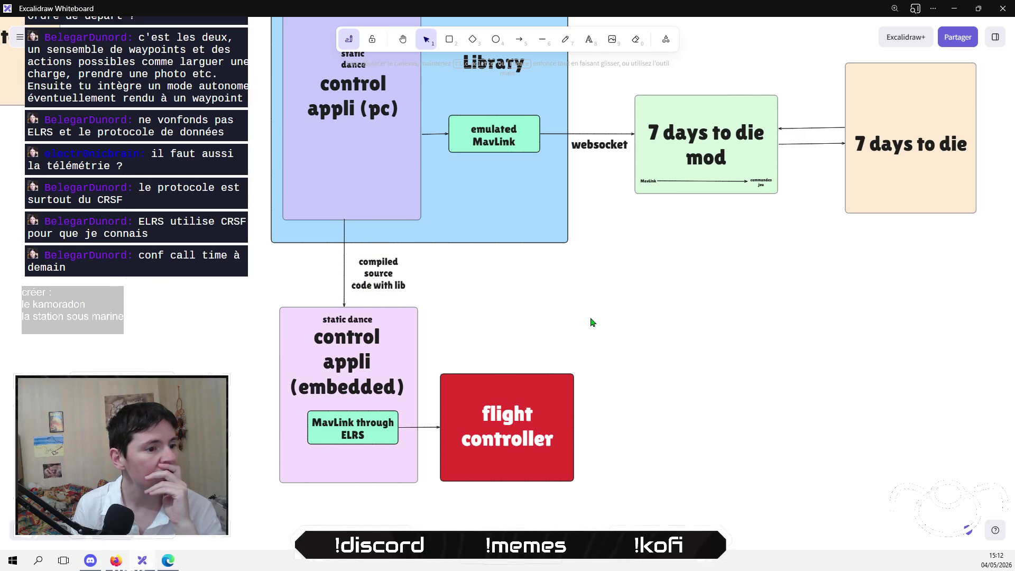
mouse_move(630, 318)
mouse_down()
mouse_move(428, 518)
mouse_move(396, 508)
mouse_up()
click(608, 318)
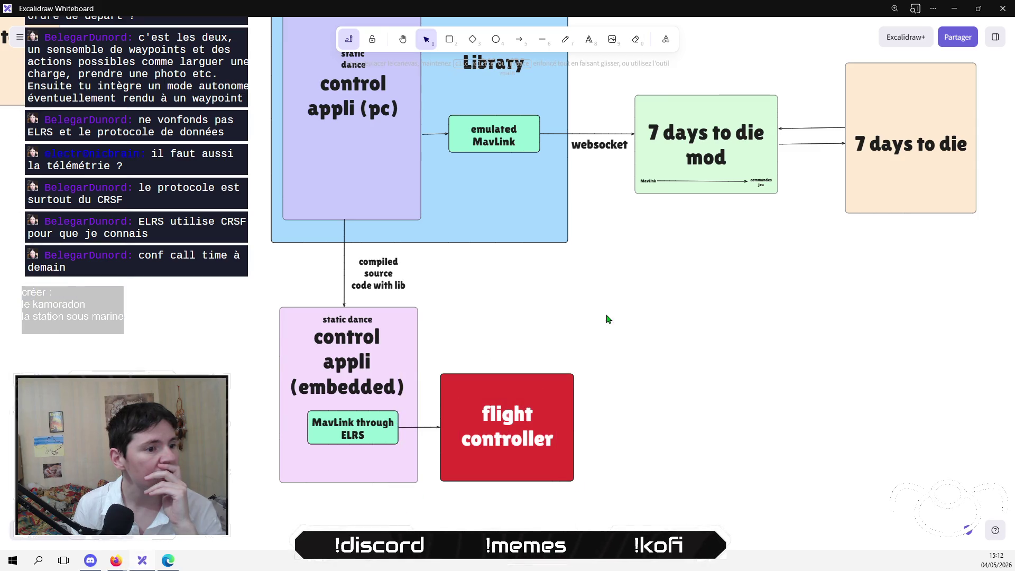
scroll(608, 318, up, 4)
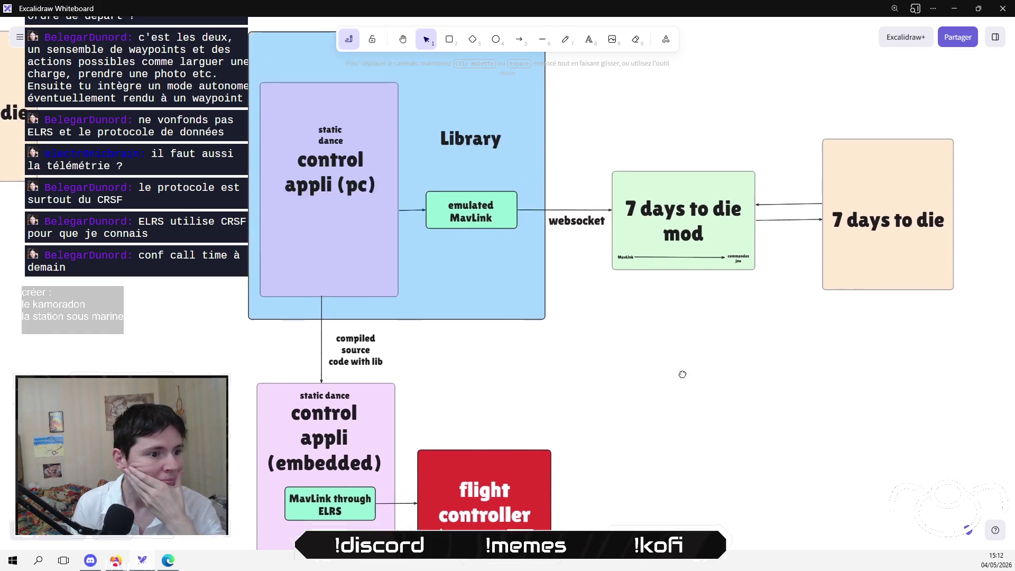
scroll(707, 476, down, 1)
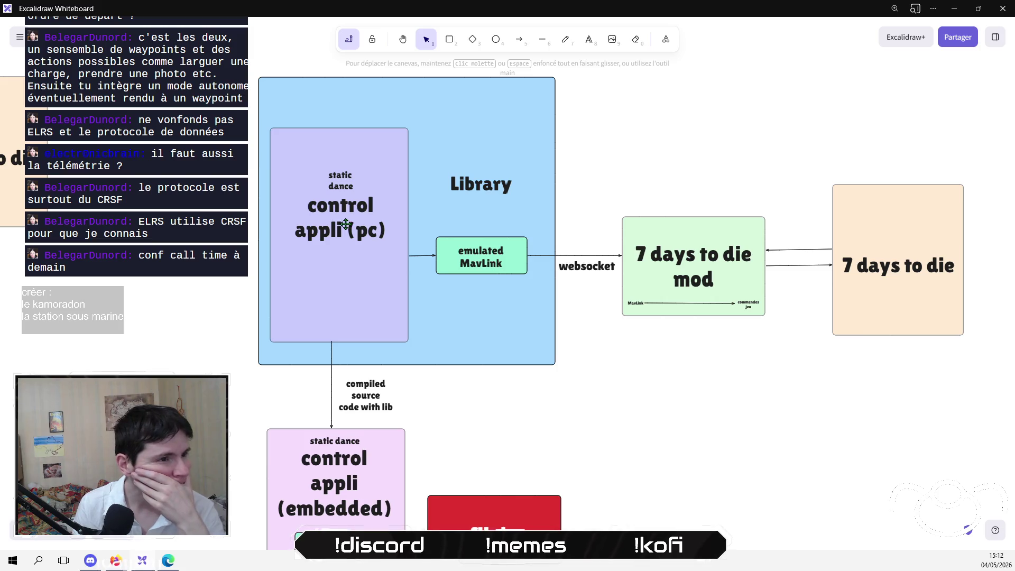
key(t)
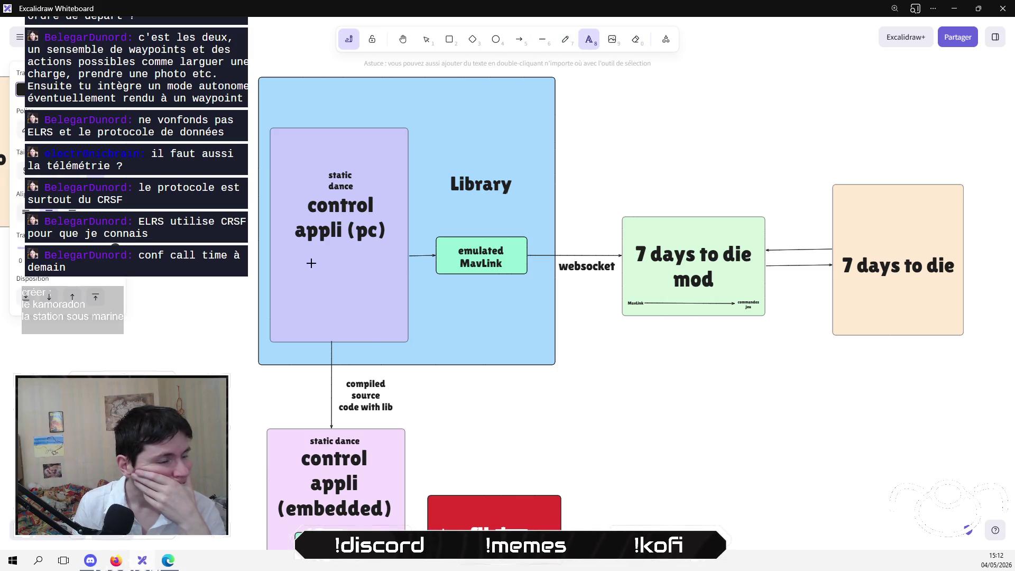
click(312, 262)
text(up)
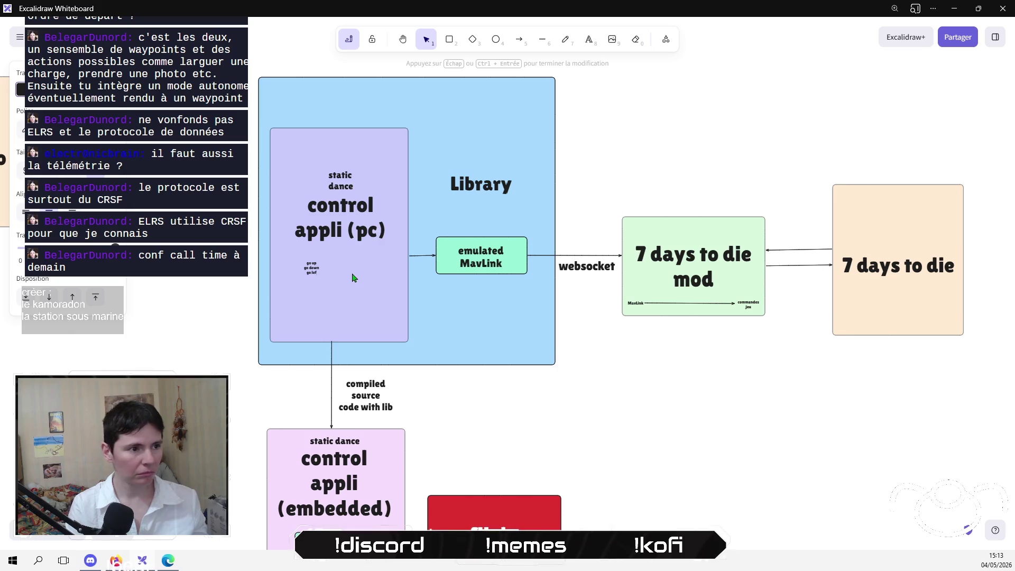
text(o right)
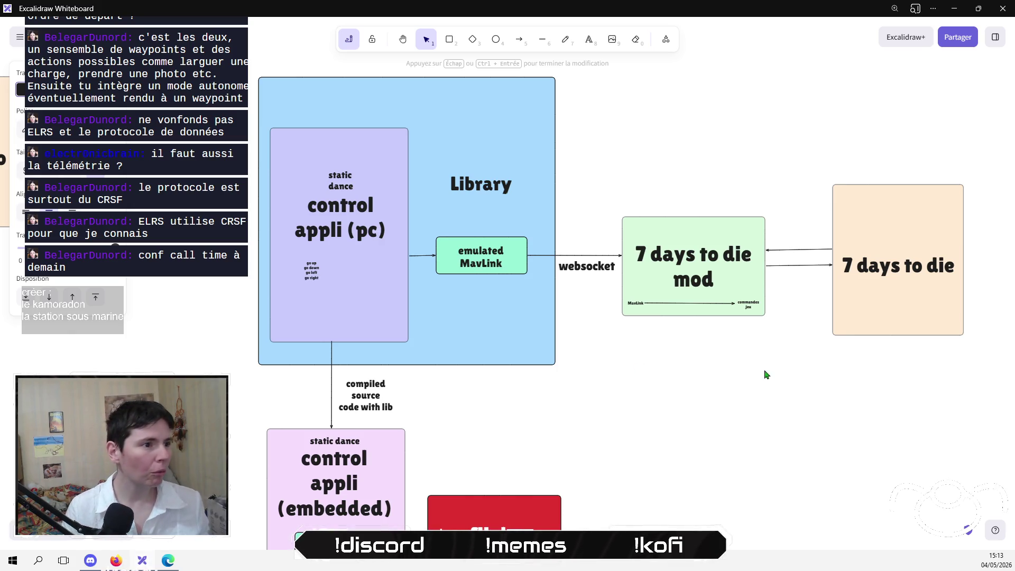
click(766, 374)
click(311, 271)
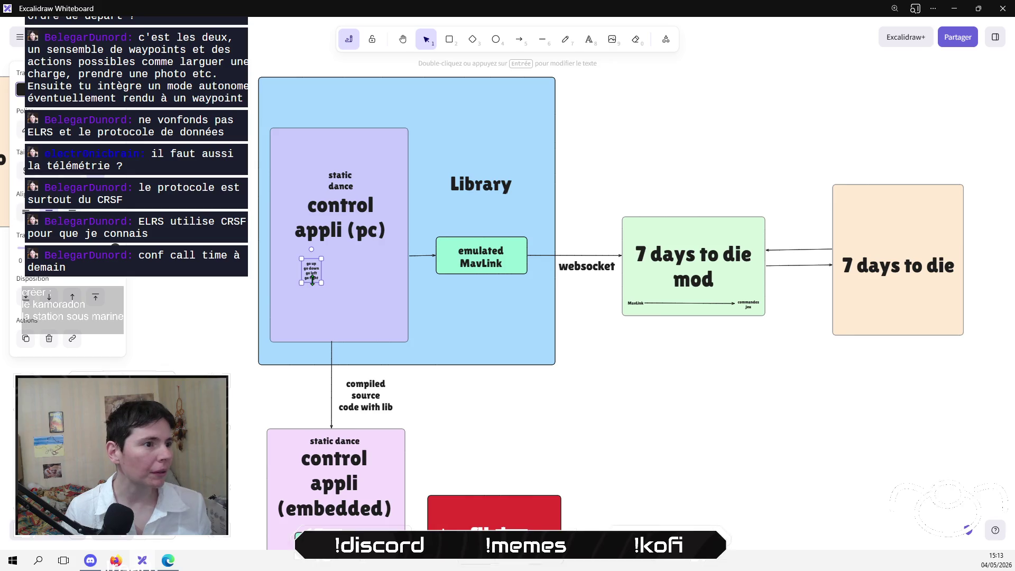
mouse_move(324, 288)
mouse_down()
mouse_move(353, 324)
mouse_move(346, 299)
mouse_up()
click(619, 372)
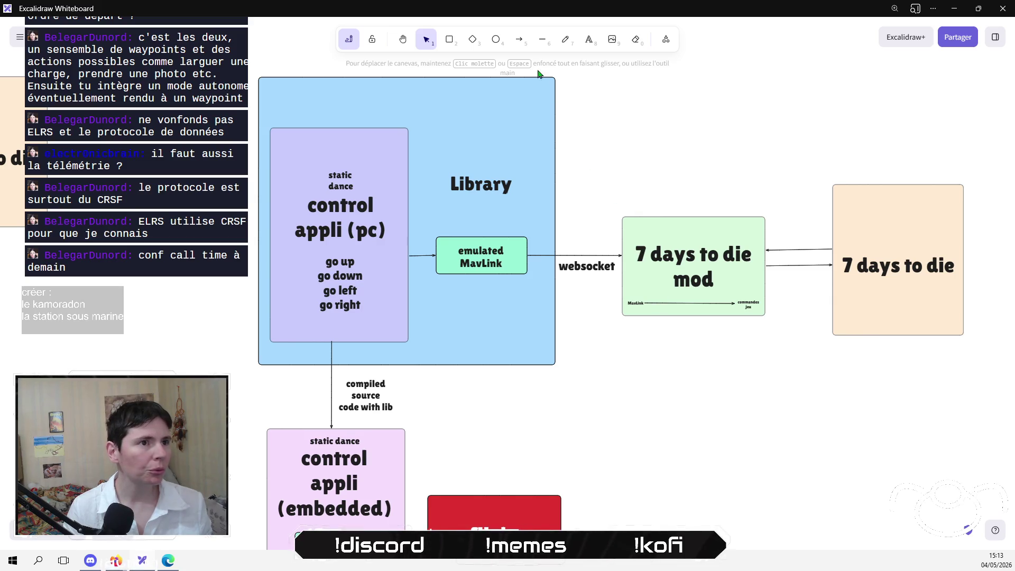
click(422, 257)
click(422, 257)
drag(410, 256, 362, 292)
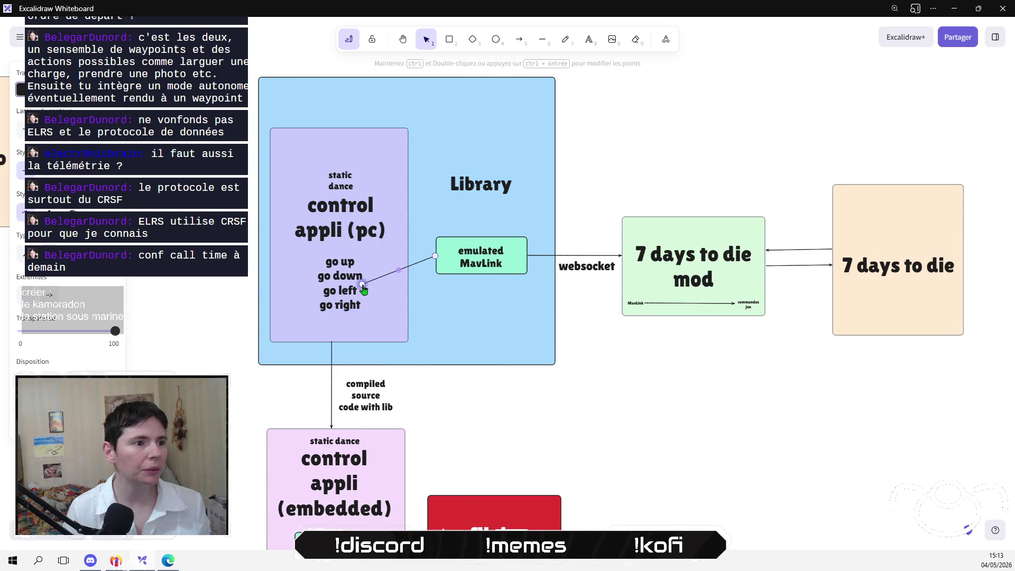
click(593, 377)
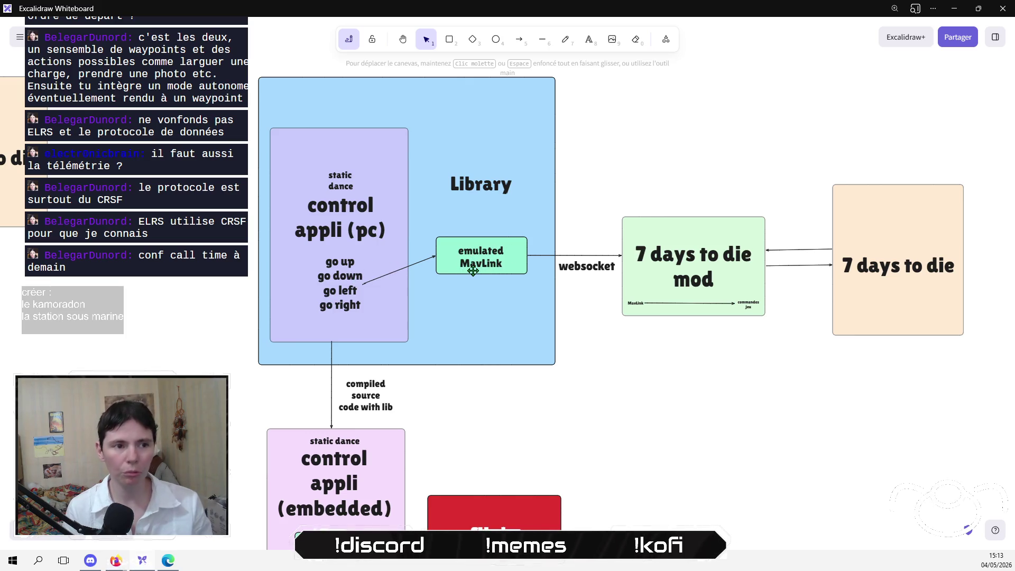
Draw a transparent-fill, dotted rectangle over the 7 days to die mod box and shrink it to fit.
scroll(475, 270, right, 3)
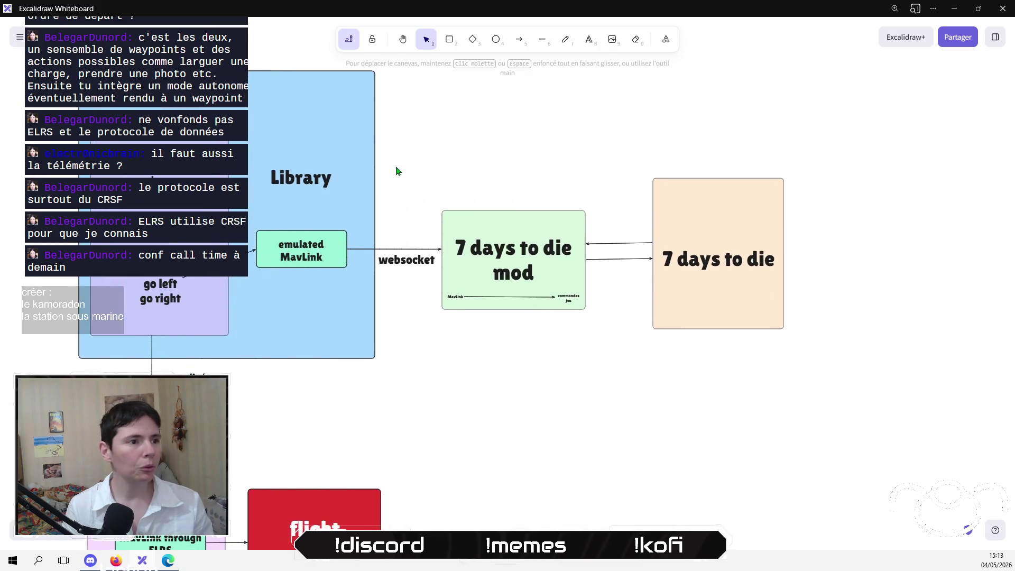
click(449, 40)
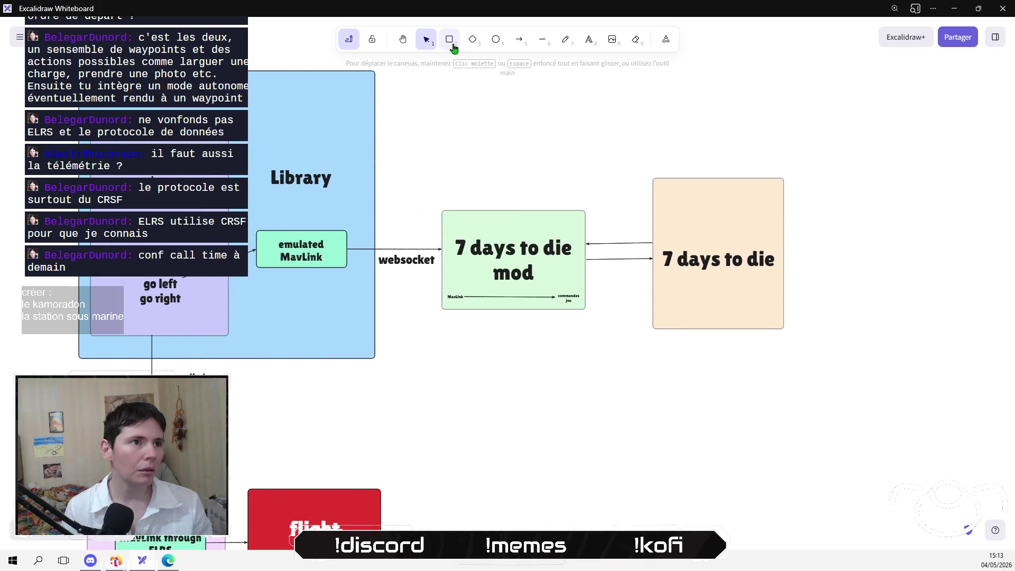
mouse_move(414, 128)
mouse_down()
mouse_move(575, 367)
mouse_move(623, 373)
mouse_up()
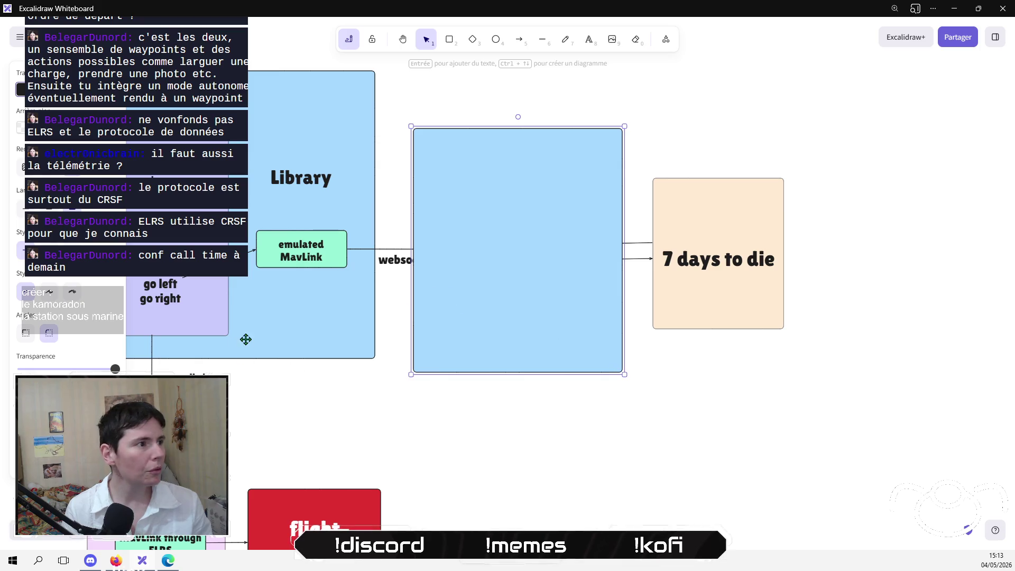
click(21, 128)
click(72, 208)
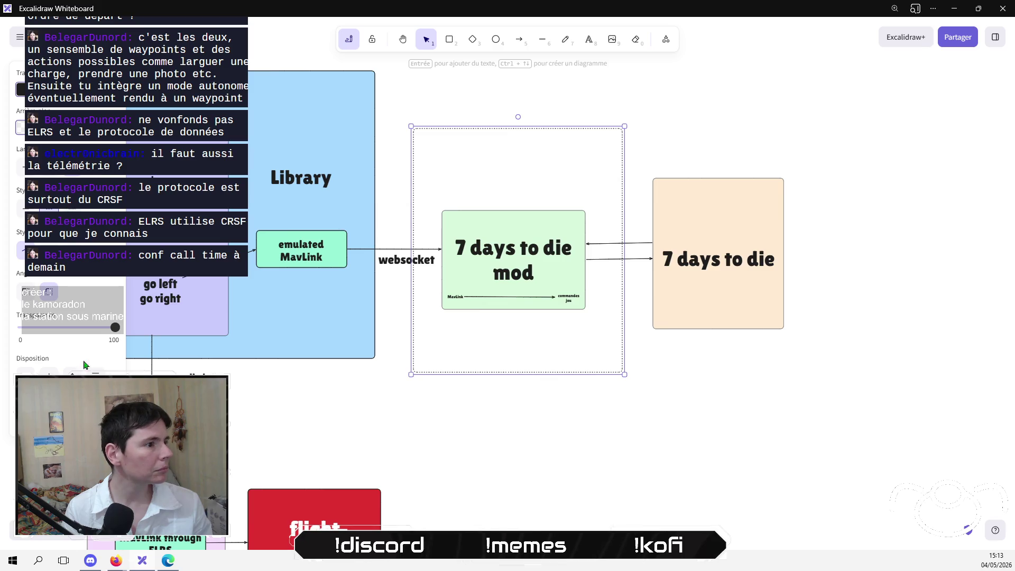
drag(589, 126, 573, 182)
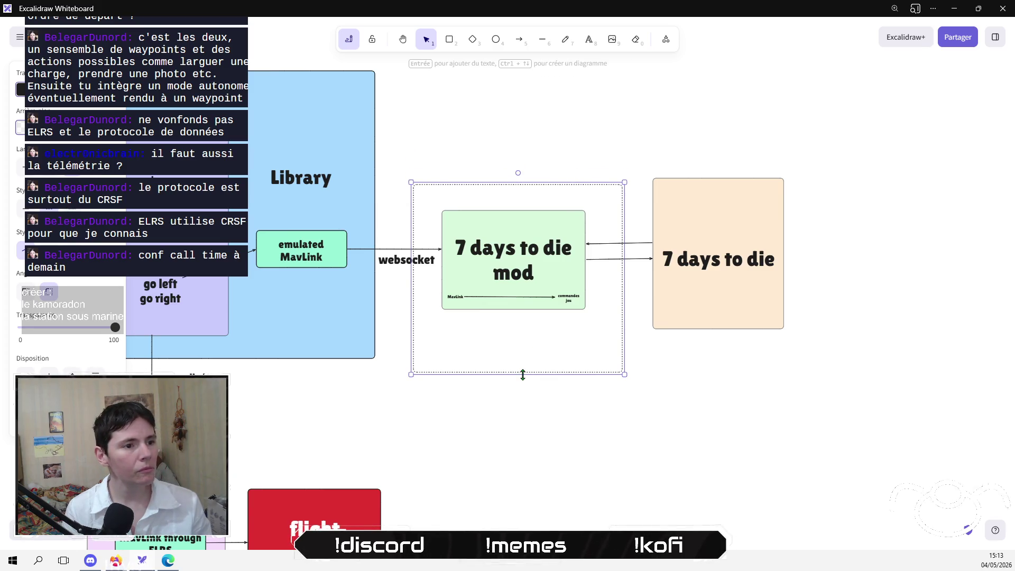
drag(521, 374, 522, 334)
click(480, 341)
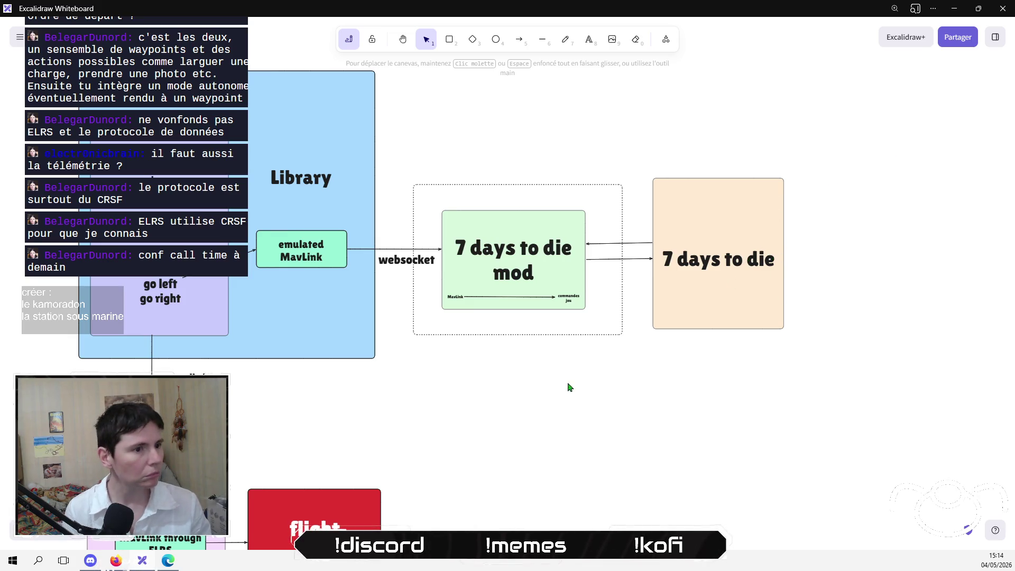
drag(580, 391, 645, 356)
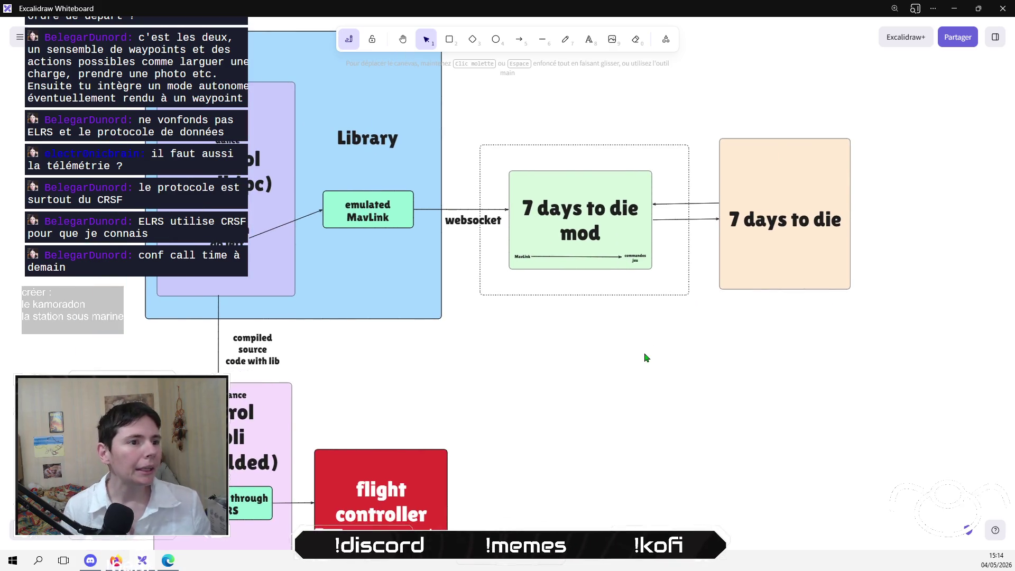
Left-align the 'compiled source code with lib' label and position it beside the arrow.
scroll(604, 351, down, 3)
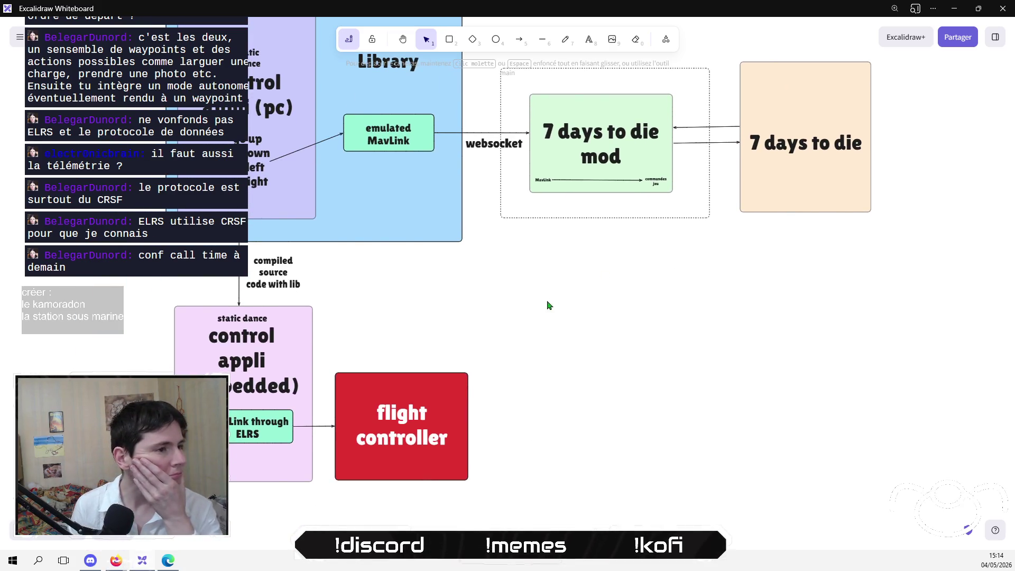
mouse_move(547, 305)
mouse_down()
mouse_move(616, 275)
mouse_move(666, 376)
mouse_move(554, 386)
mouse_up()
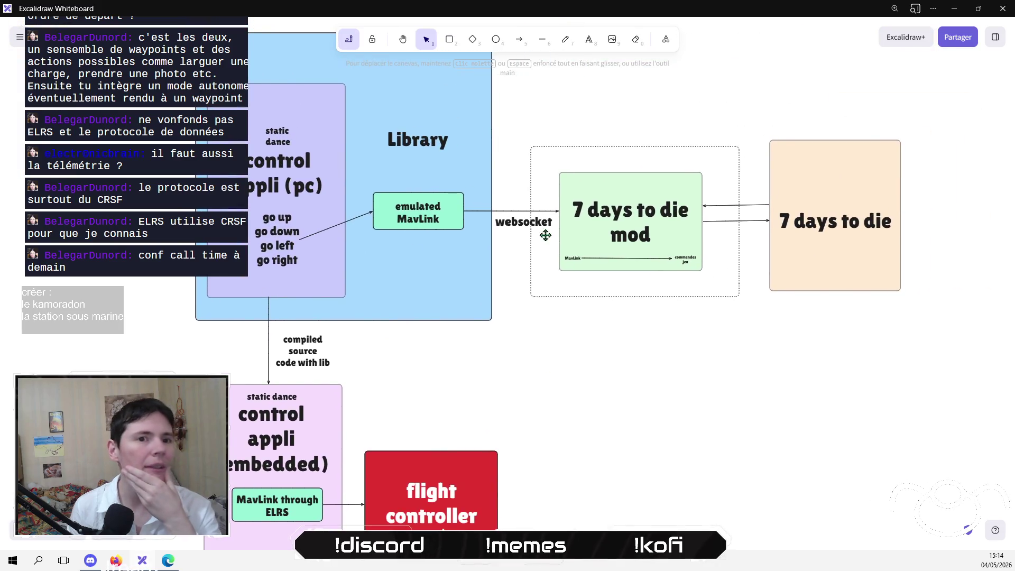
mouse_move(269, 303)
mouse_down()
mouse_move(390, 225)
mouse_move(399, 295)
mouse_up()
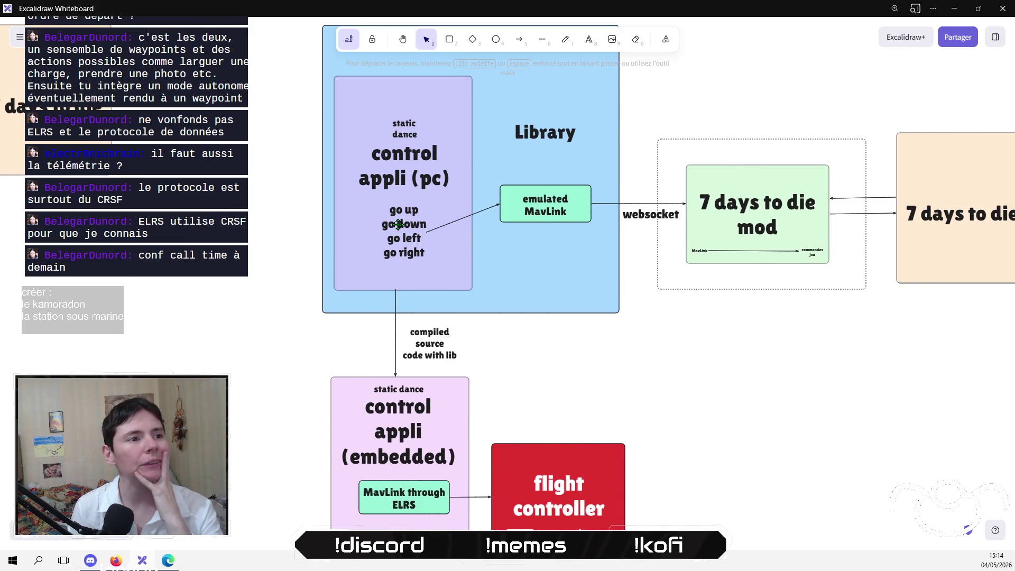
click(399, 224)
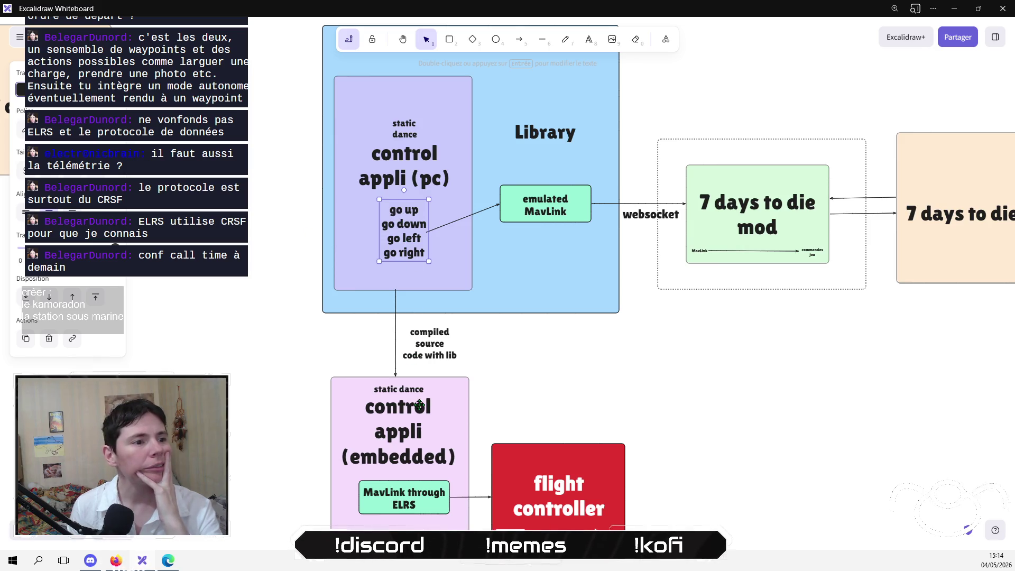
scroll(419, 406, down, 2)
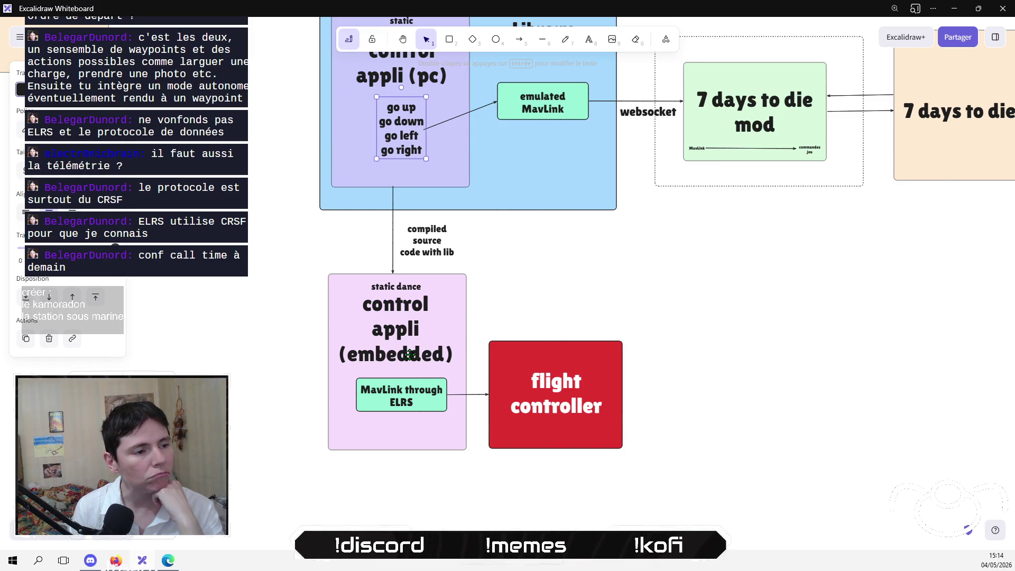
click(720, 285)
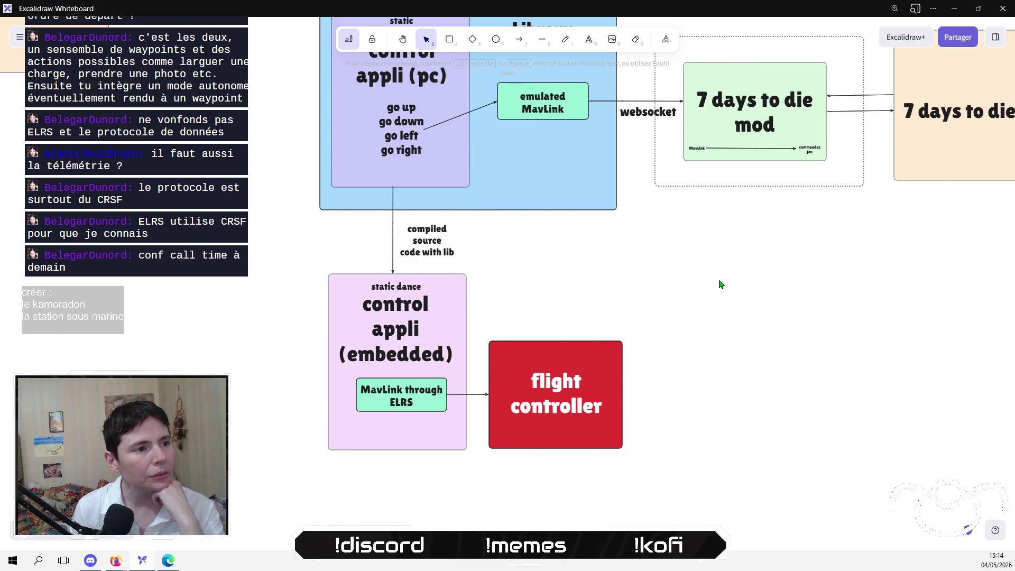
mouse_move(445, 247)
mouse_down()
mouse_move(417, 244)
mouse_move(440, 245)
mouse_up()
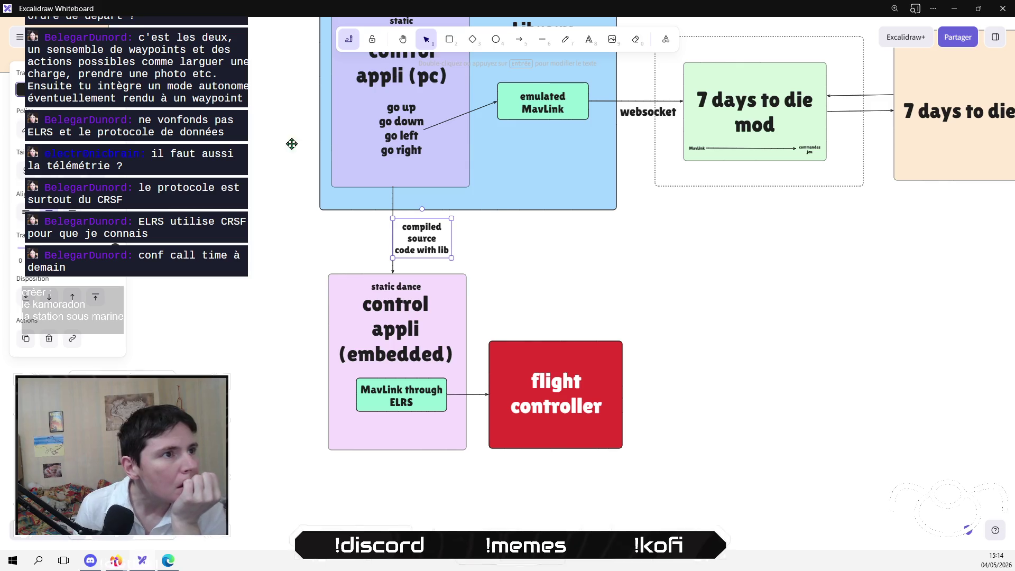
click(25, 211)
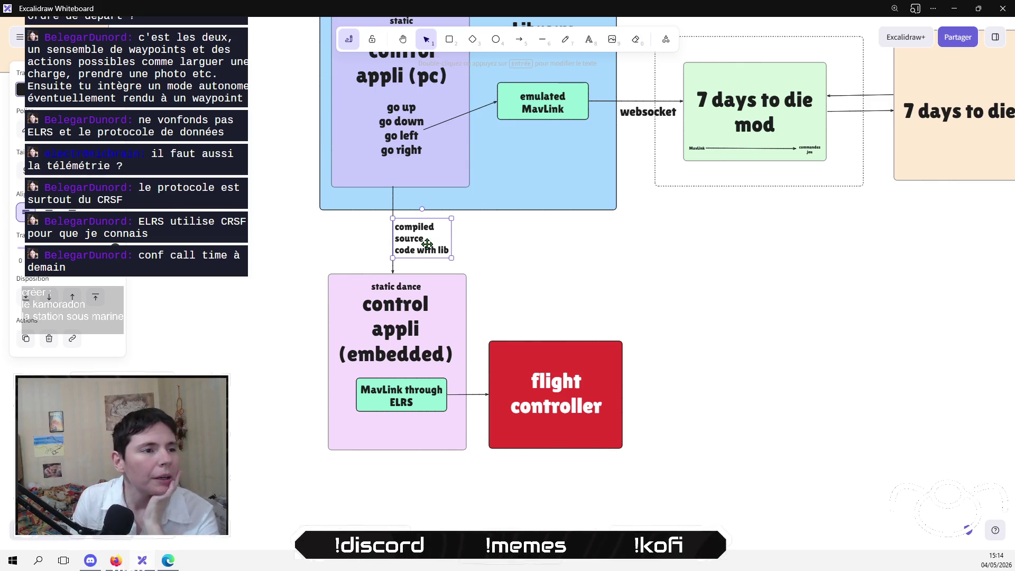
drag(427, 244, 430, 246)
click(595, 271)
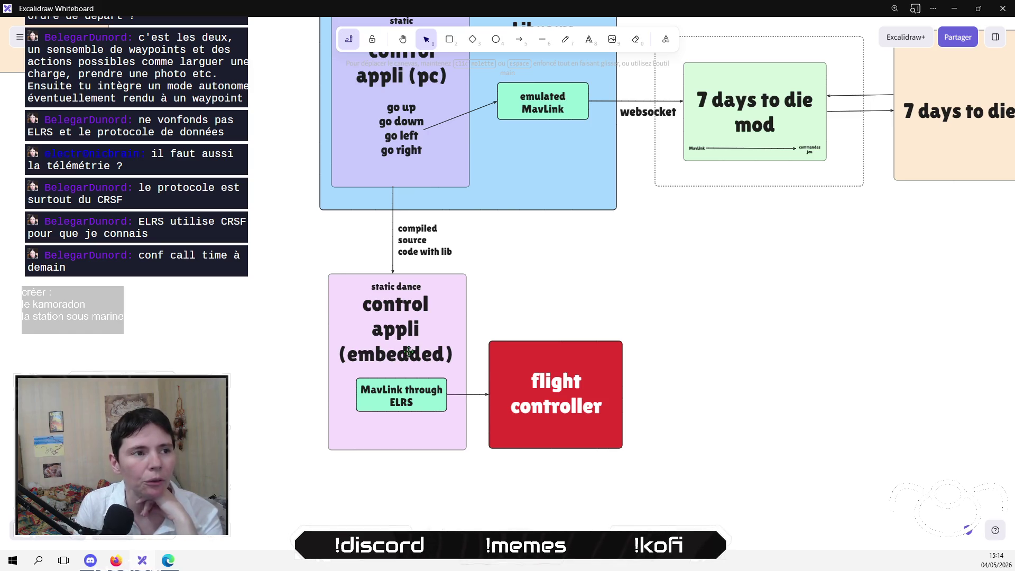
Resize the blue Library block's top and bottom edges to fit its boxes tightly.
click(411, 401)
click(528, 289)
mouse_move(686, 293)
mouse_down()
mouse_move(494, 426)
mouse_move(479, 512)
mouse_up()
click(709, 323)
mouse_move(544, 335)
mouse_down()
mouse_move(607, 324)
mouse_move(491, 296)
mouse_move(502, 370)
mouse_up()
drag(541, 335, 728, 487)
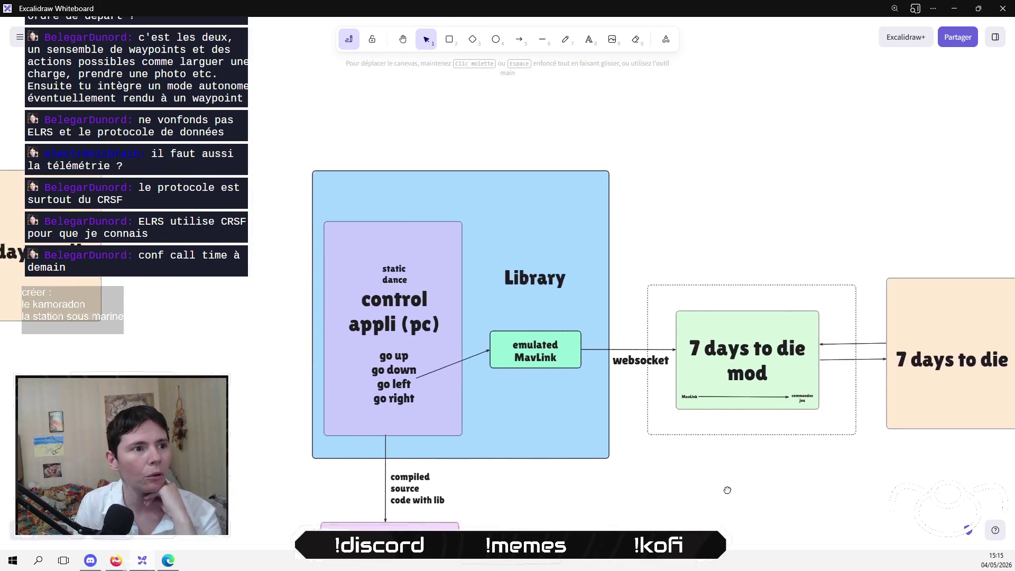
click(508, 161)
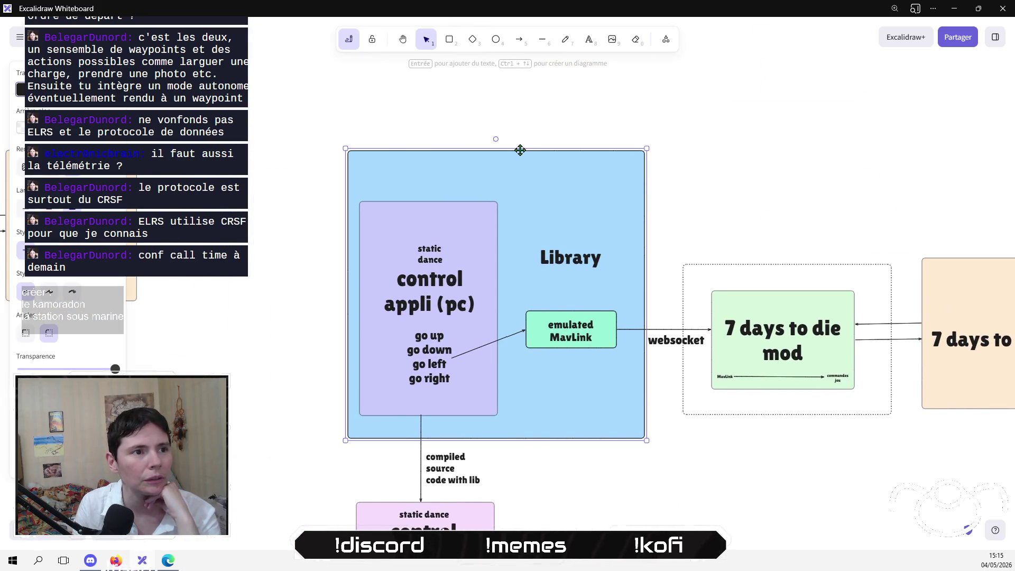
drag(519, 149, 517, 188)
mouse_move(545, 441)
mouse_down()
mouse_move(553, 267)
mouse_move(511, 186)
mouse_move(576, 283)
mouse_move(715, 329)
mouse_up()
click(608, 489)
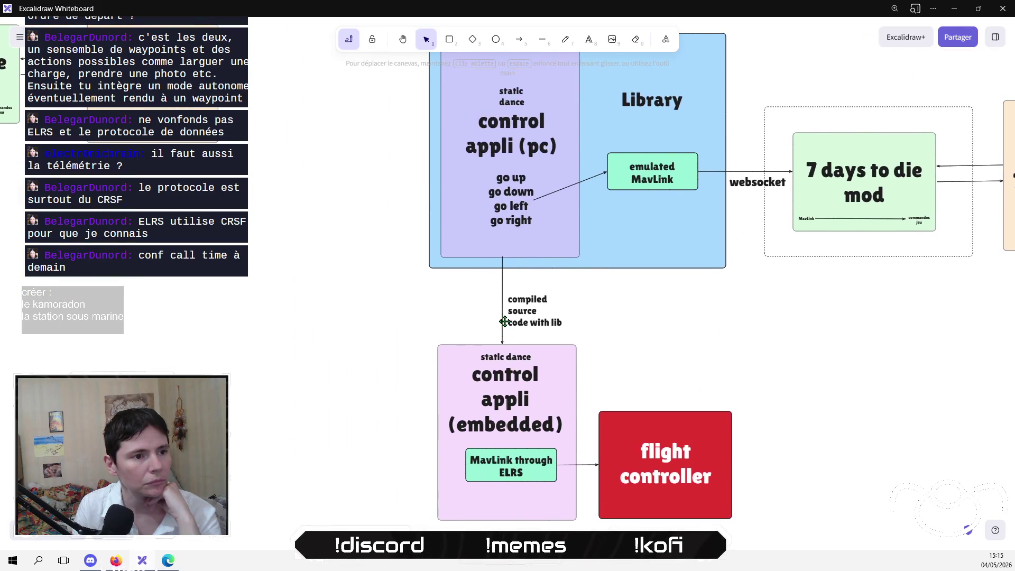
mouse_move(311, 294)
mouse_down()
mouse_move(548, 483)
mouse_move(100, 402)
mouse_move(562, 406)
mouse_up()
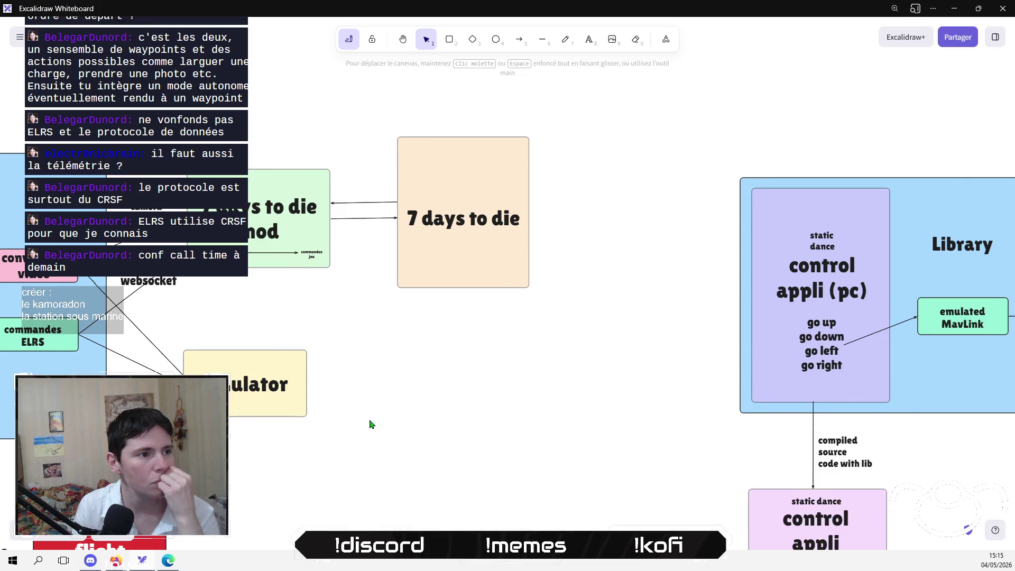
Delete commandes ELRS, put the emulated MavLink box under conversion video, then switch to the browser.
drag(371, 421, 639, 419)
drag(127, 418, 645, 418)
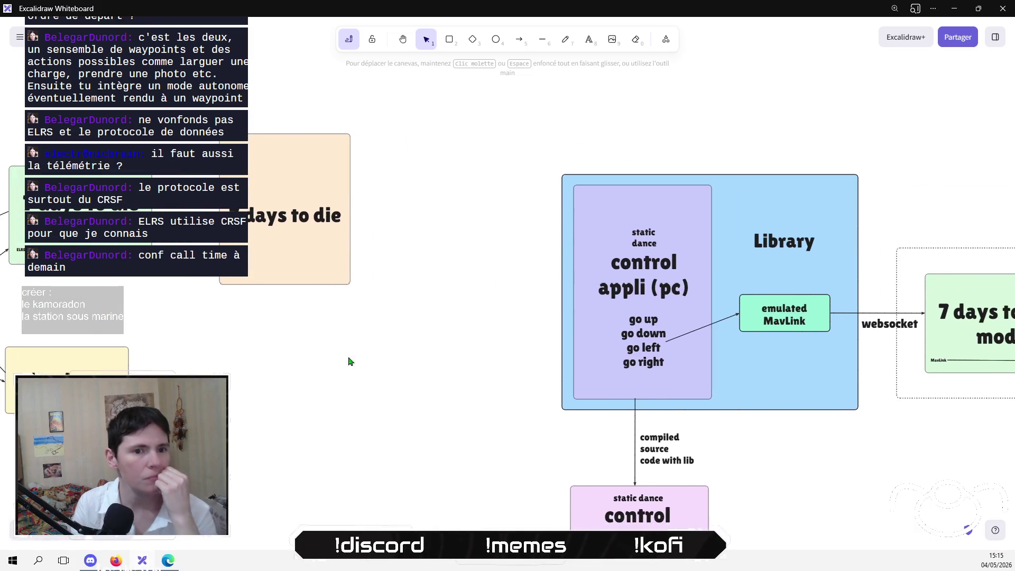
mouse_move(883, 470)
mouse_down()
mouse_move(775, 312)
mouse_move(701, 276)
mouse_up()
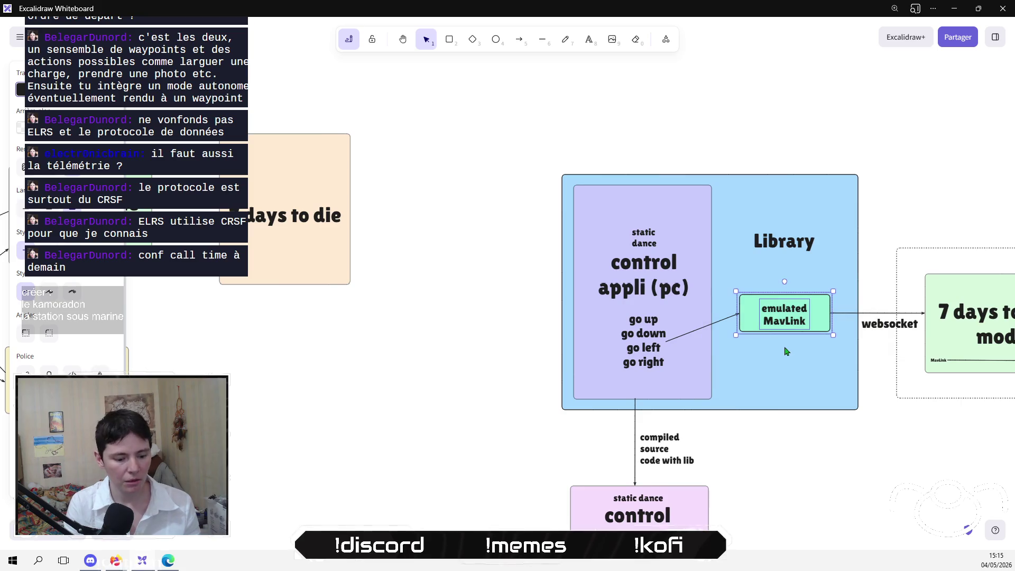
scroll(786, 349, left, 8)
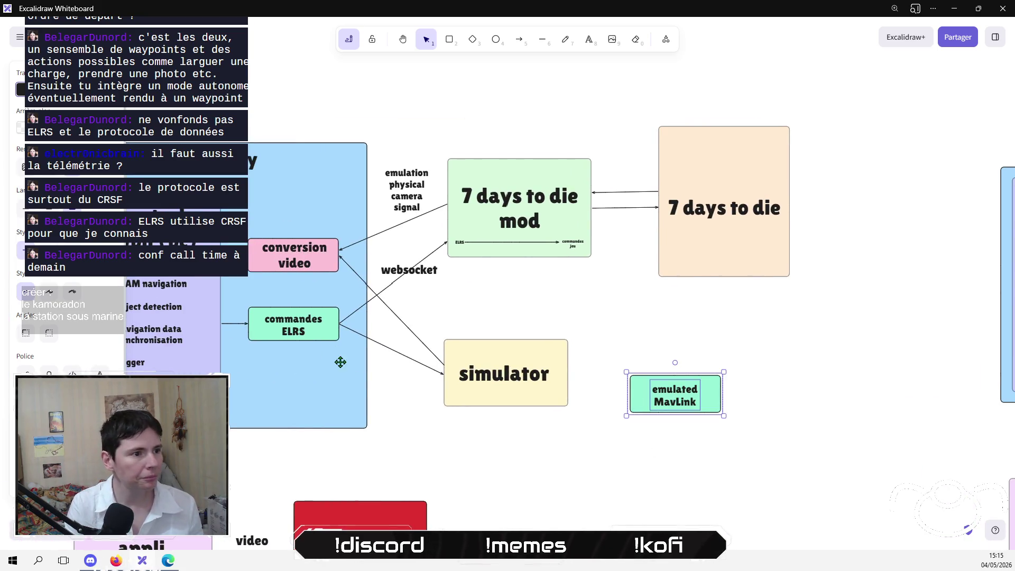
mouse_move(364, 453)
mouse_down()
mouse_move(260, 297)
mouse_move(296, 306)
mouse_up()
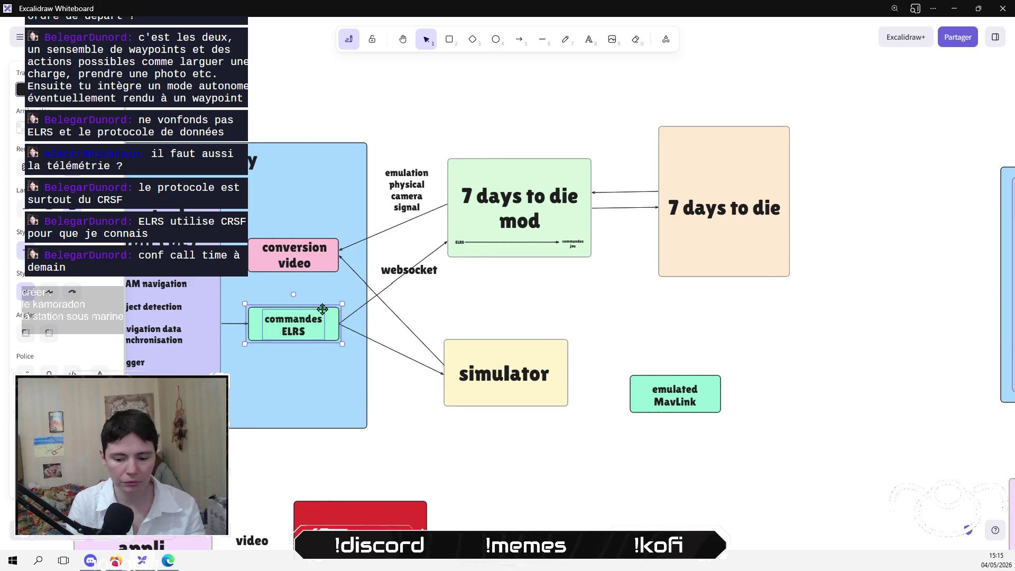
key(Delete)
mouse_move(680, 405)
mouse_down()
mouse_move(317, 388)
mouse_move(294, 329)
mouse_up()
click(680, 365)
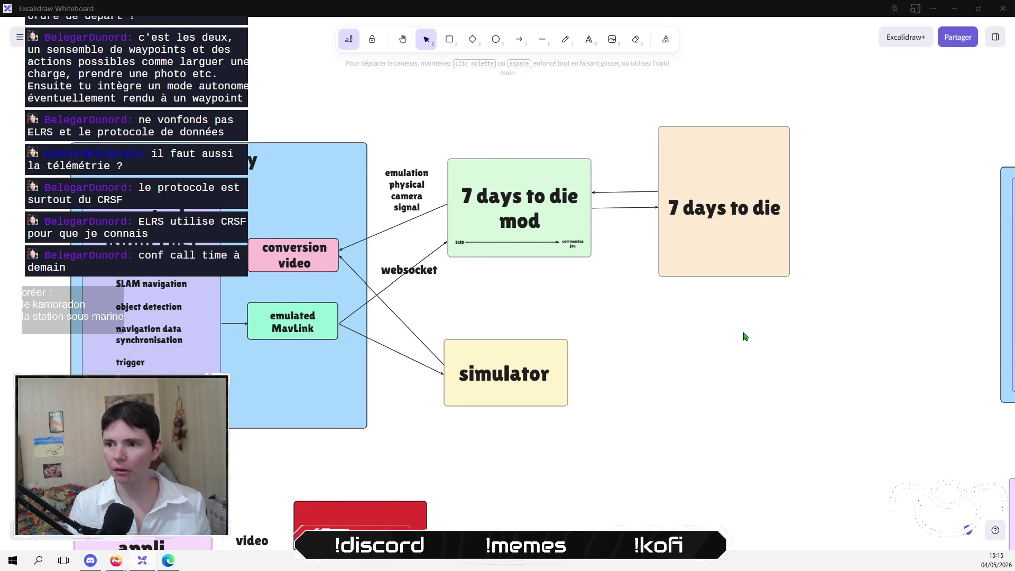
key(alt+Tab)
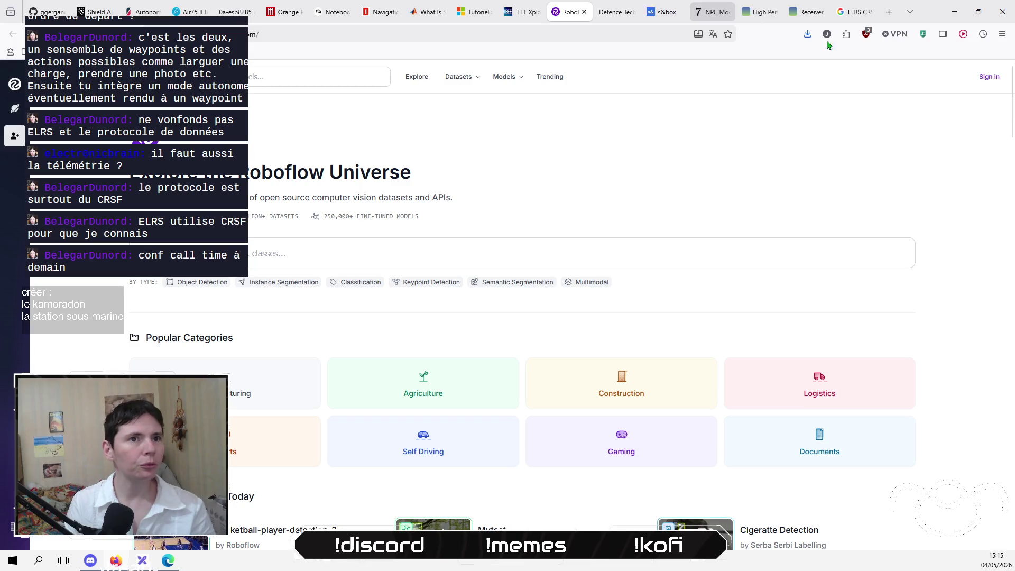
Search Google for 'mavlink command' and open the MAVLink Common Message Set result.
click(872, 15)
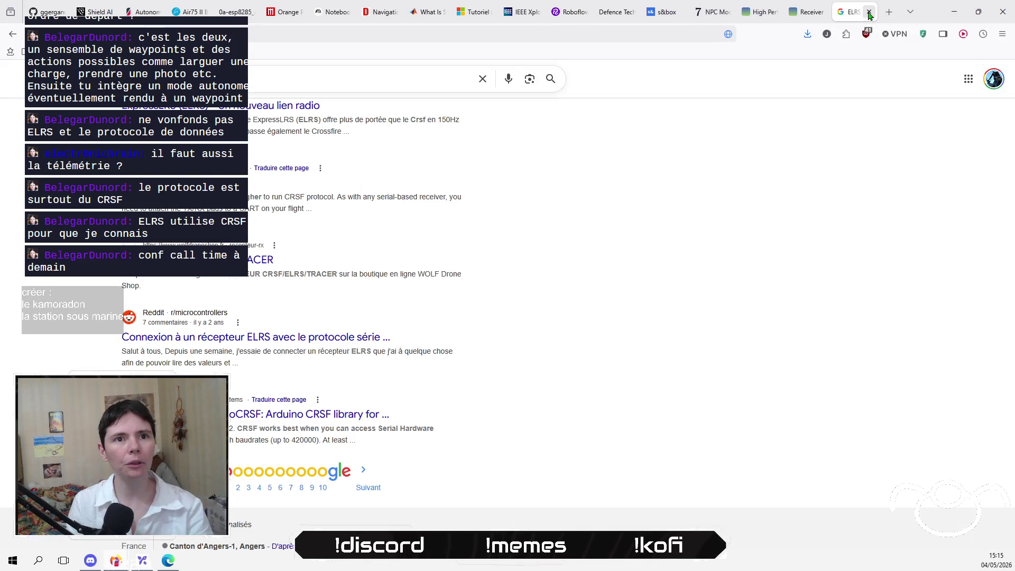
click(482, 79)
text(ma)
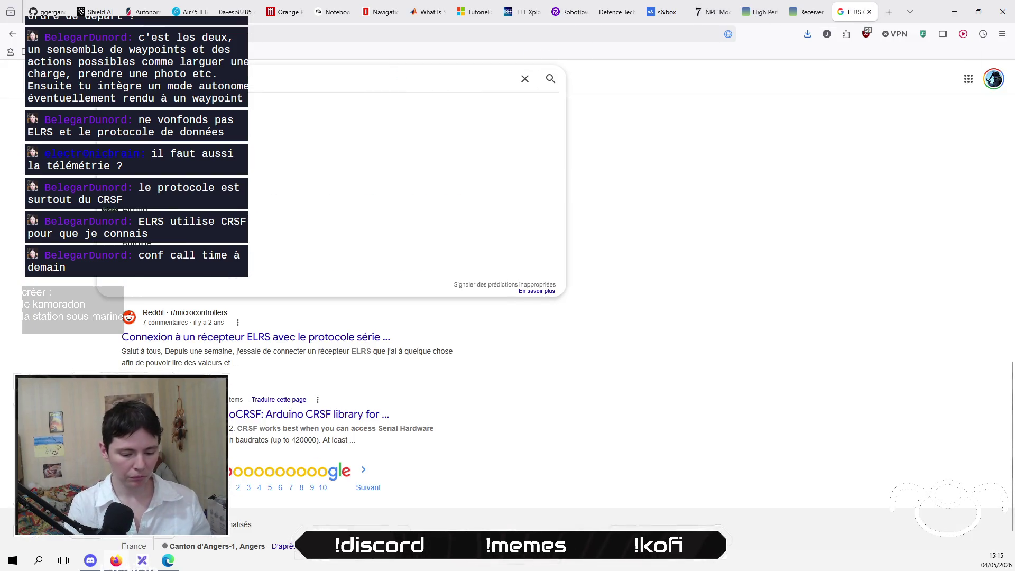
text(v)
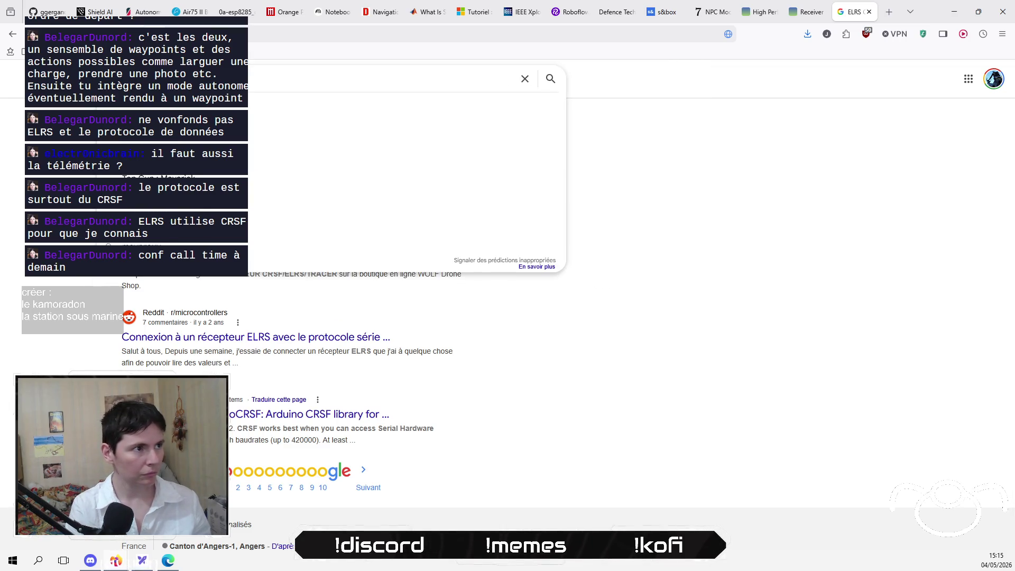
text(link command)
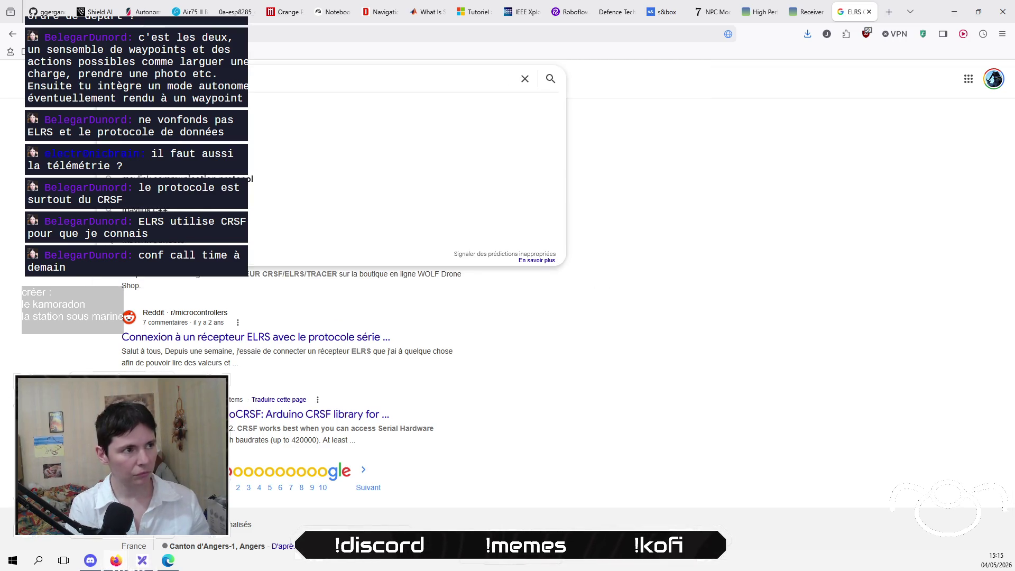
key(Down)
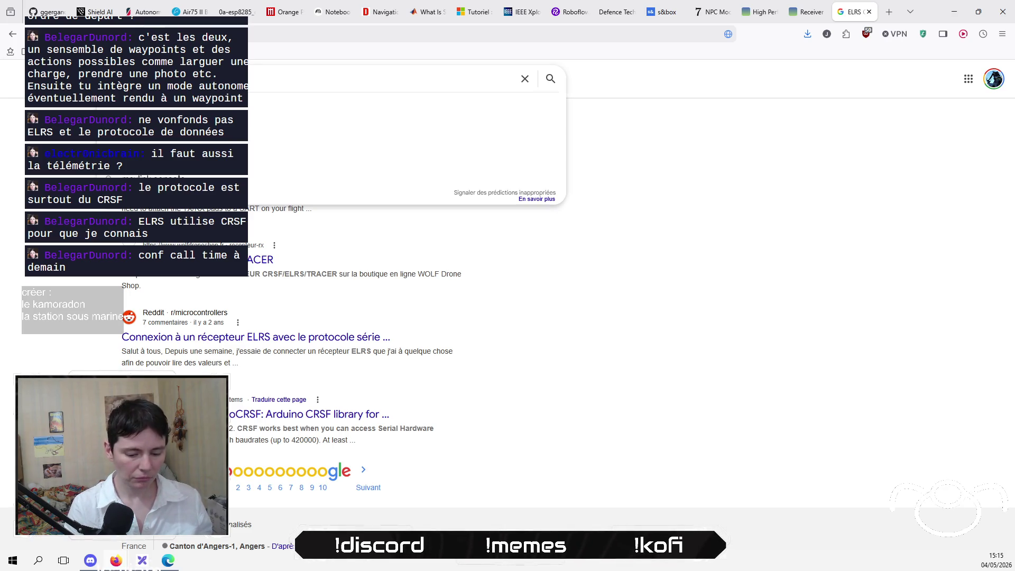
key(Return)
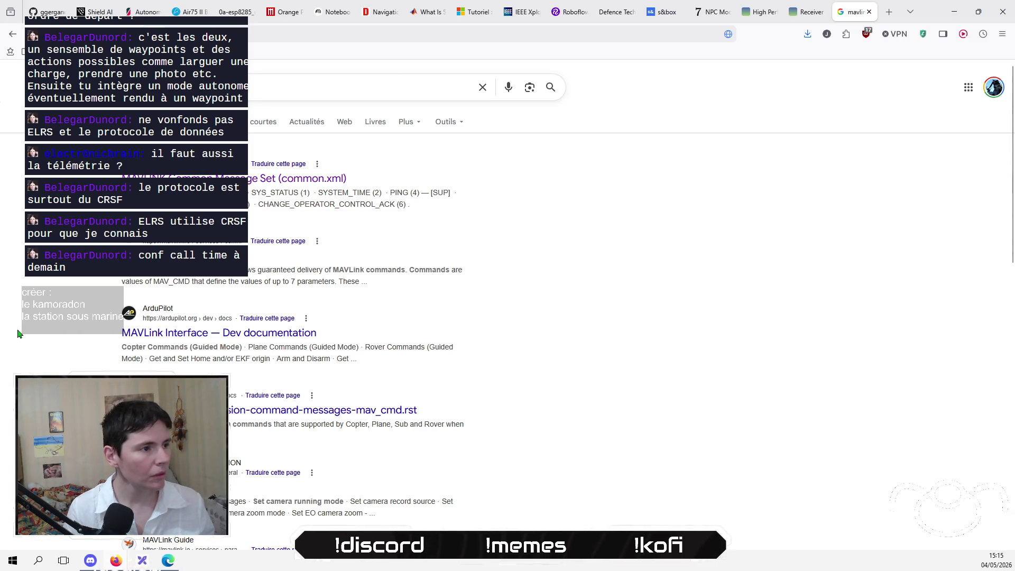
click(289, 180)
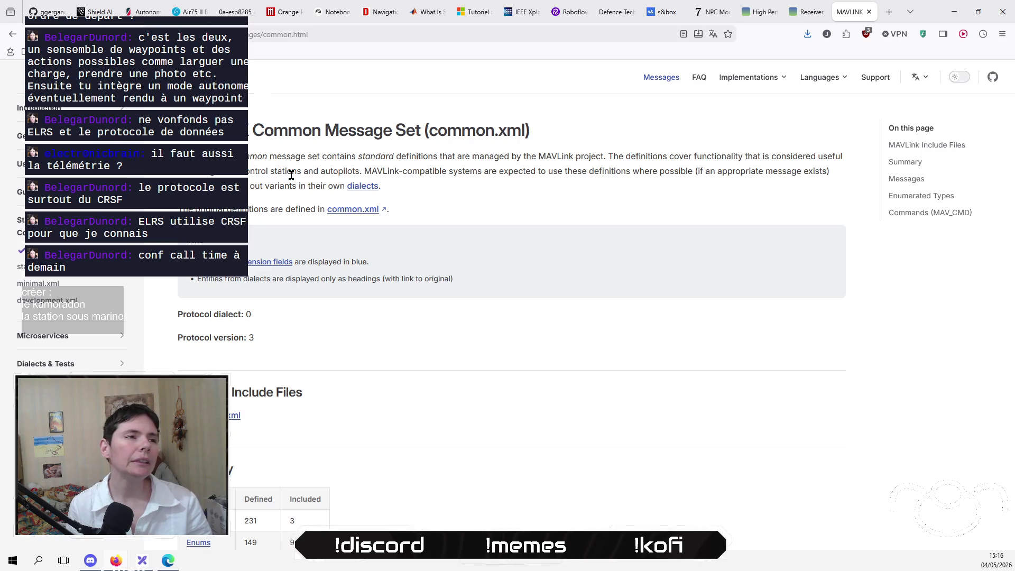
Rerun the search with 'ardupilot' added, scroll the results, and open the Common Message Set page.
key(alt+Left)
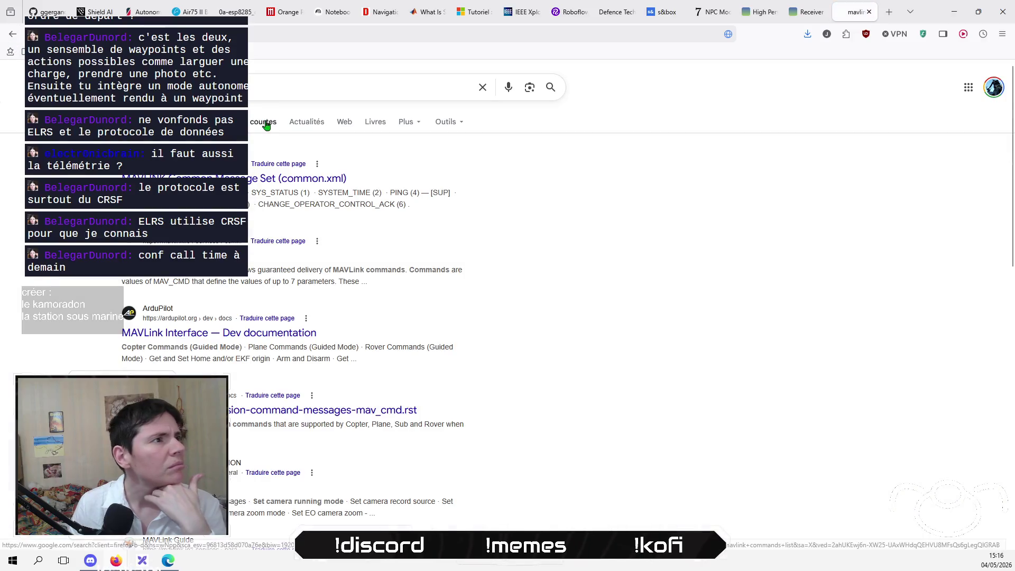
click(174, 87)
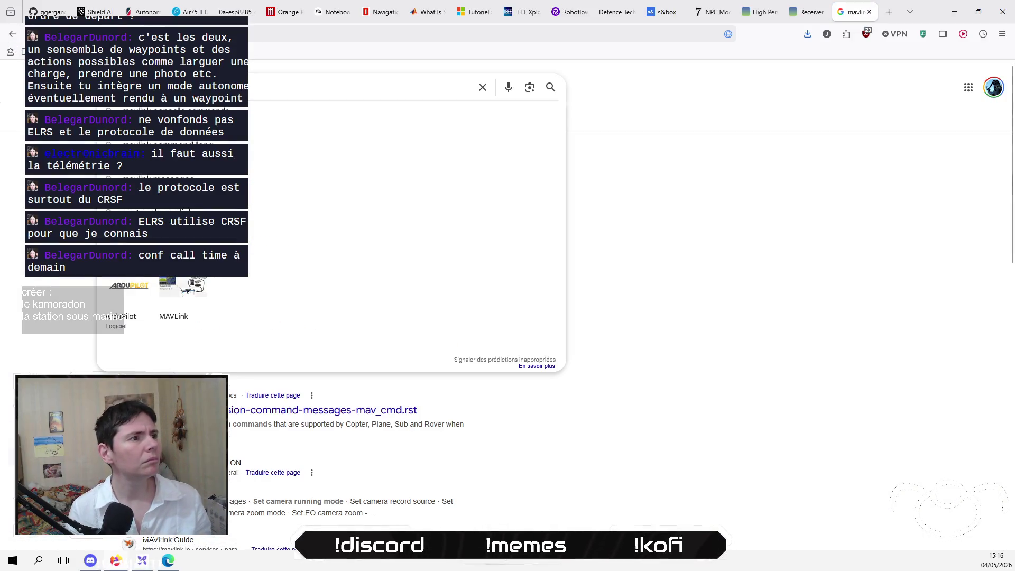
key(Escape)
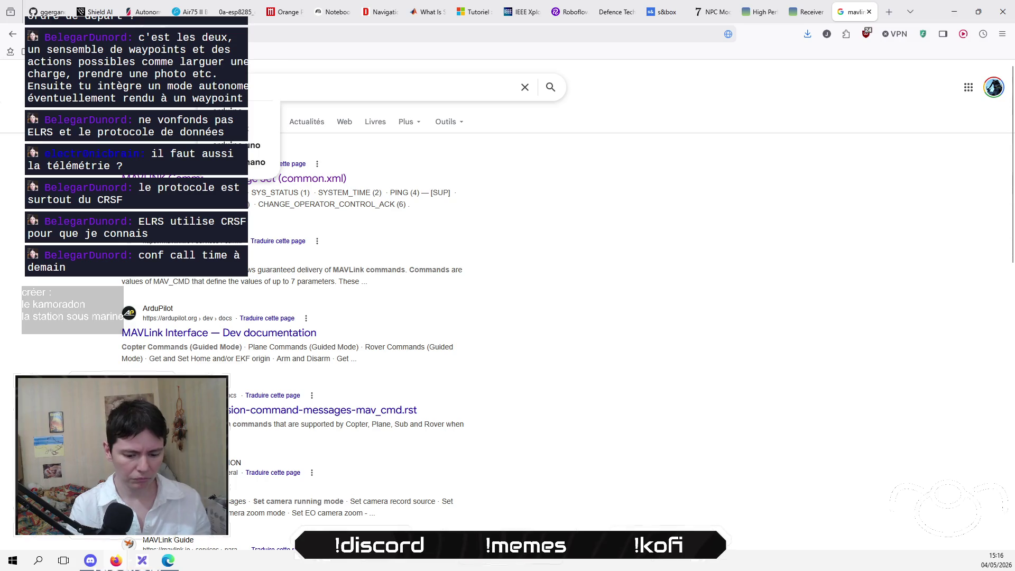
key(Return)
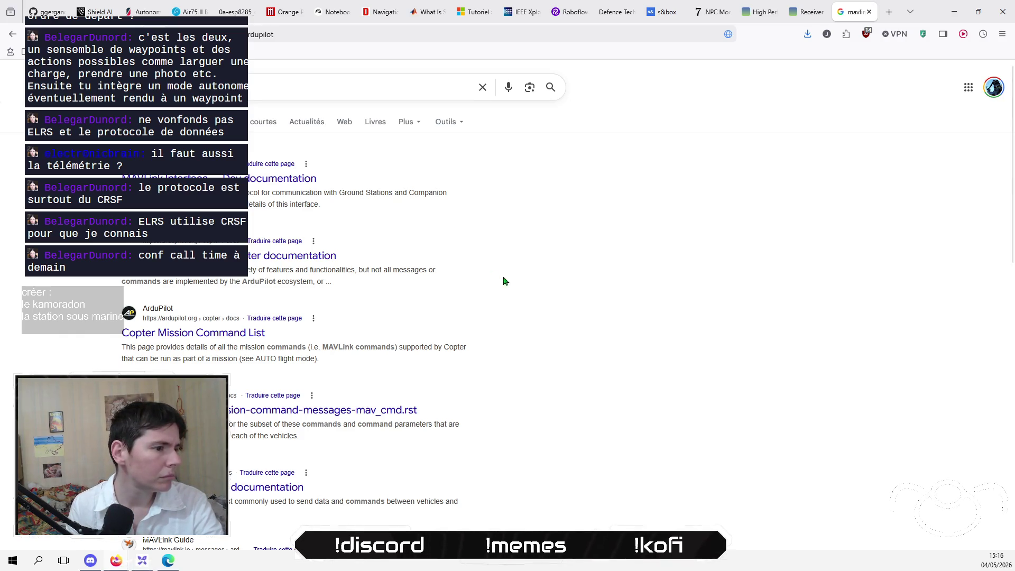
scroll(529, 288, down, 5)
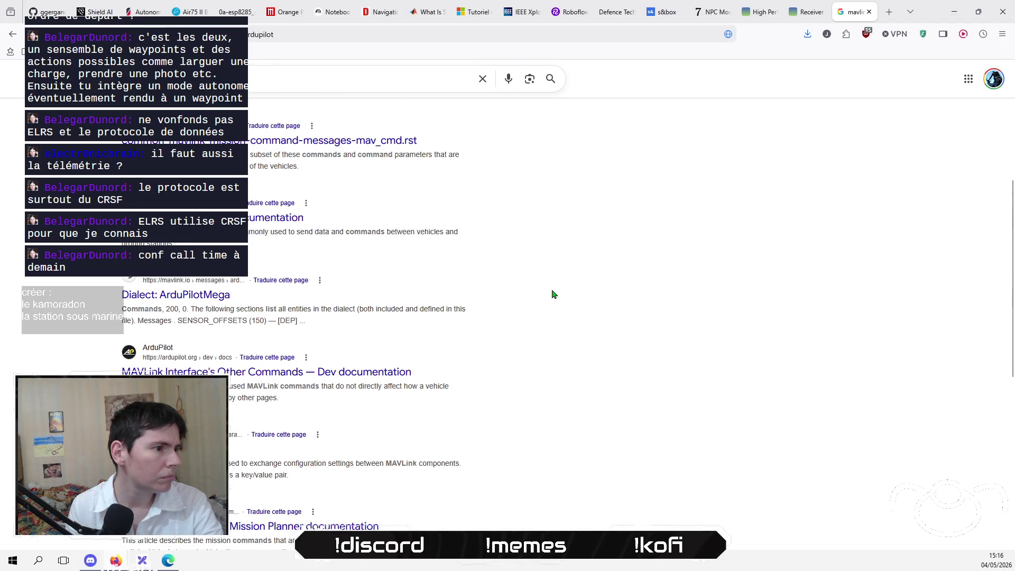
scroll(553, 294, down, 1)
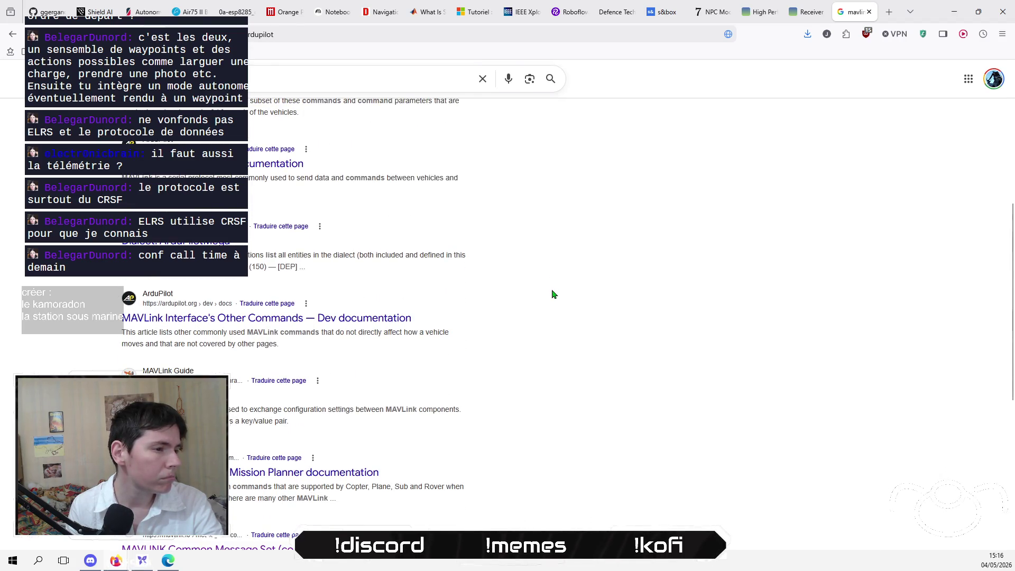
scroll(553, 294, down, 2)
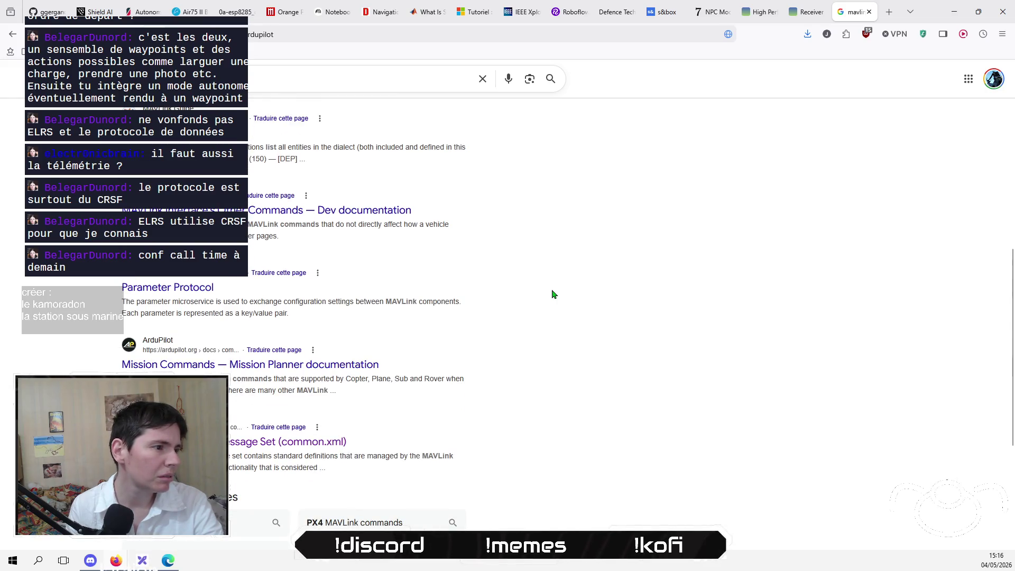
click(250, 441)
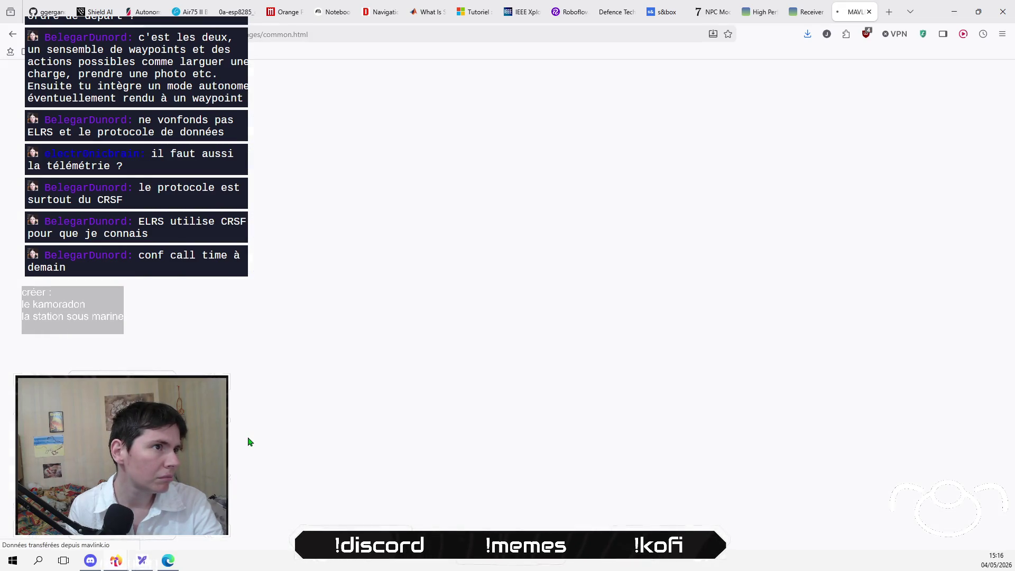
Open the MAVLINK Standard Message Set (standard.xml) page from the left sidebar.
scroll(517, 321, down, 4)
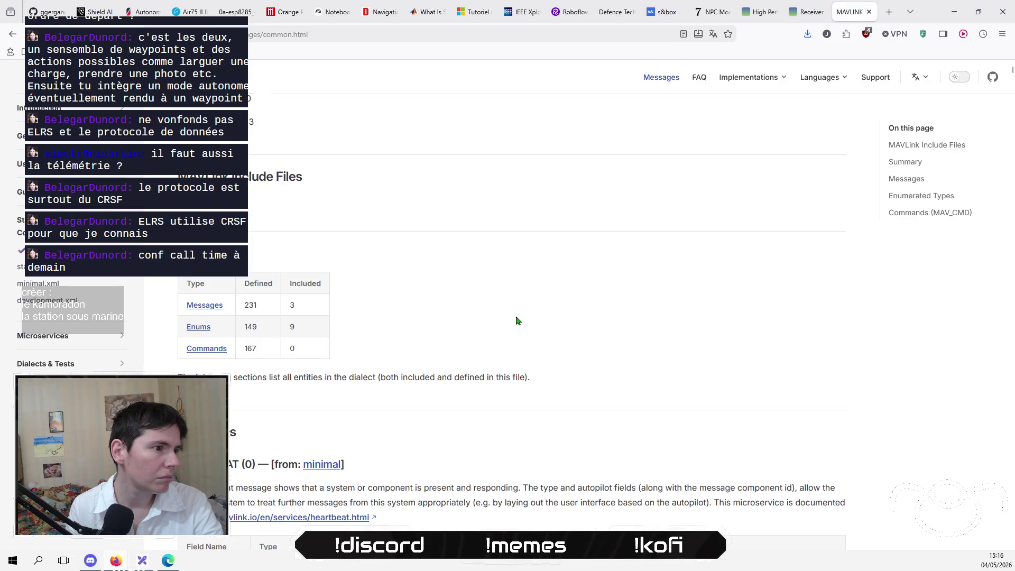
scroll(516, 320, up, 4)
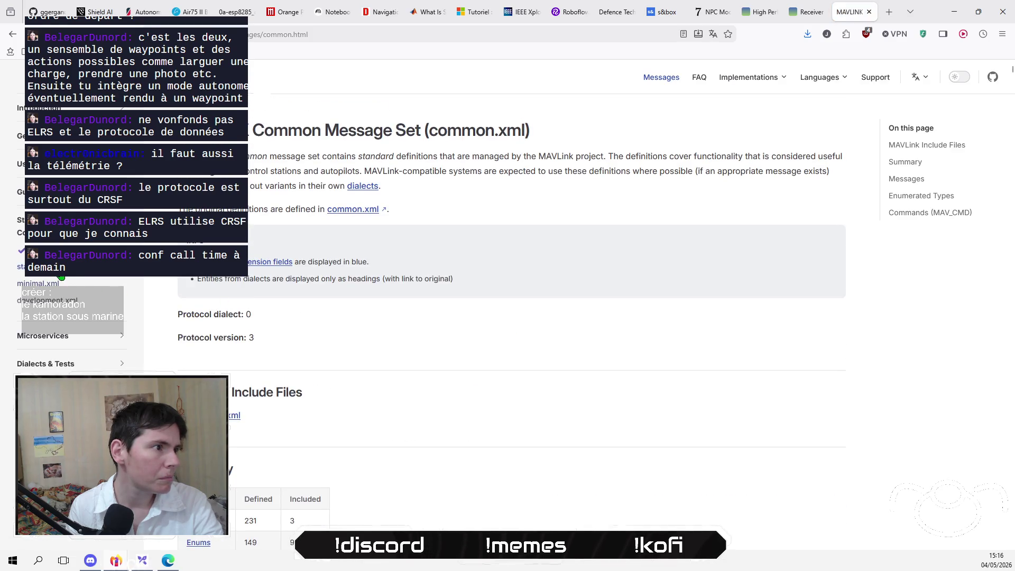
click(61, 275)
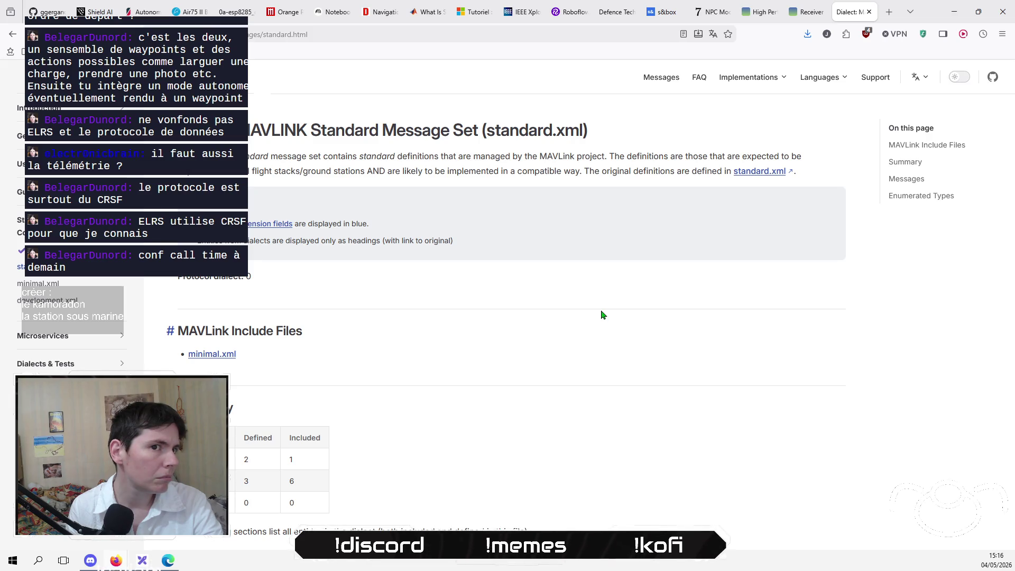
scroll(603, 315, down, 10)
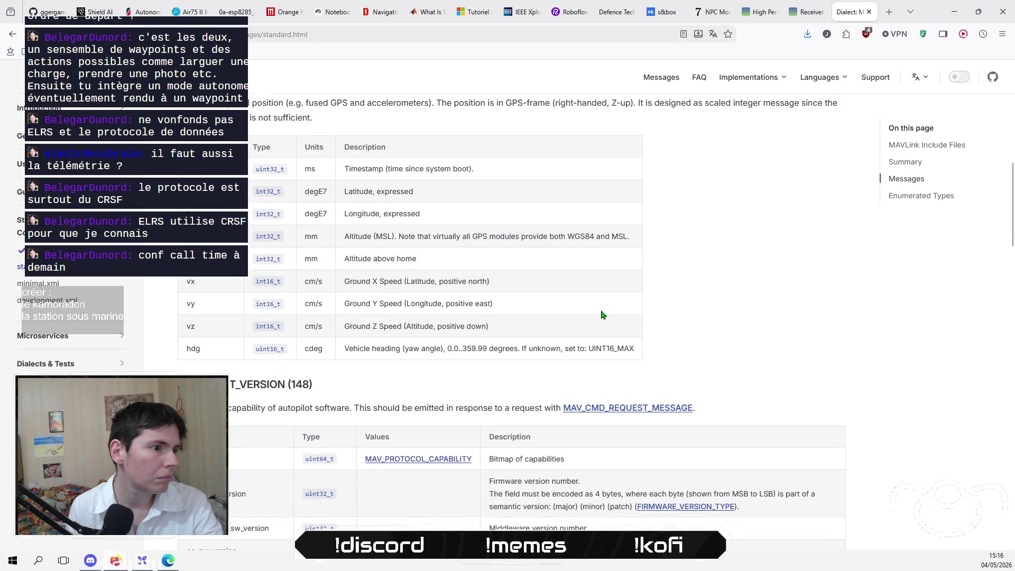
scroll(602, 315, up, 2)
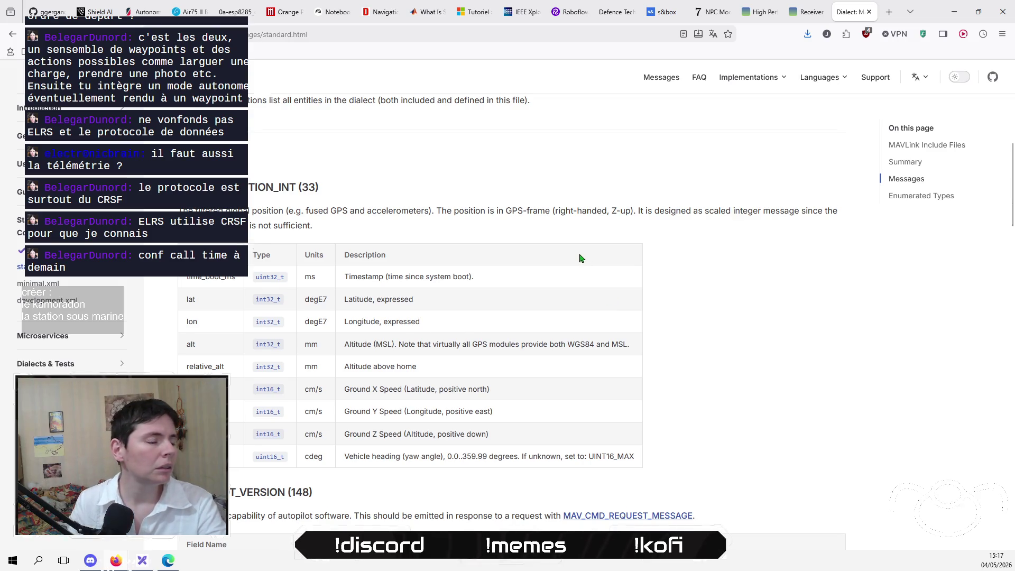
Review the standard.xml messages and enumerated types, then return to the top of the page.
scroll(596, 261, down, 3)
scroll(596, 261, down, 6)
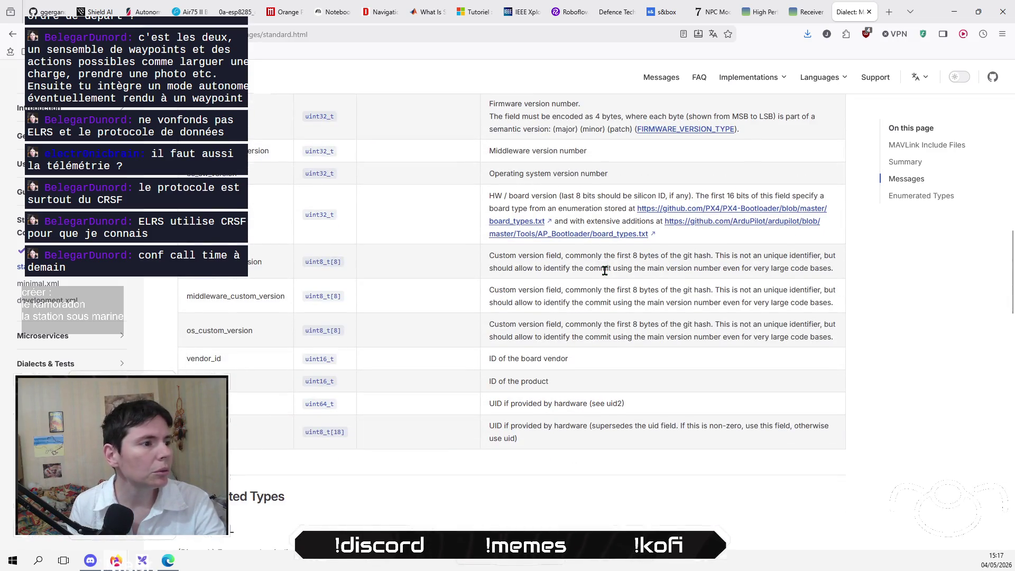
scroll(604, 270, down, 5)
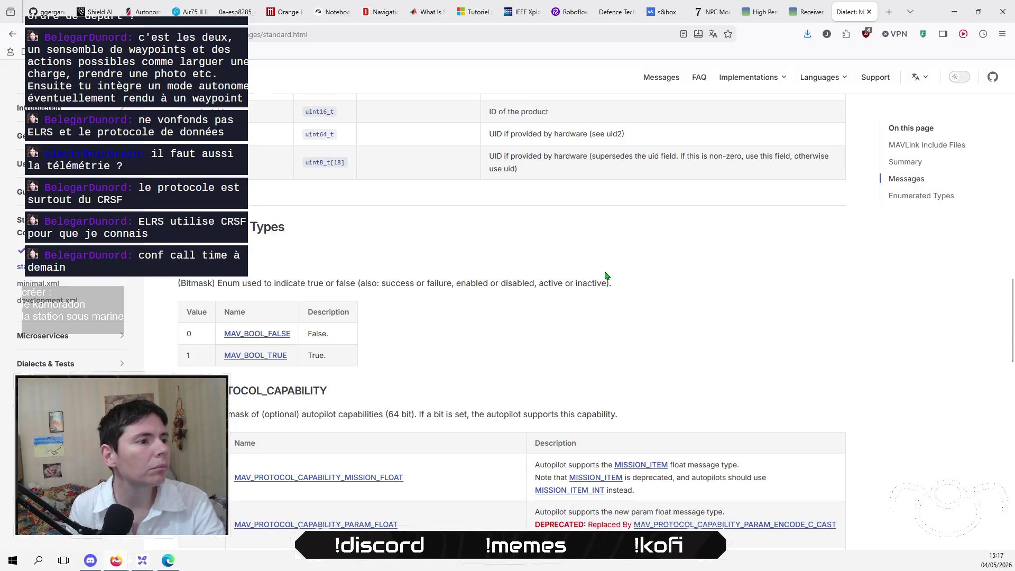
scroll(606, 276, down, 7)
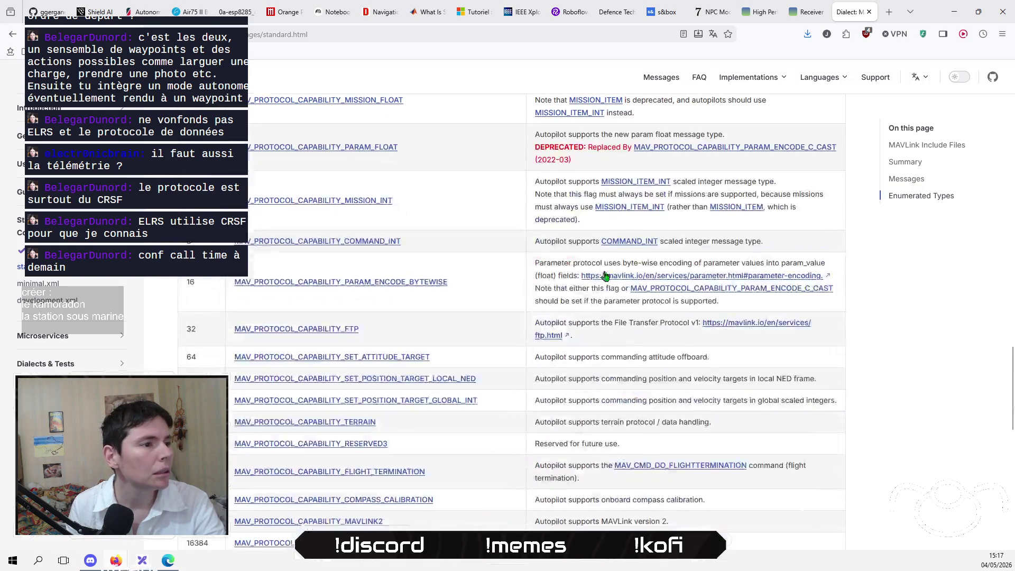
scroll(605, 276, up, 3)
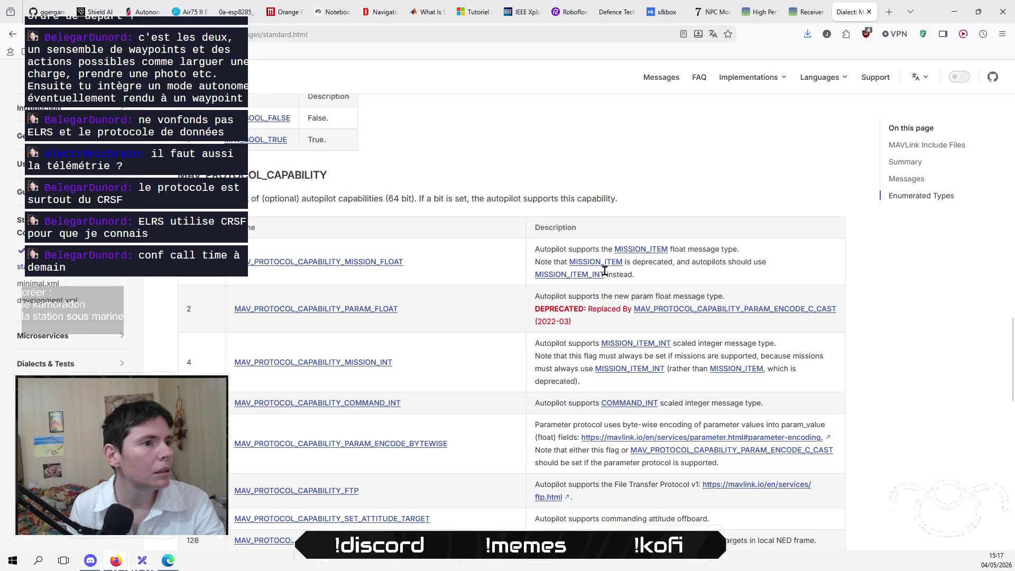
scroll(604, 270, down, 10)
scroll(606, 276, down, 1)
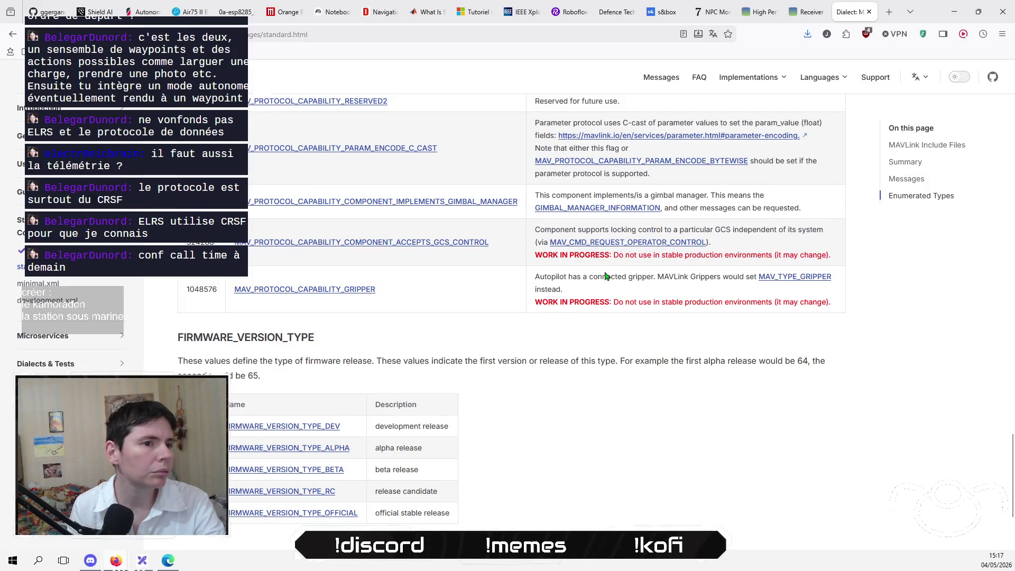
scroll(606, 276, down, 3)
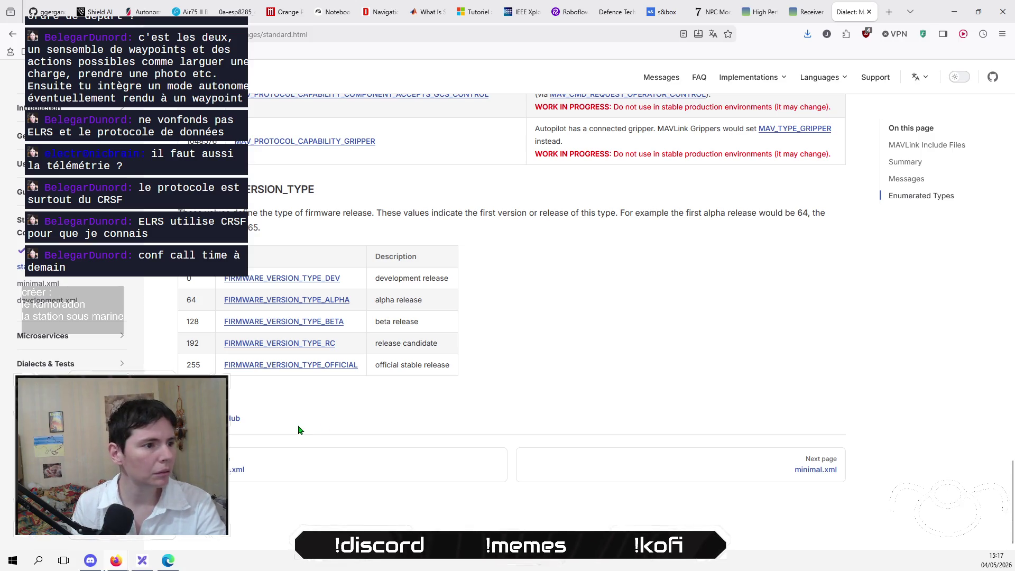
scroll(564, 431, up, 4)
scroll(565, 433, up, 5)
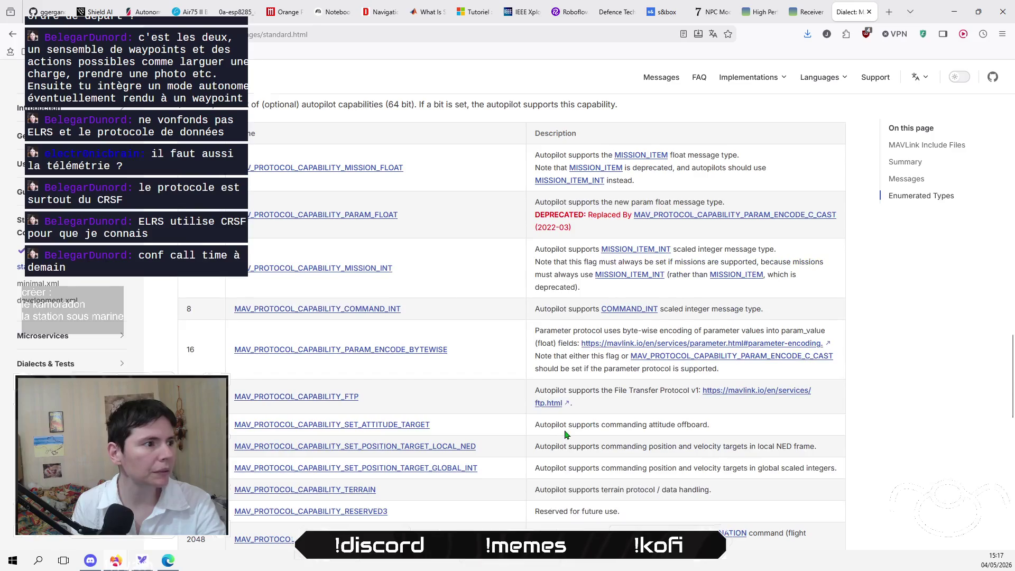
scroll(565, 433, up, 5)
scroll(565, 433, up, 10)
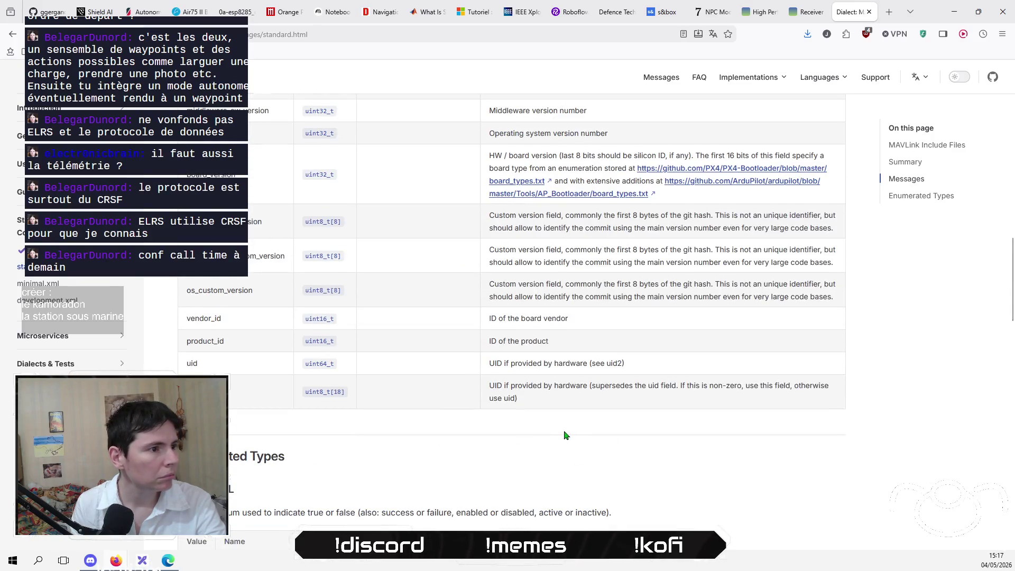
scroll(564, 435, up, 15)
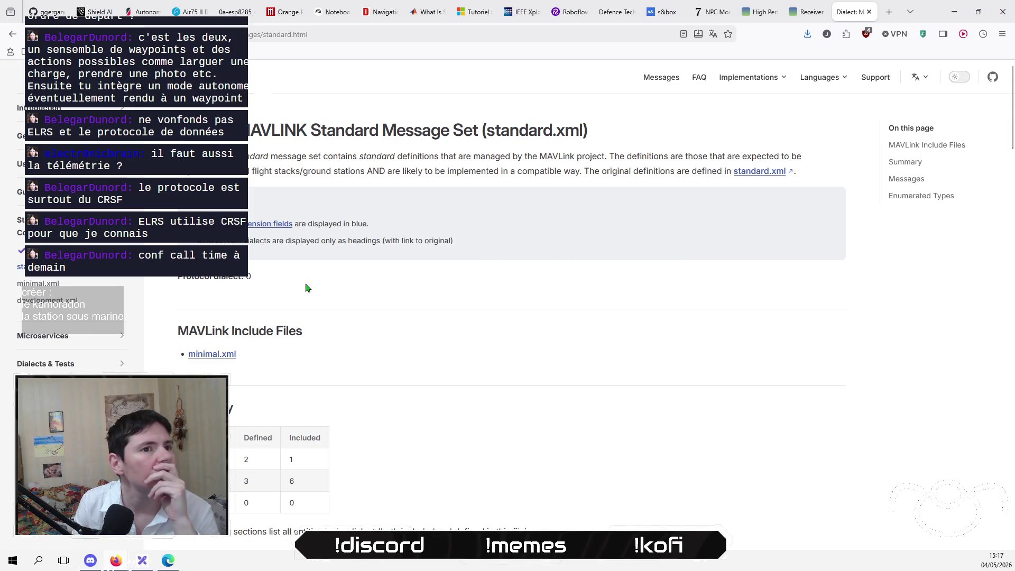
Return to the common.xml page and read through its parameter messages from PARAM_VALUE onward.
click(42, 249)
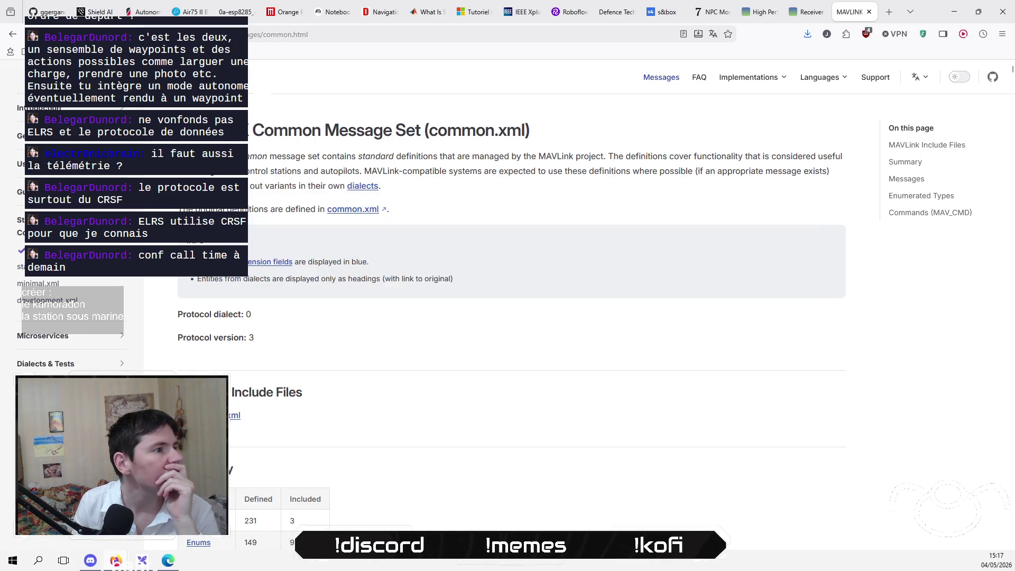
scroll(687, 341, down, 10)
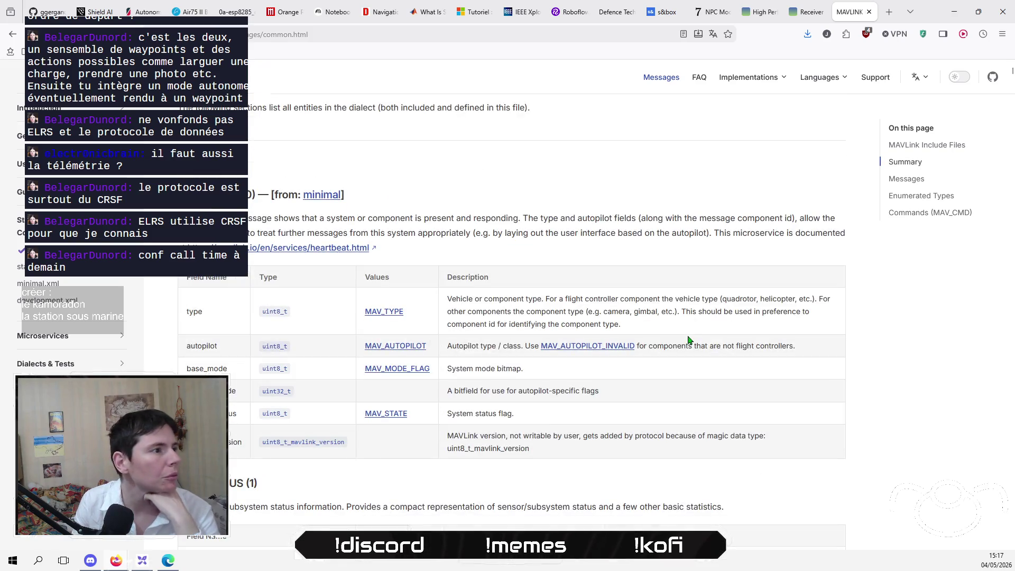
scroll(662, 285, down, 4)
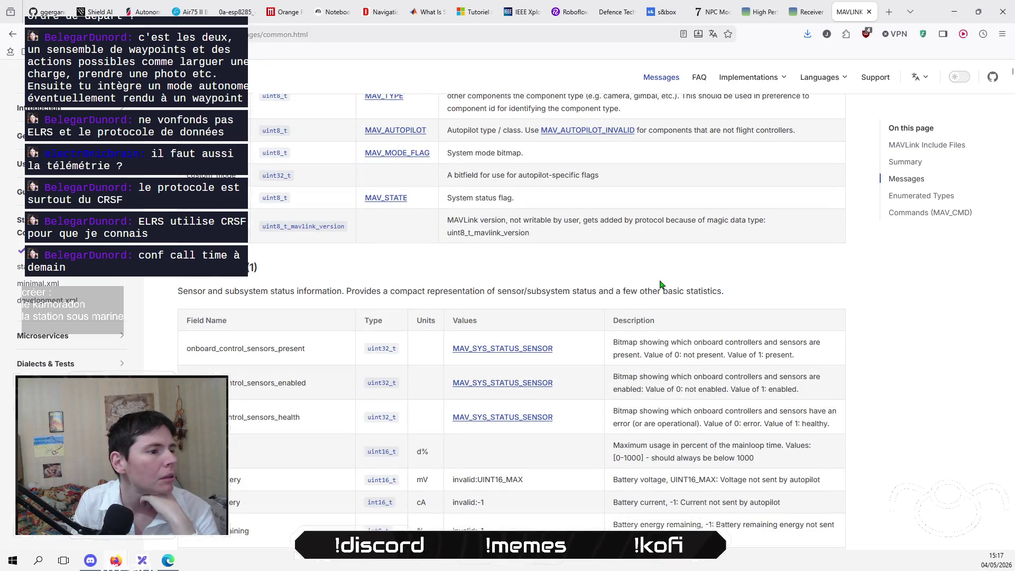
scroll(659, 286, down, 8)
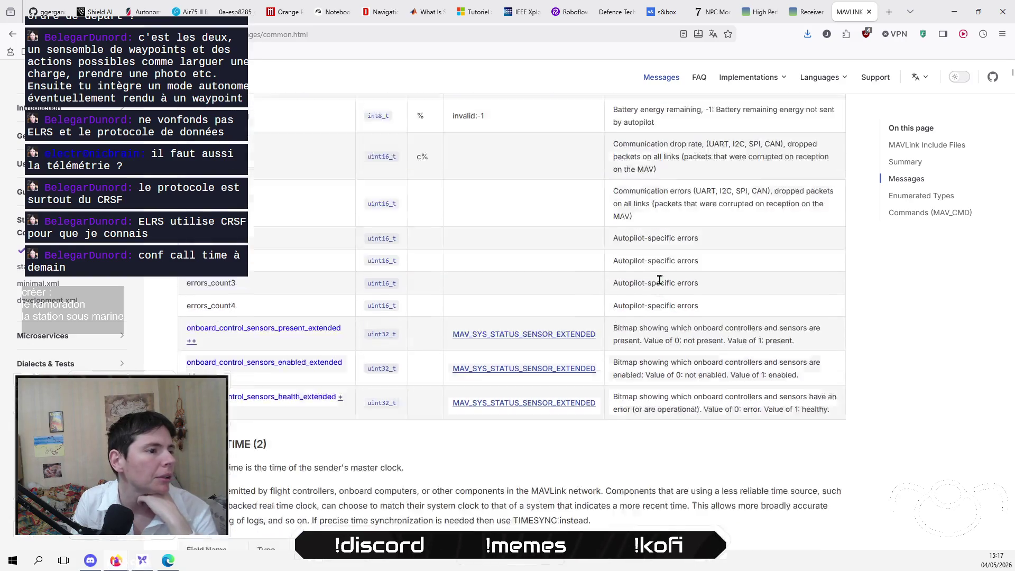
scroll(660, 280, down, 7)
scroll(660, 280, down, 4)
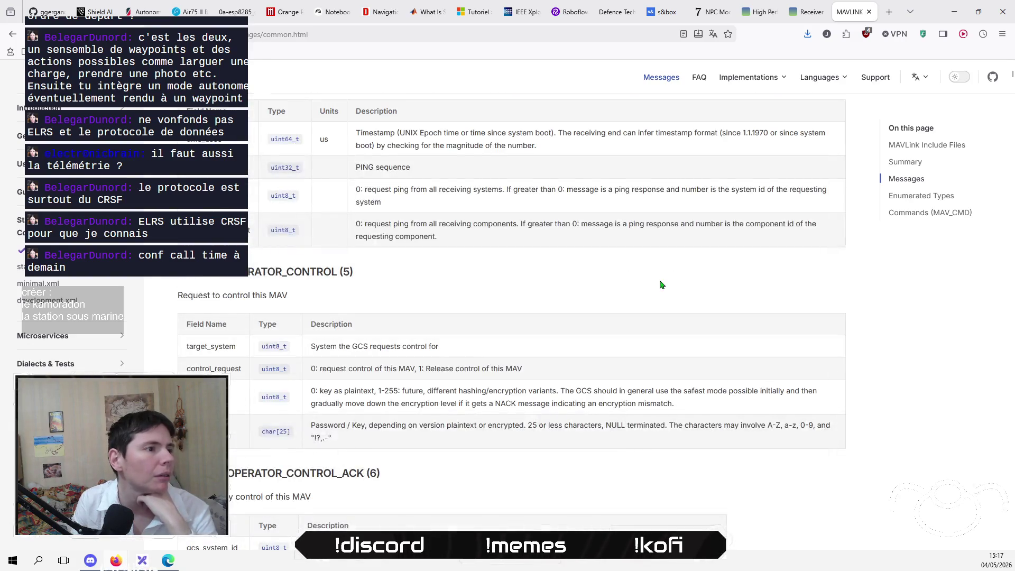
scroll(659, 285, down, 8)
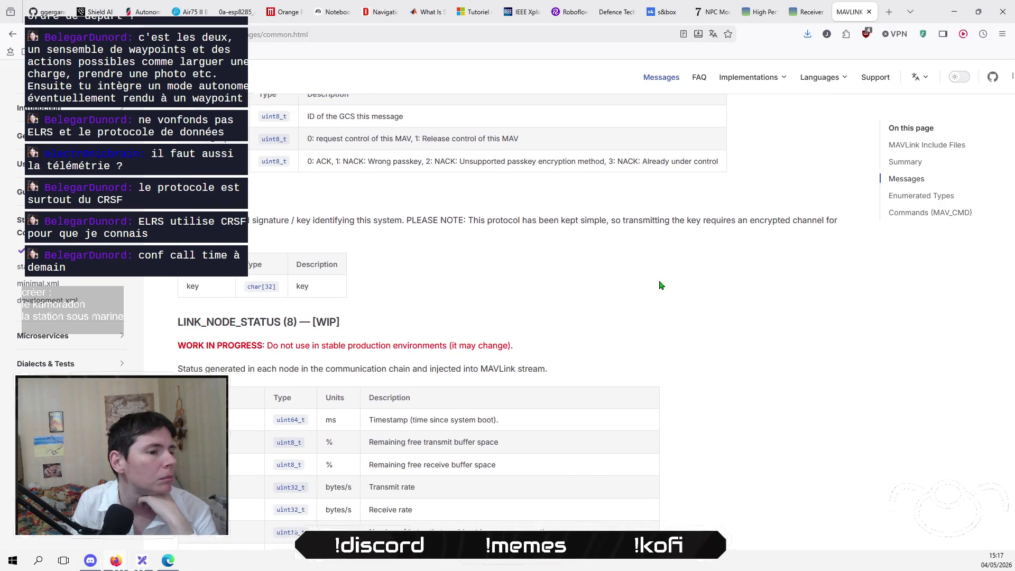
scroll(660, 286, down, 4)
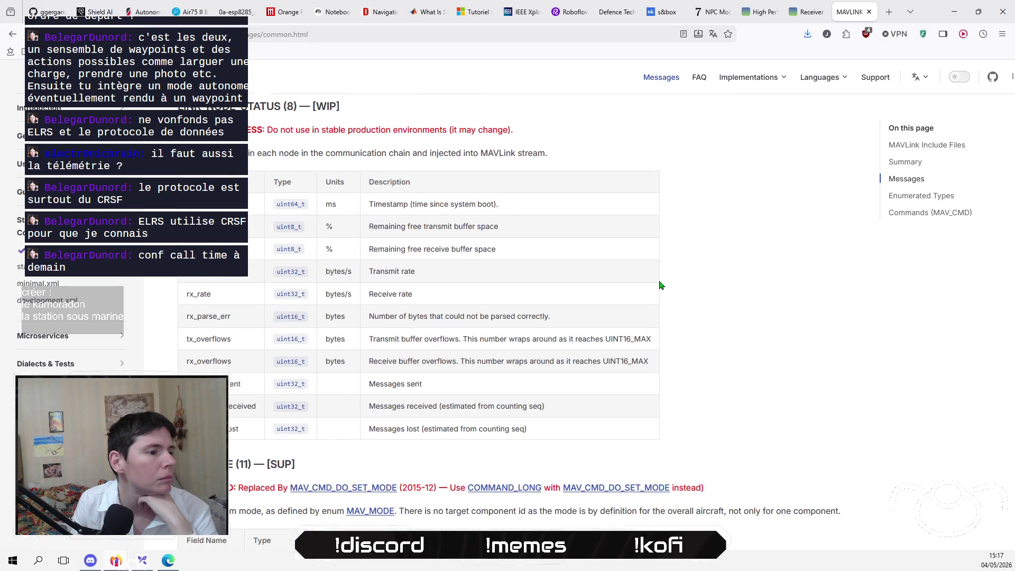
scroll(660, 285, down, 3)
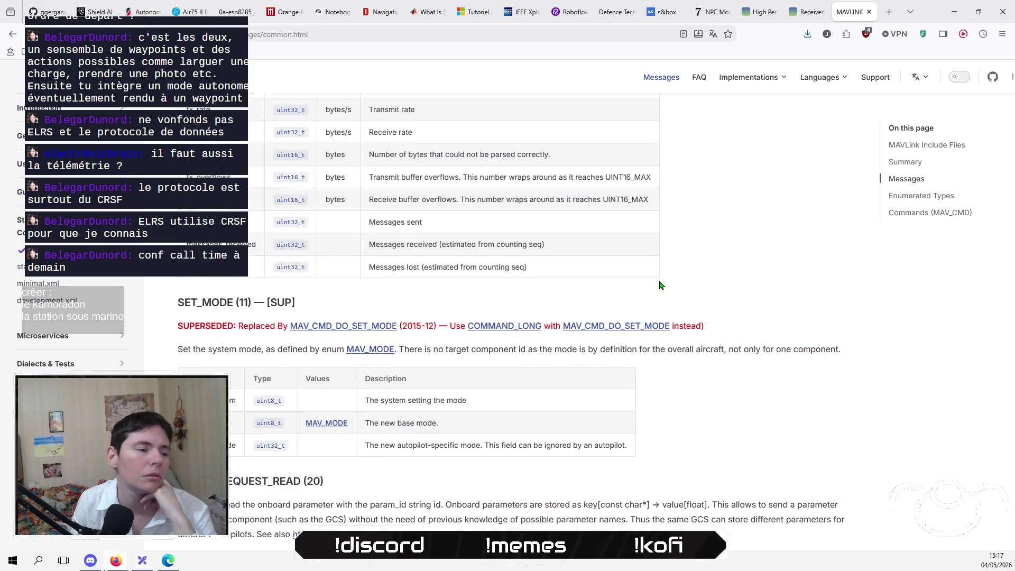
scroll(660, 285, down, 4)
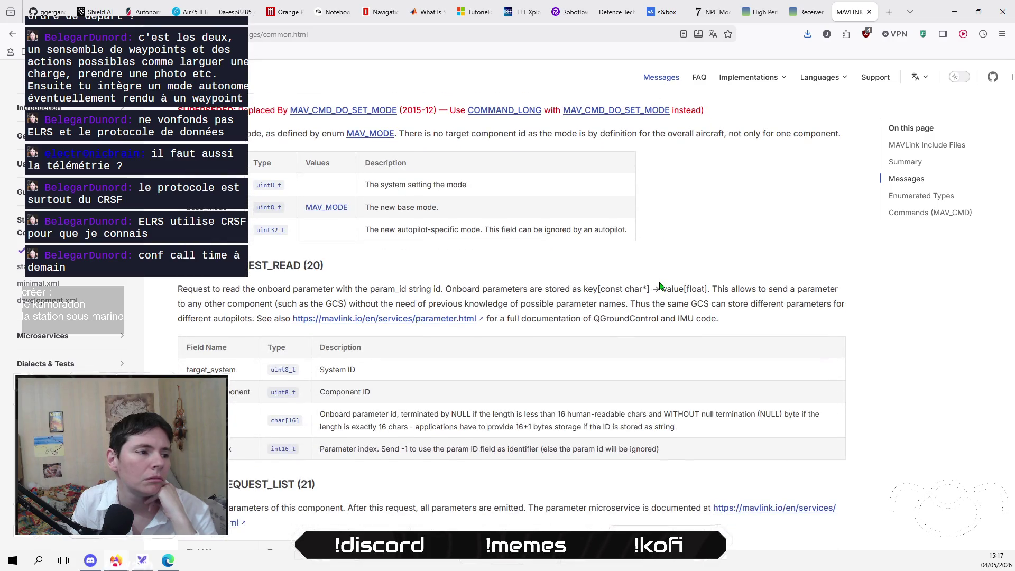
scroll(660, 285, down, 3)
scroll(659, 286, down, 3)
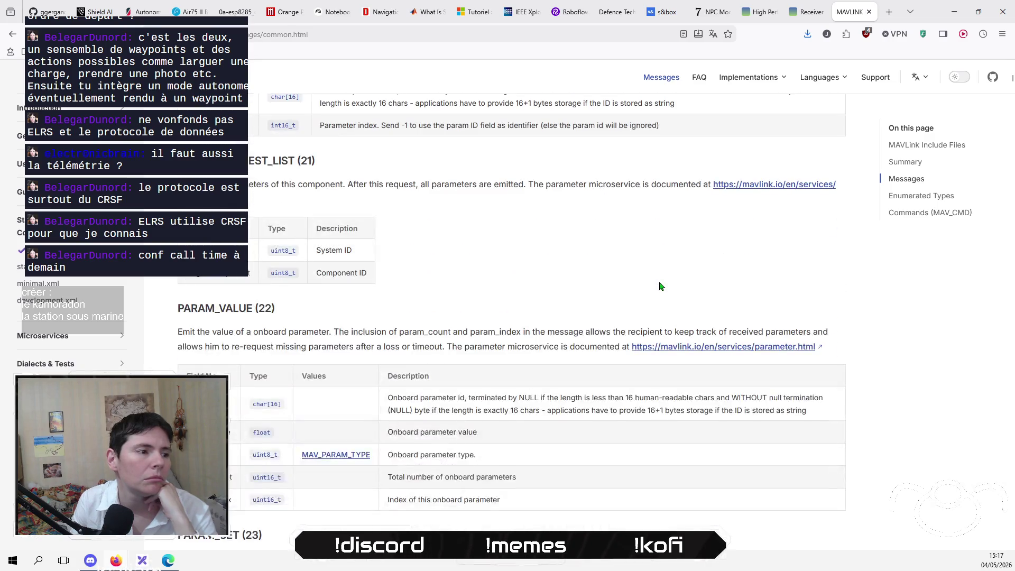
scroll(660, 286, down, 3)
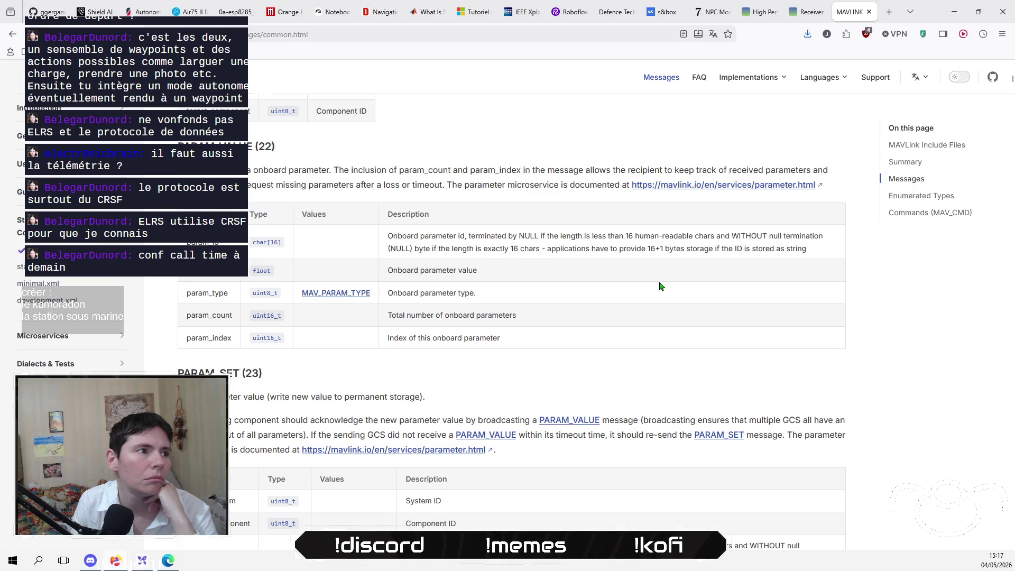
scroll(660, 286, down, 4)
scroll(660, 286, down, 3)
scroll(660, 285, down, 4)
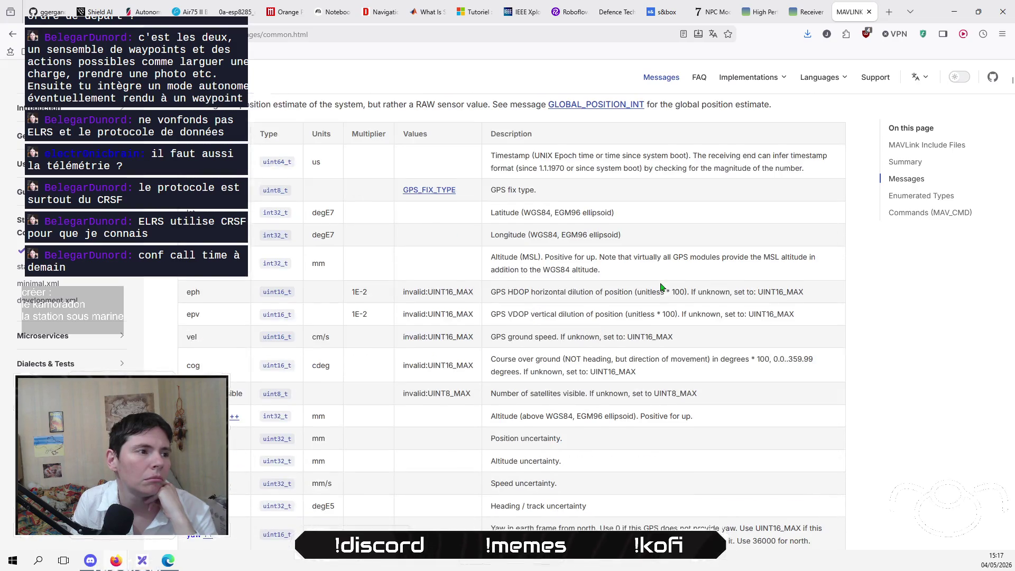
scroll(660, 287, down, 3)
scroll(660, 287, down, 7)
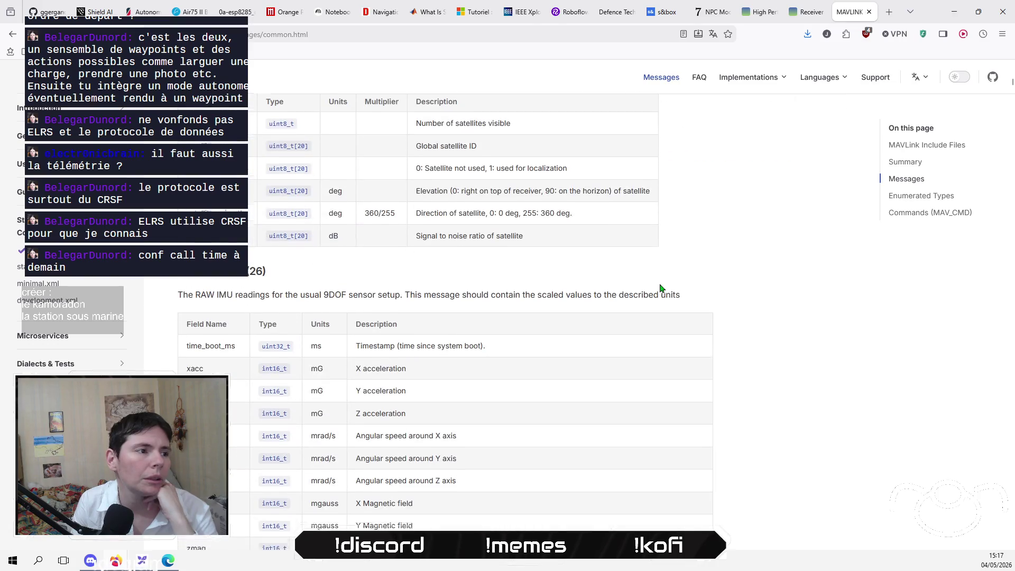
scroll(660, 288, down, 10)
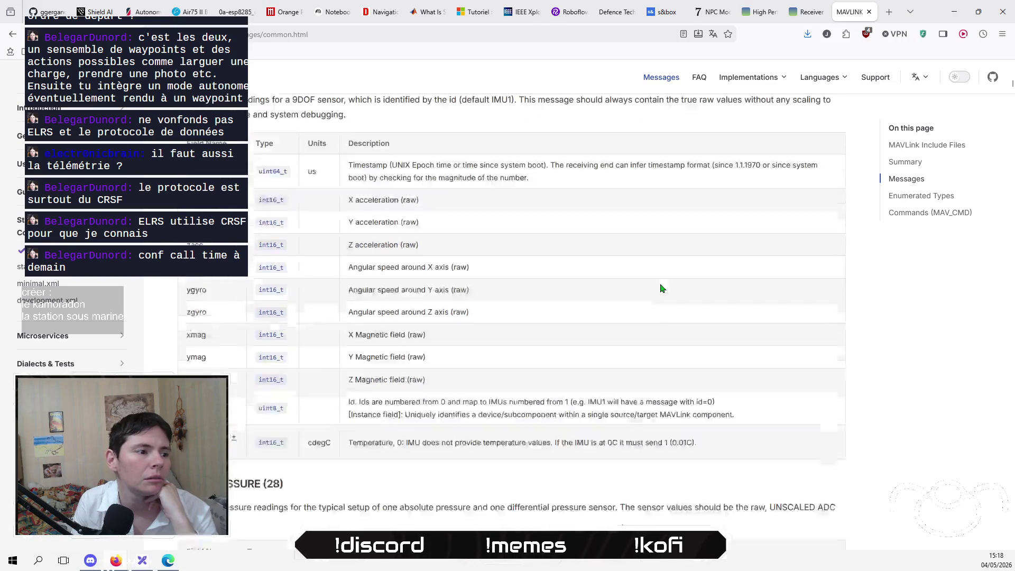
scroll(661, 288, down, 6)
scroll(655, 258, down, 10)
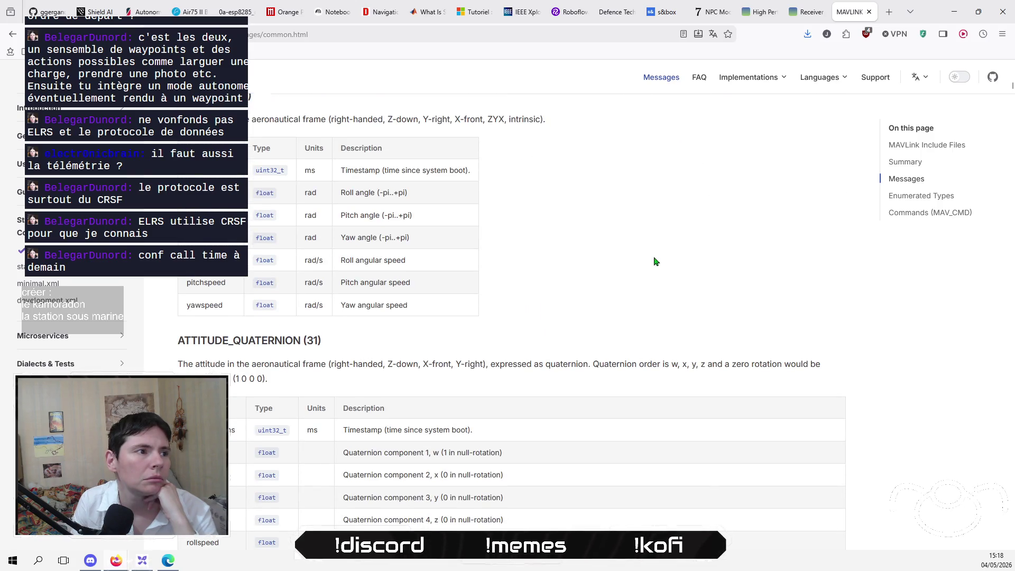
scroll(656, 261, down, 1)
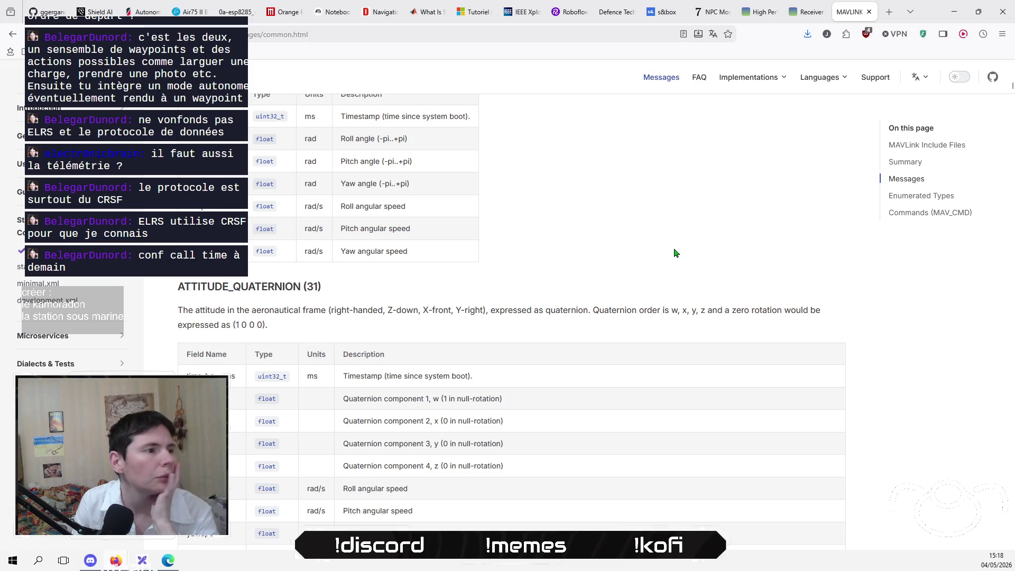
scroll(681, 248, down, 8)
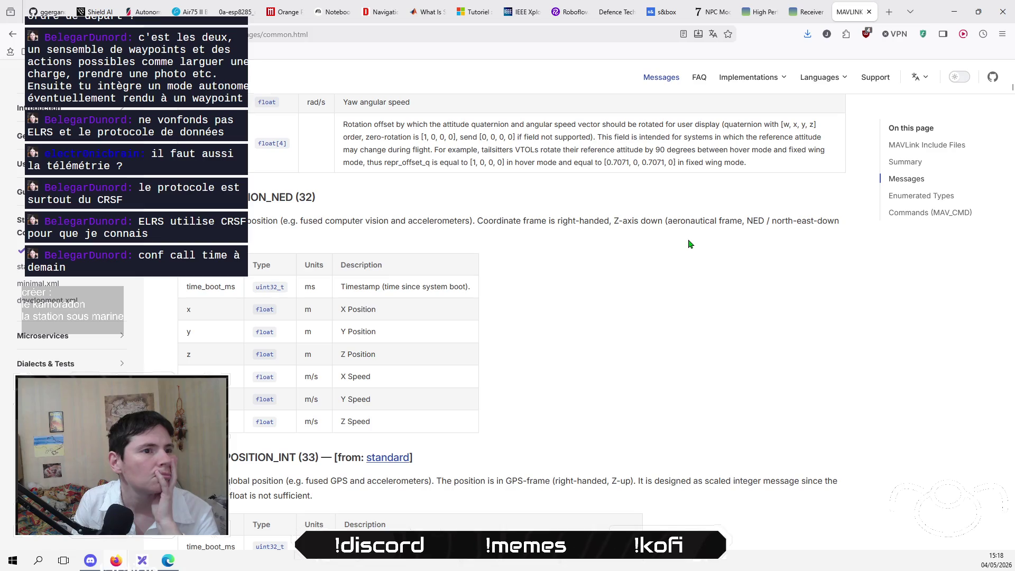
scroll(689, 244, down, 12)
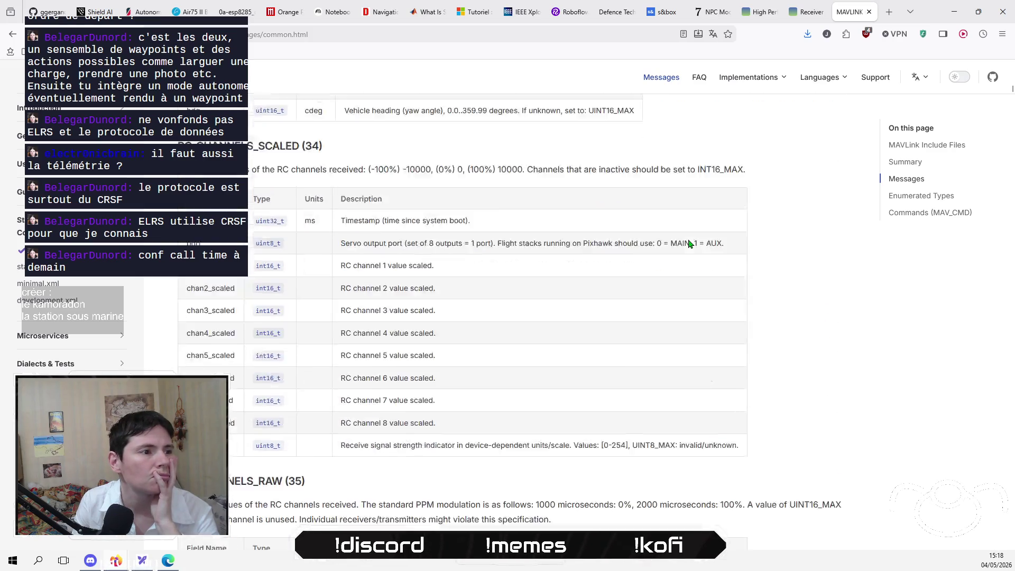
Read on down the Messages list to RC_CHANNELS (65), then switch back to the NotebookLM notebook.
scroll(688, 244, down, 10)
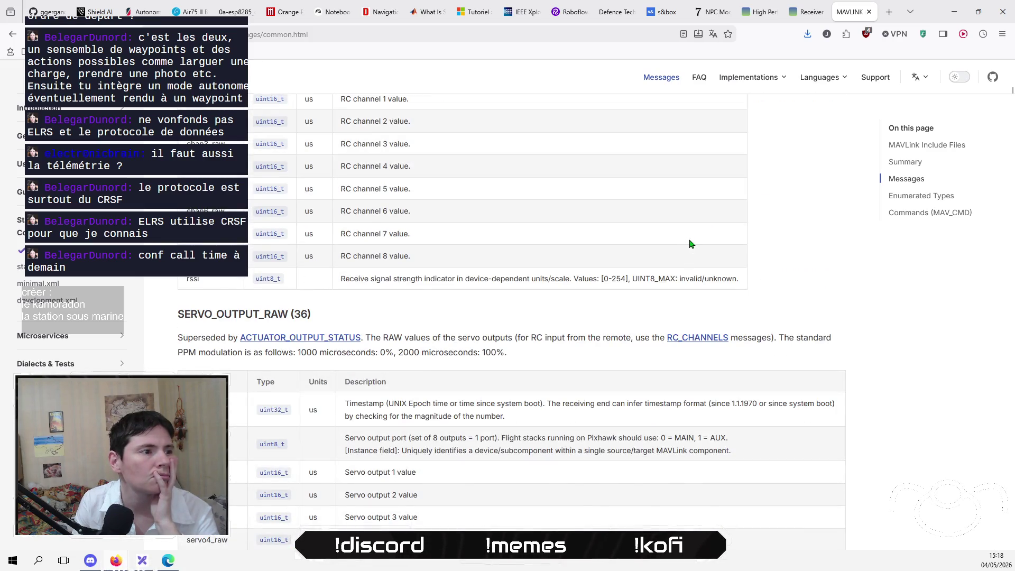
scroll(689, 244, down, 10)
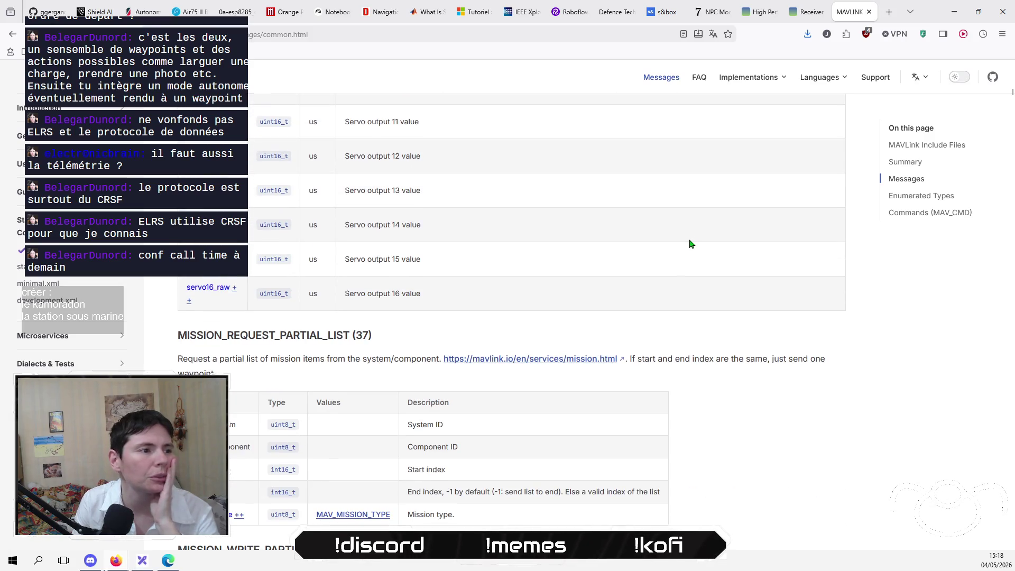
scroll(690, 244, down, 8)
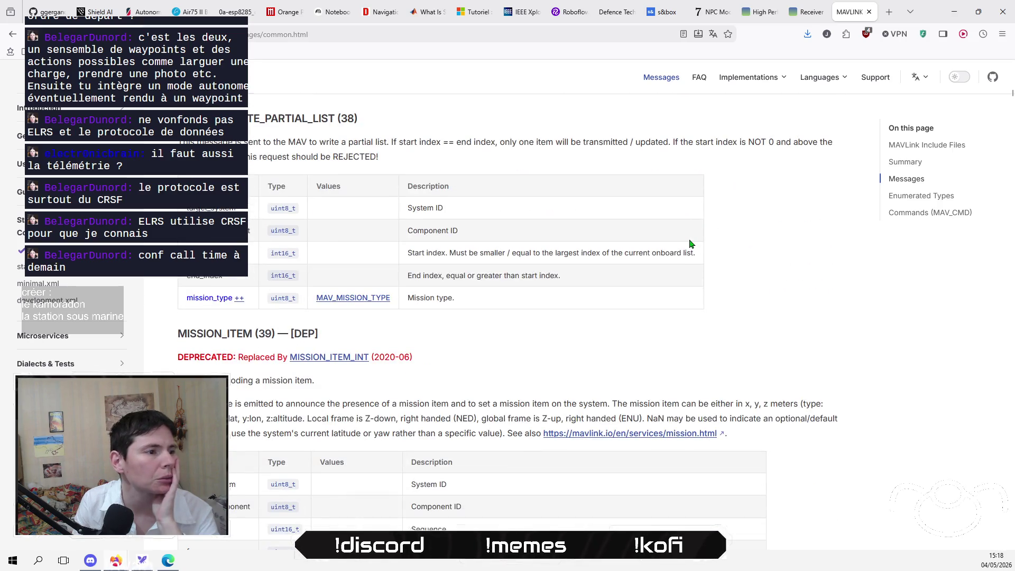
scroll(690, 244, down, 6)
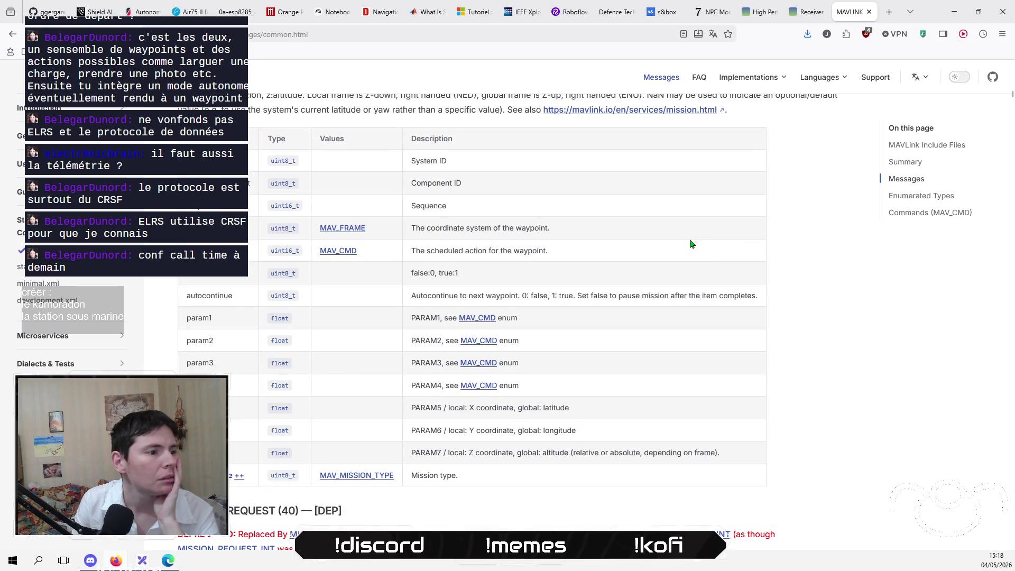
scroll(690, 244, up, 2)
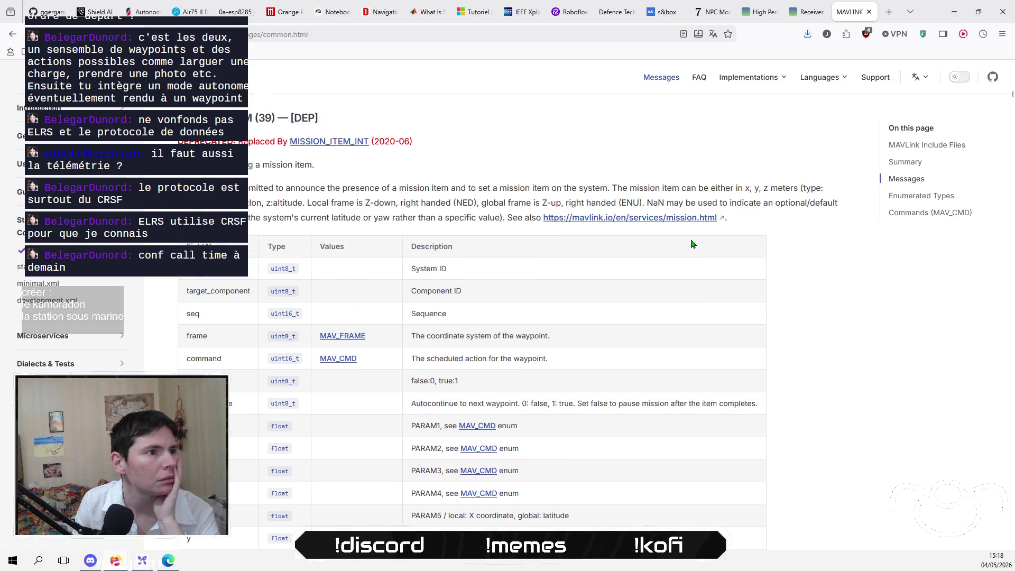
scroll(693, 244, down, 11)
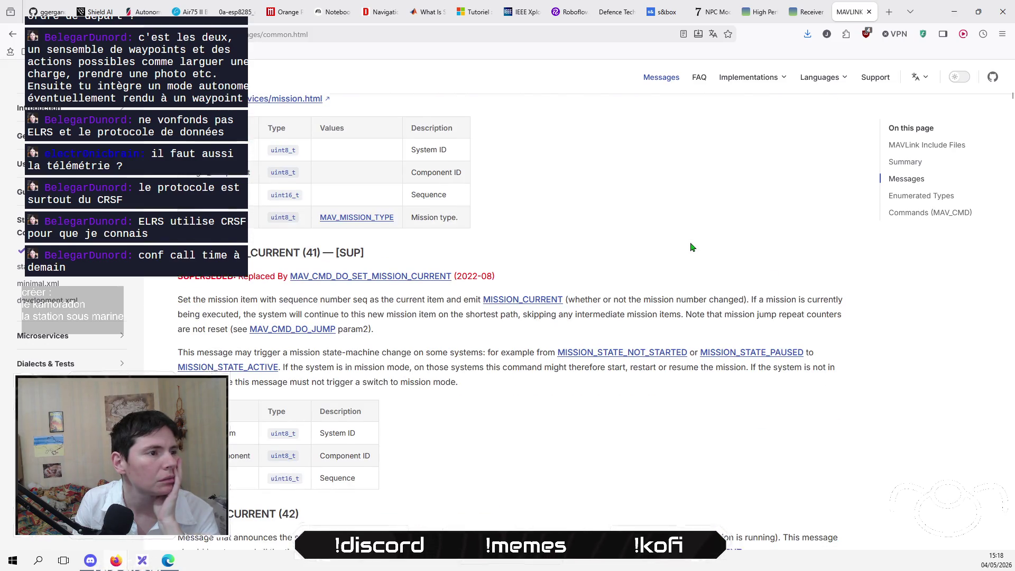
scroll(692, 247, down, 5)
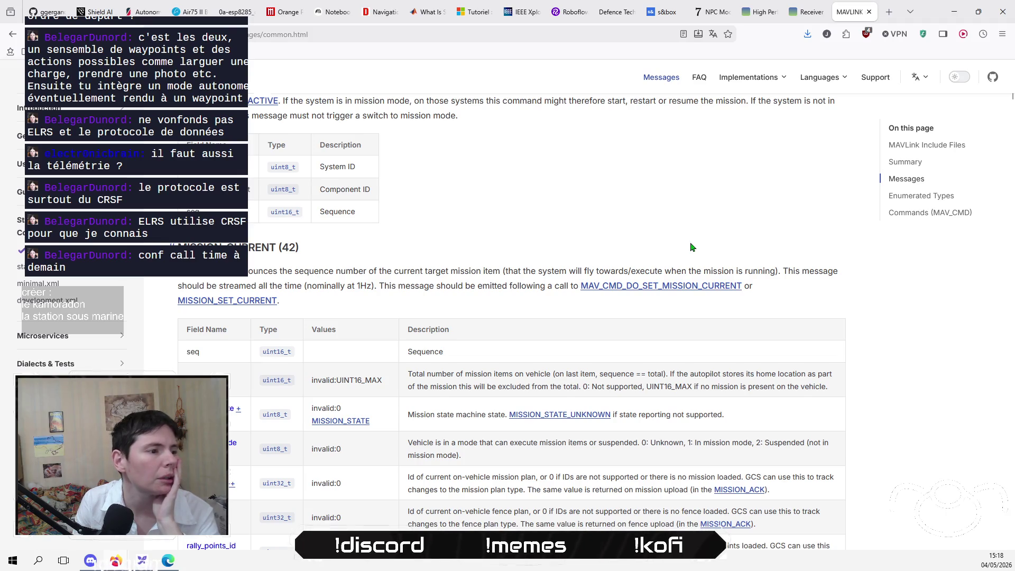
scroll(692, 247, up, 2)
scroll(692, 247, down, 4)
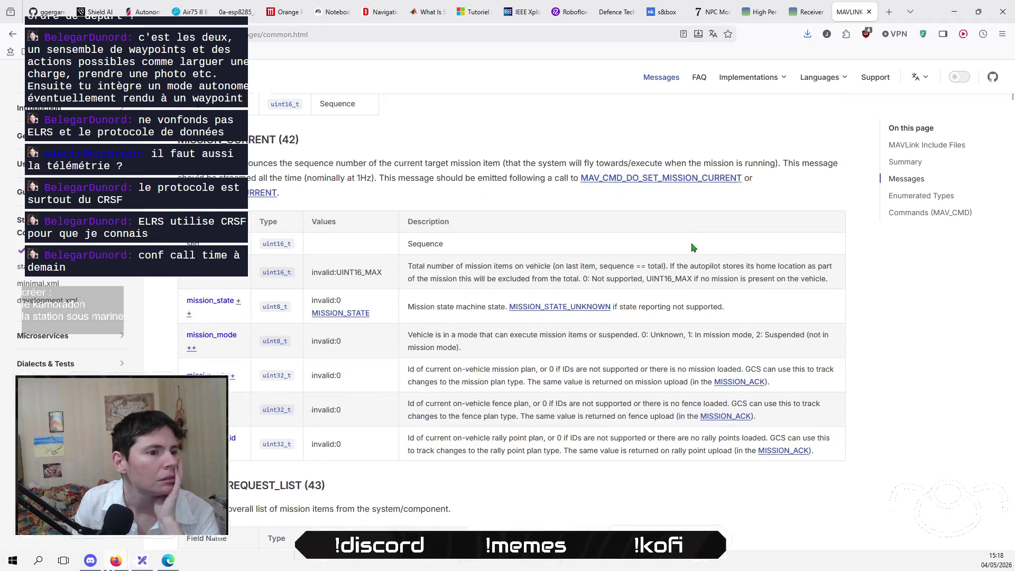
scroll(693, 248, down, 8)
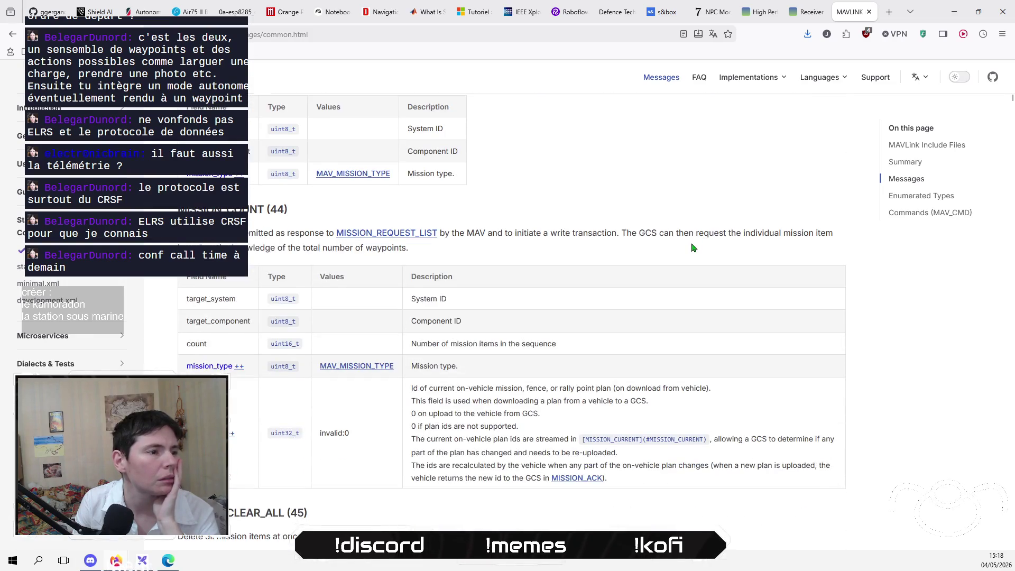
scroll(692, 248, down, 7)
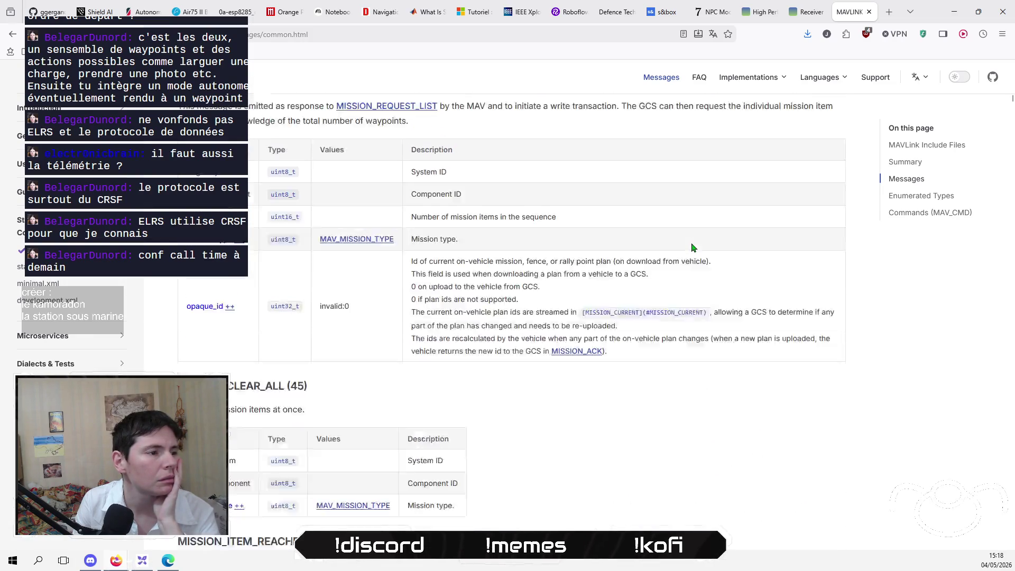
scroll(693, 247, down, 6)
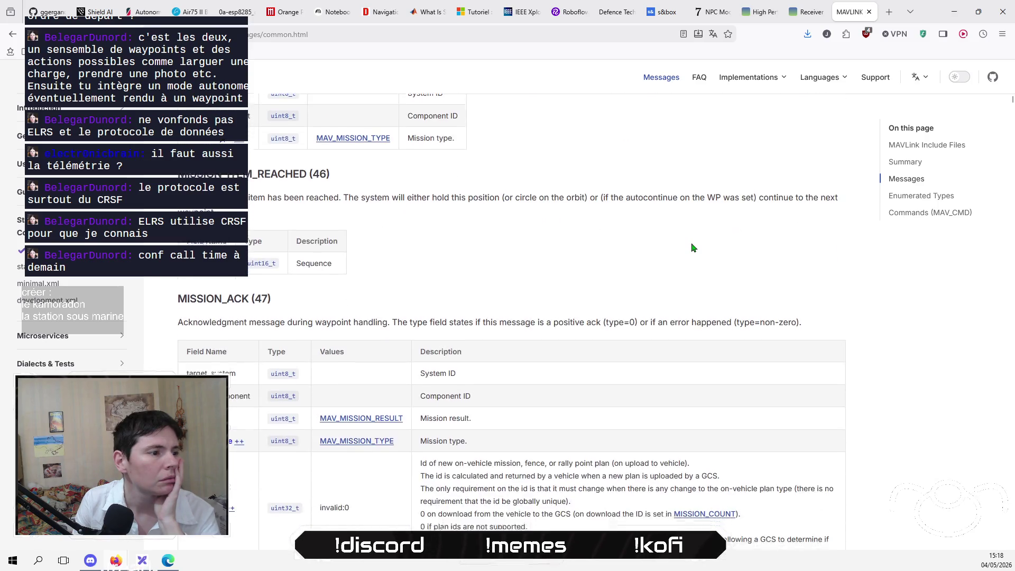
scroll(694, 247, down, 3)
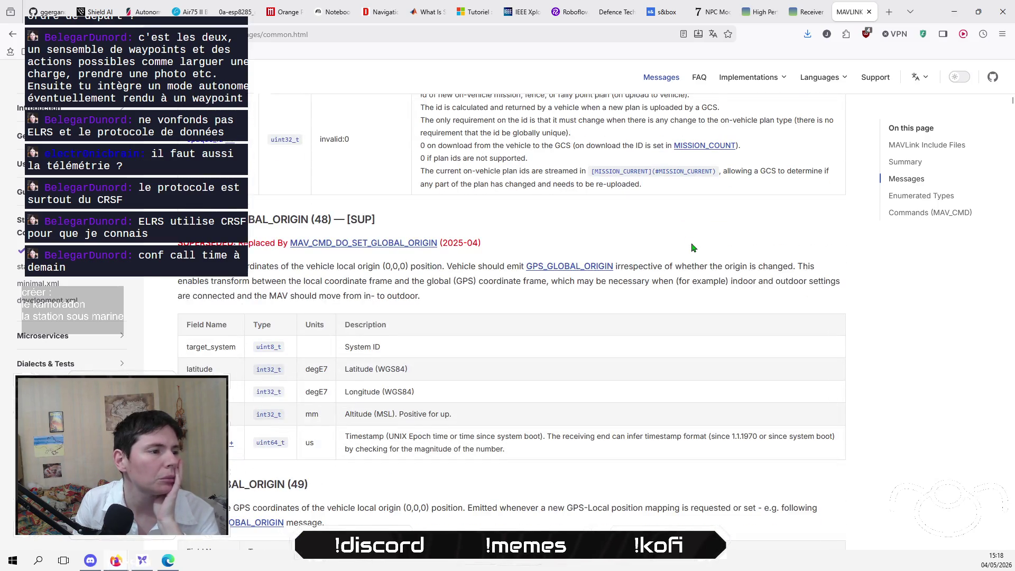
scroll(693, 247, down, 10)
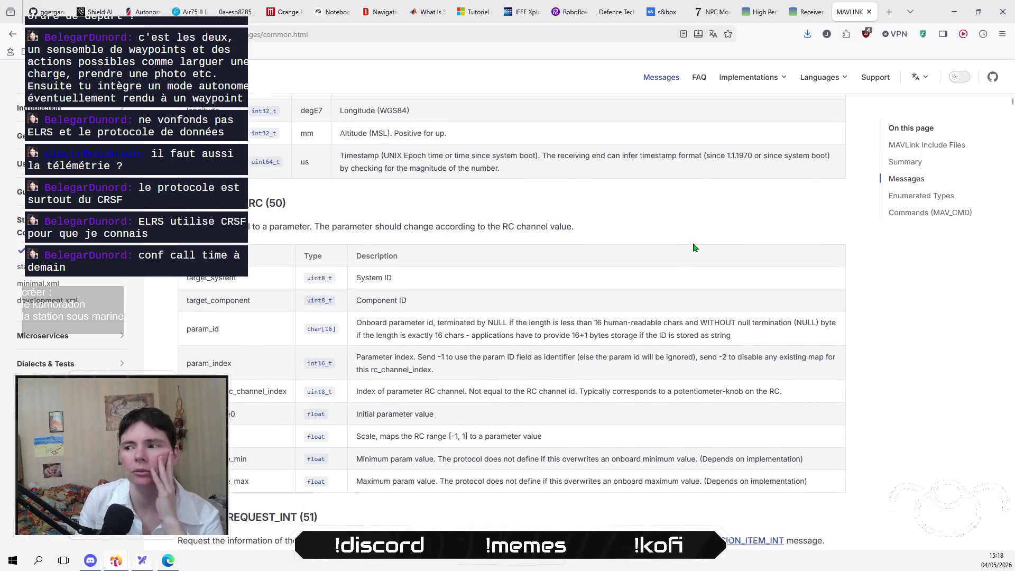
scroll(694, 247, down, 6)
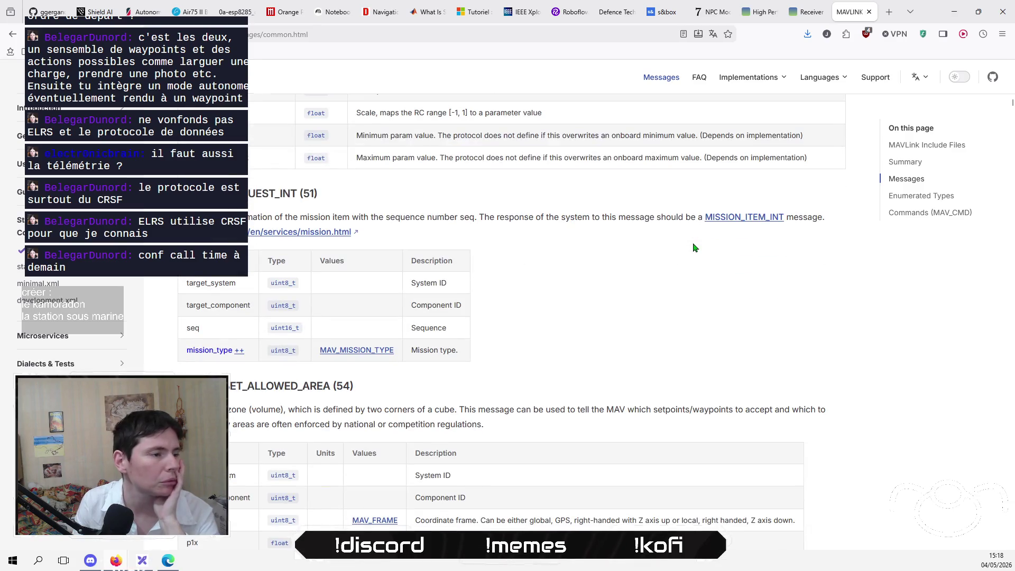
scroll(694, 247, down, 3)
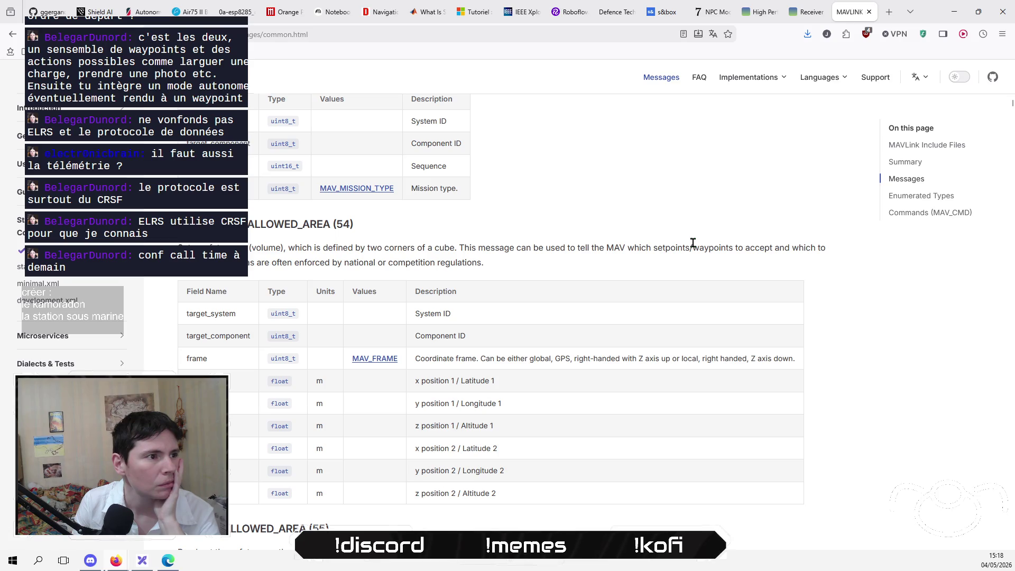
scroll(694, 244, down, 6)
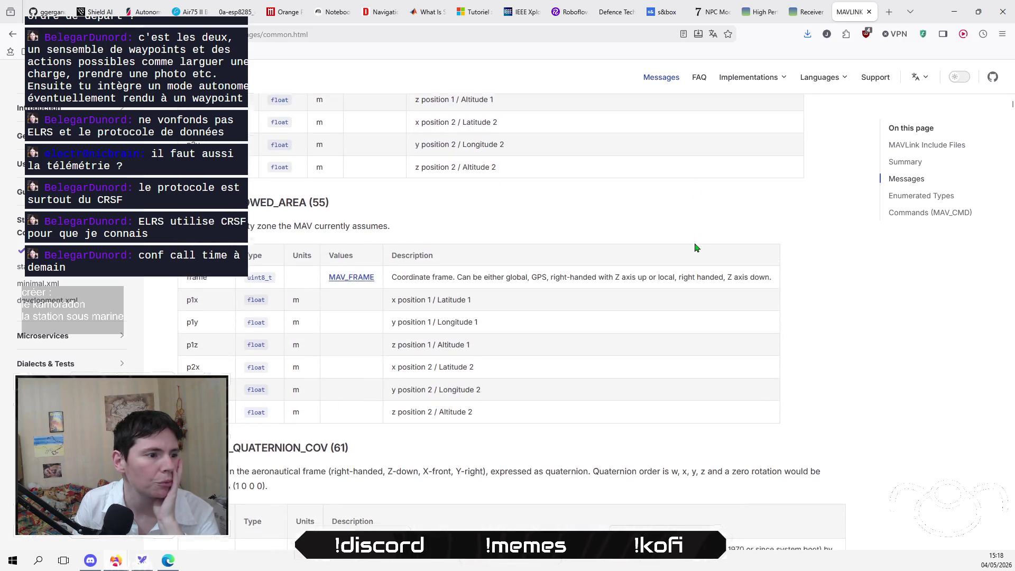
scroll(695, 248, down, 11)
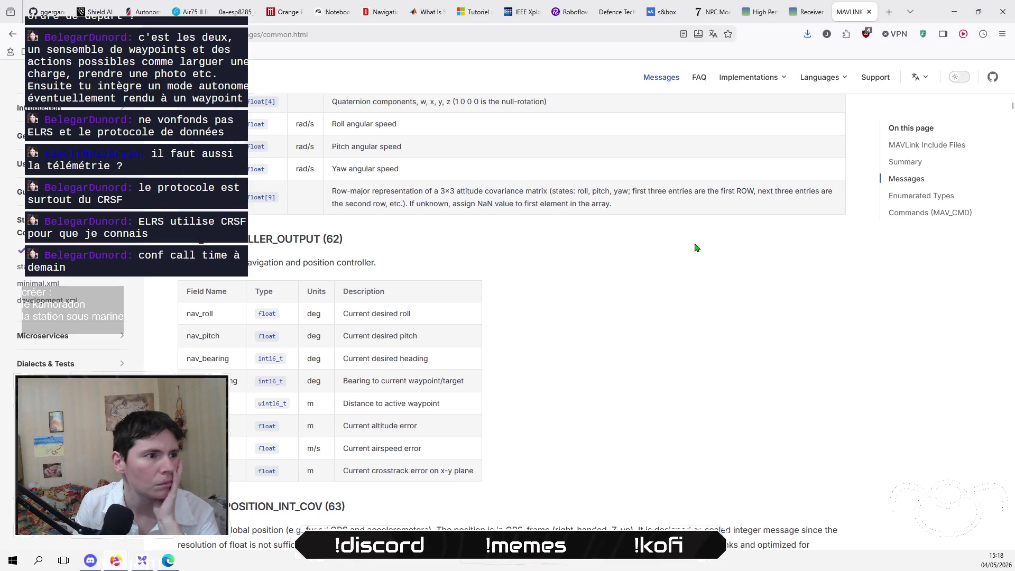
scroll(695, 248, down, 3)
scroll(696, 249, down, 10)
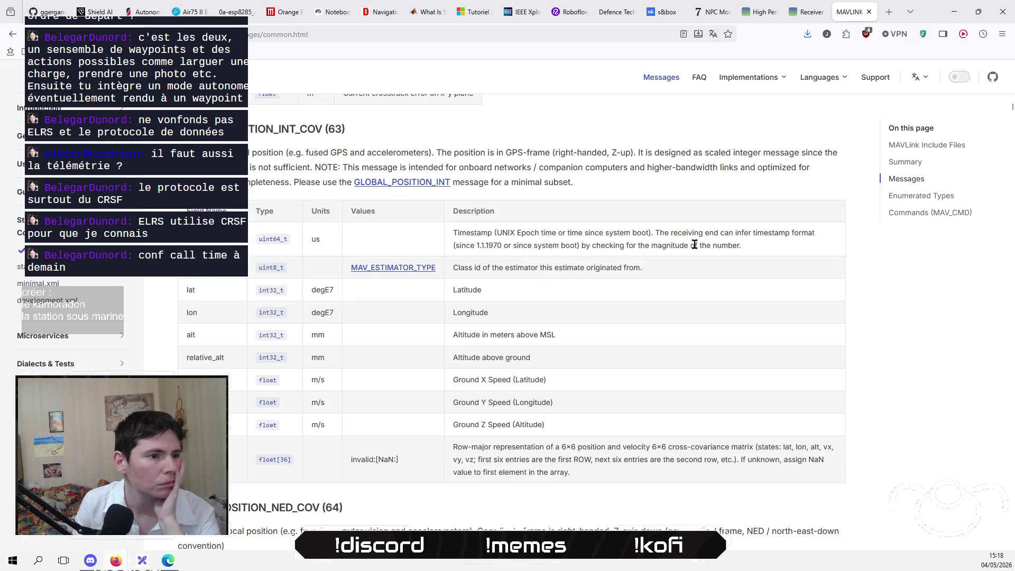
scroll(695, 249, down, 4)
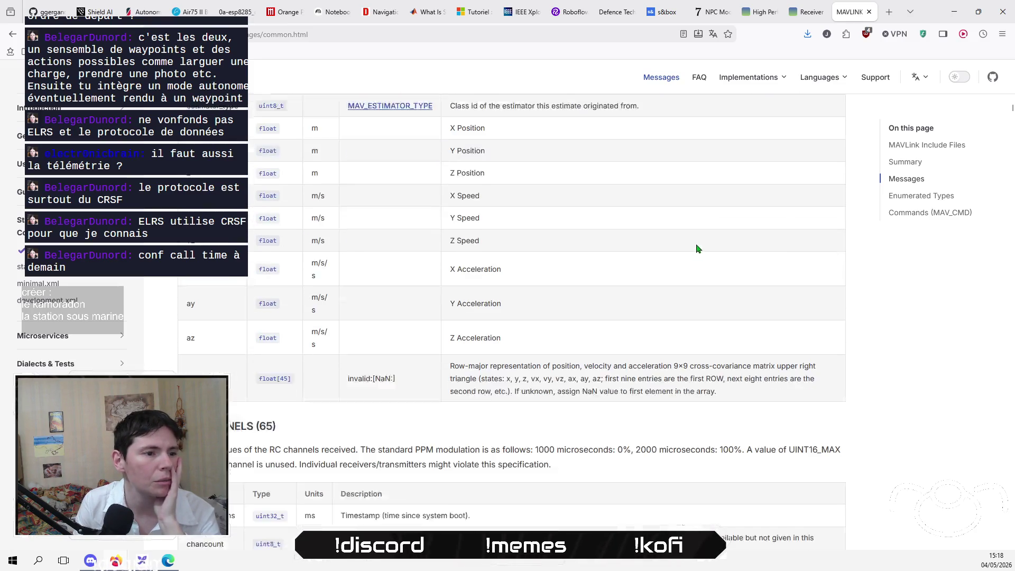
scroll(695, 249, down, 4)
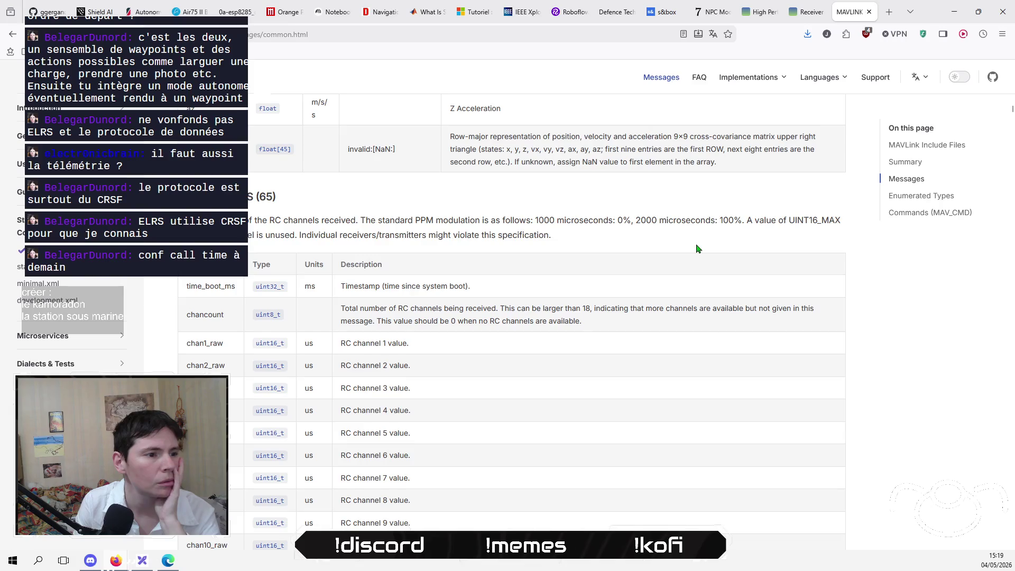
scroll(695, 249, down, 4)
scroll(695, 248, down, 5)
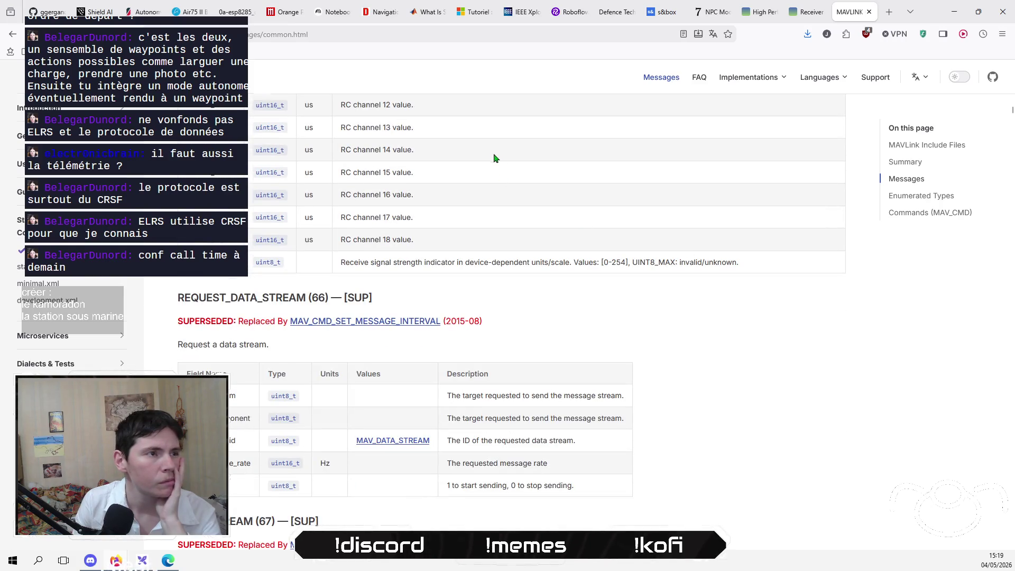
click(330, 12)
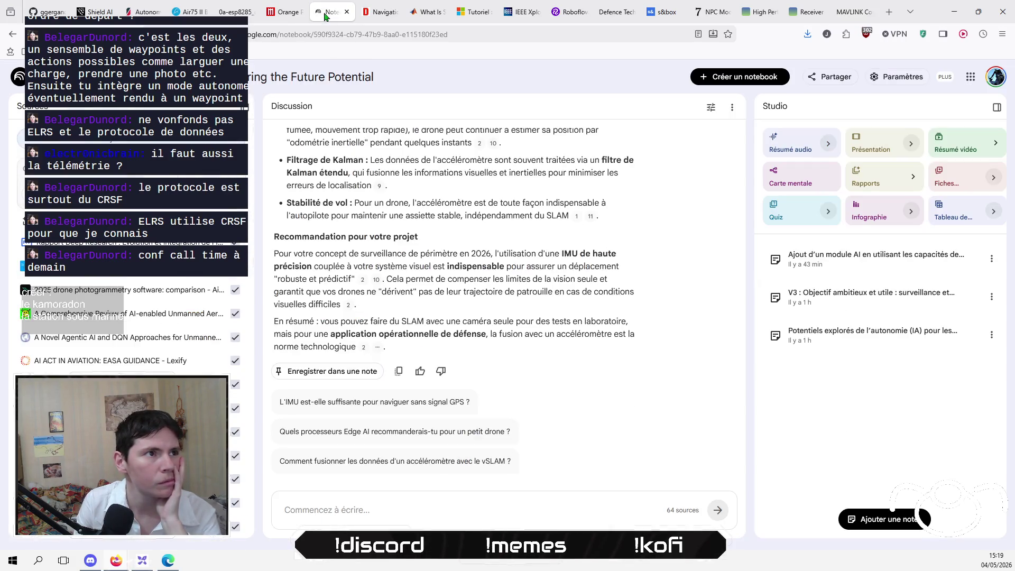
Ask the notebook, in French, for a simpler ELRS way to move a drone without MAVLink.
click(421, 510)
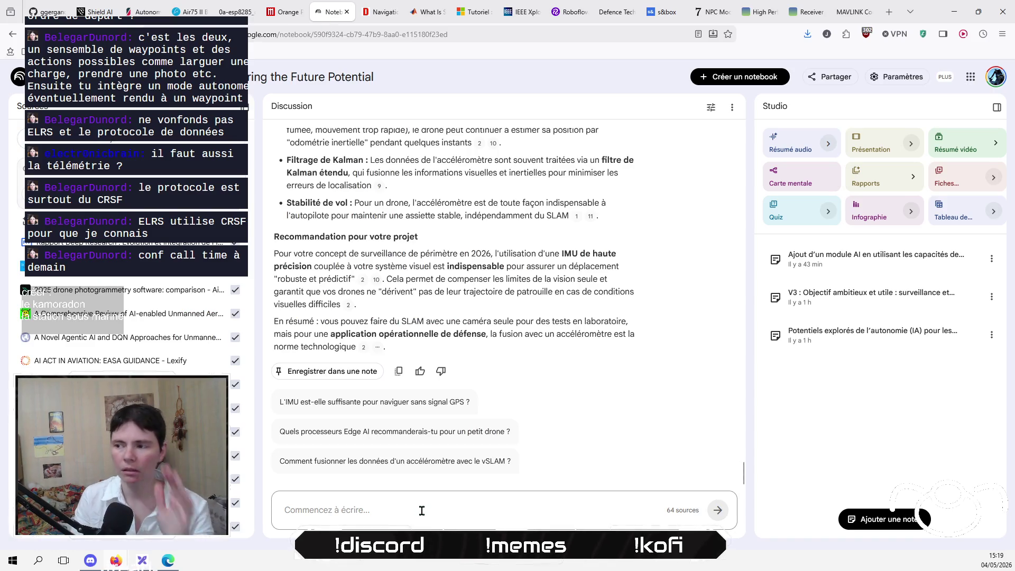
text(si je veux )
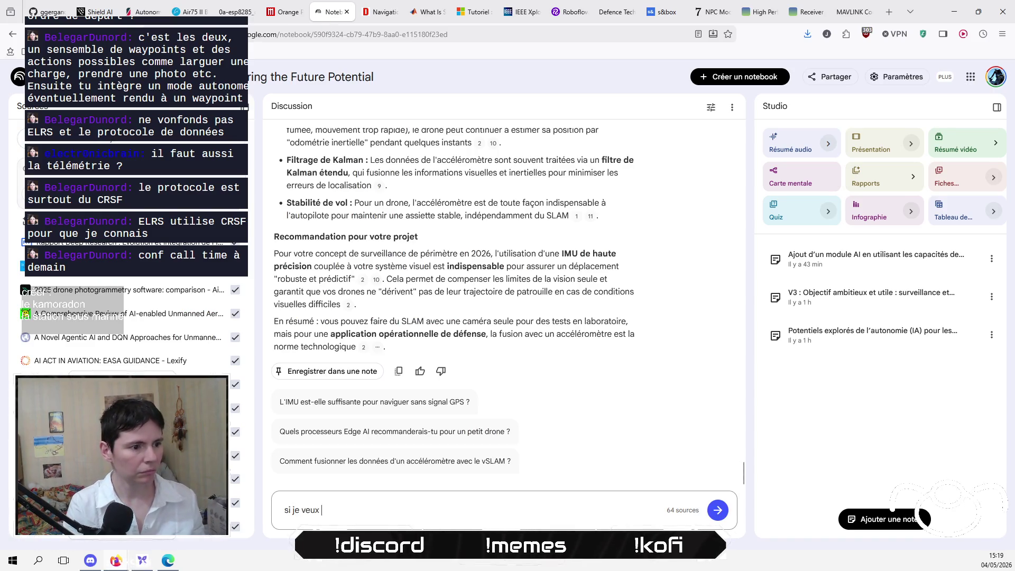
text(faire av)
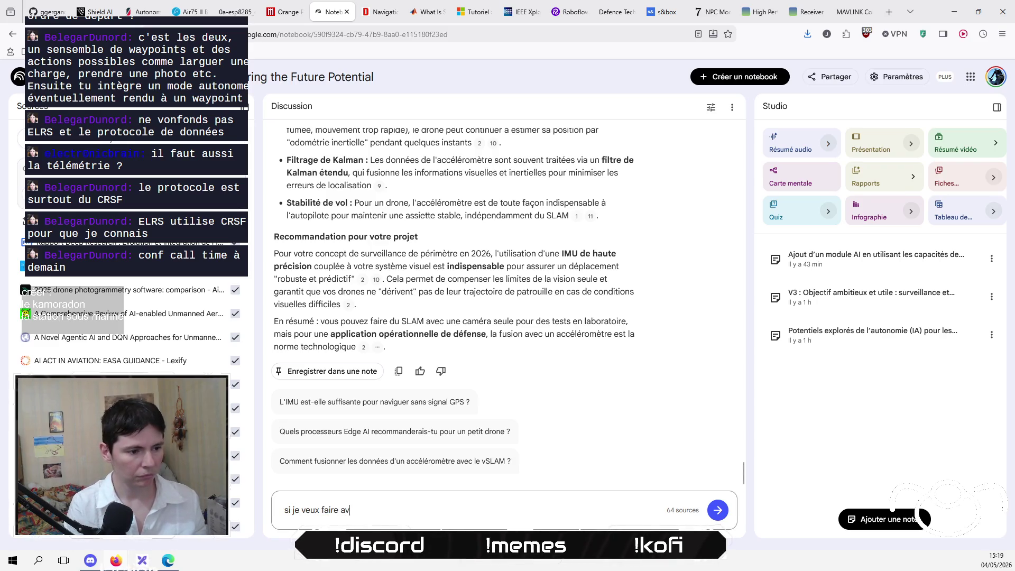
text(ancer ou reculer)
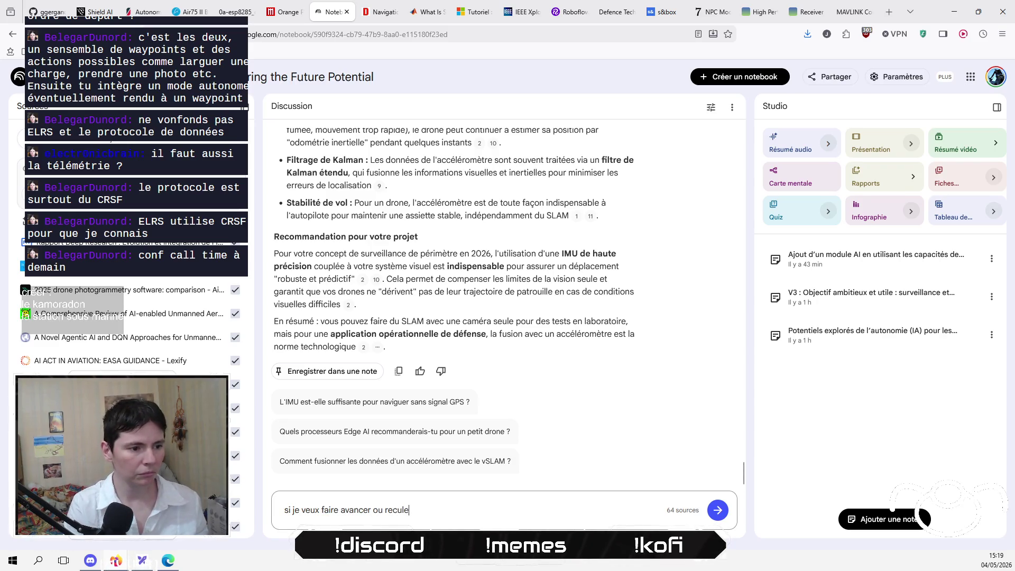
text( un drone )
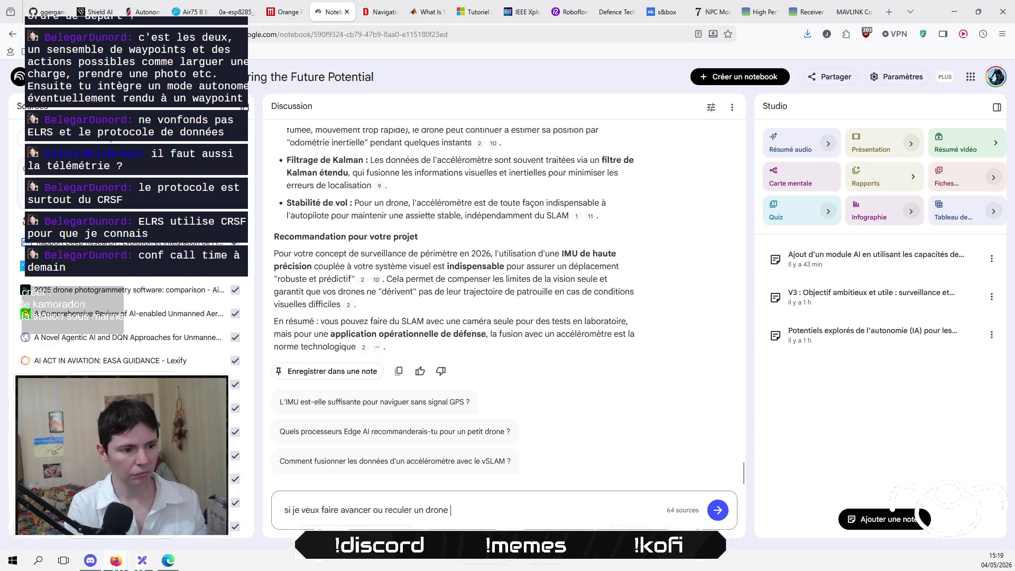
text(sans passer par ma)
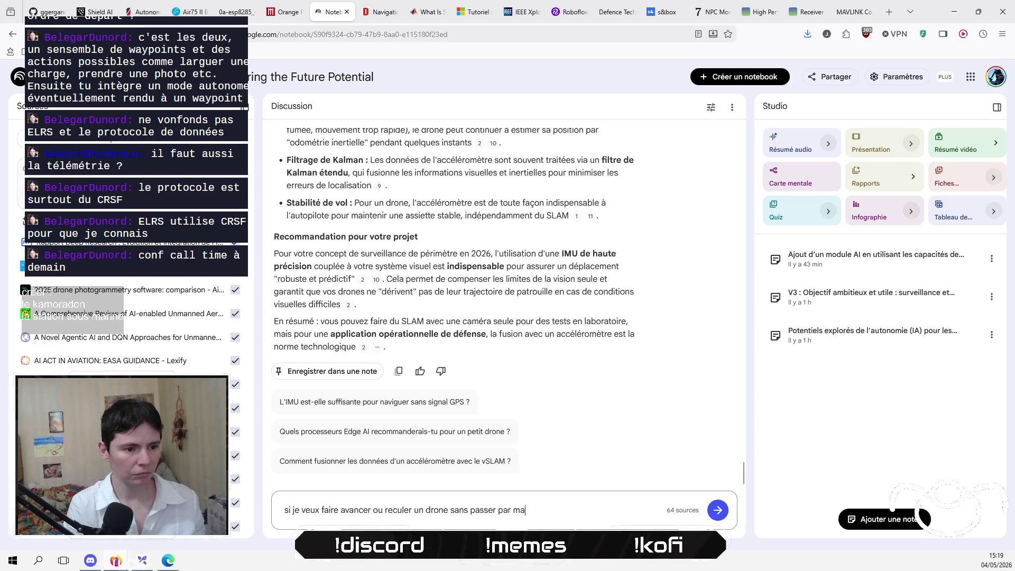
text(vlink, quel )
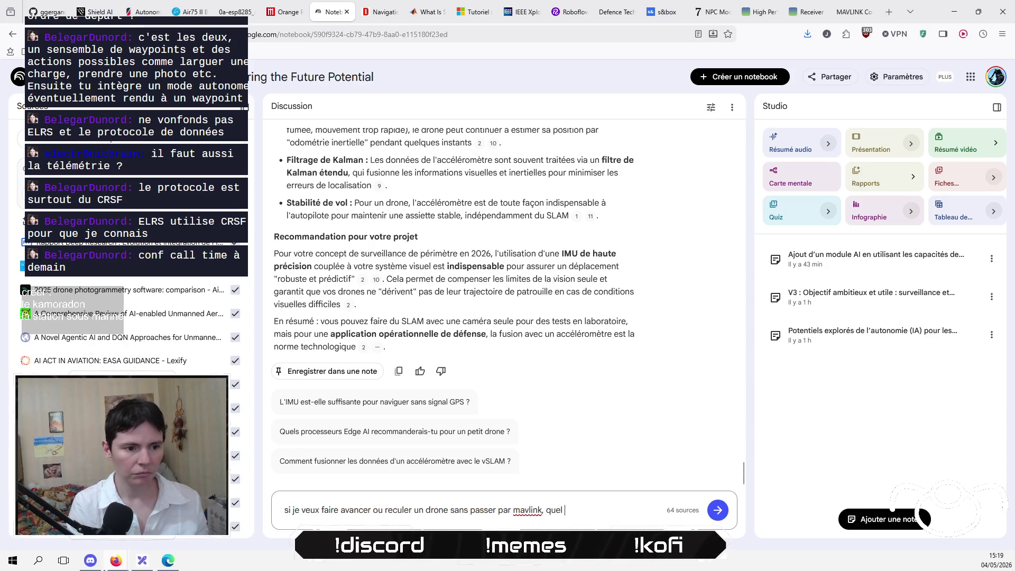
text(moyen plus sim)
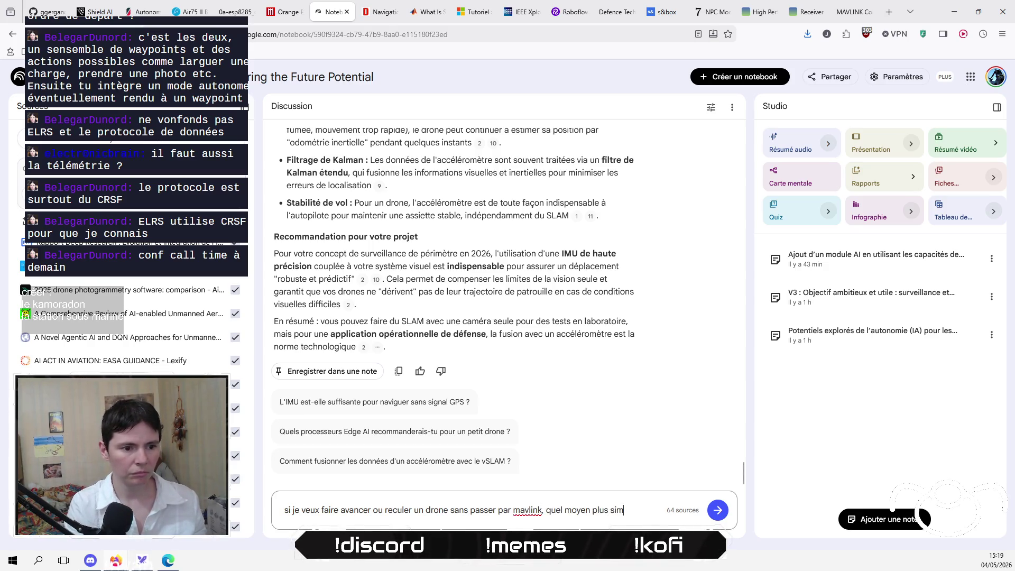
text(ple à ma disp)
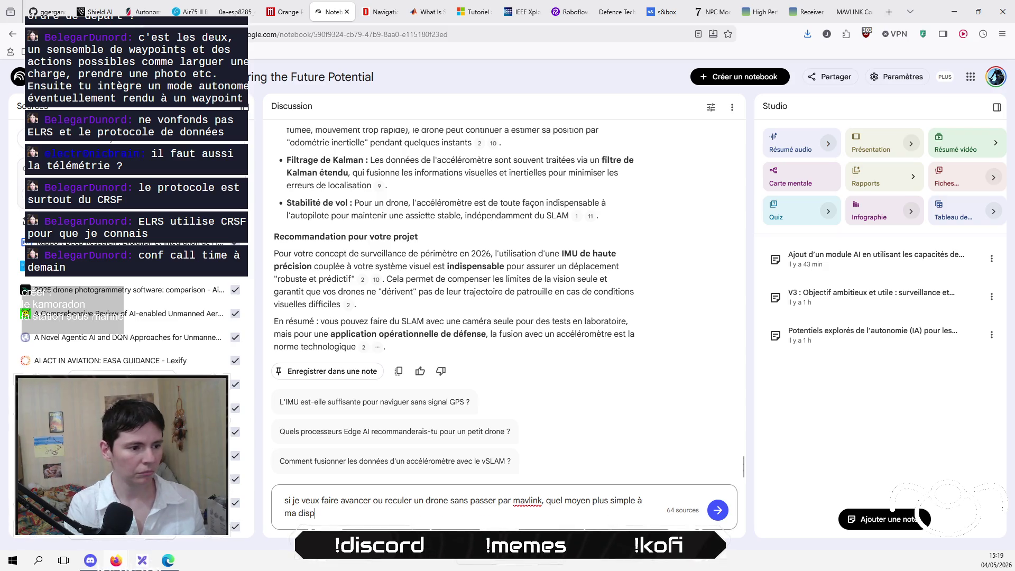
text(osition via R)
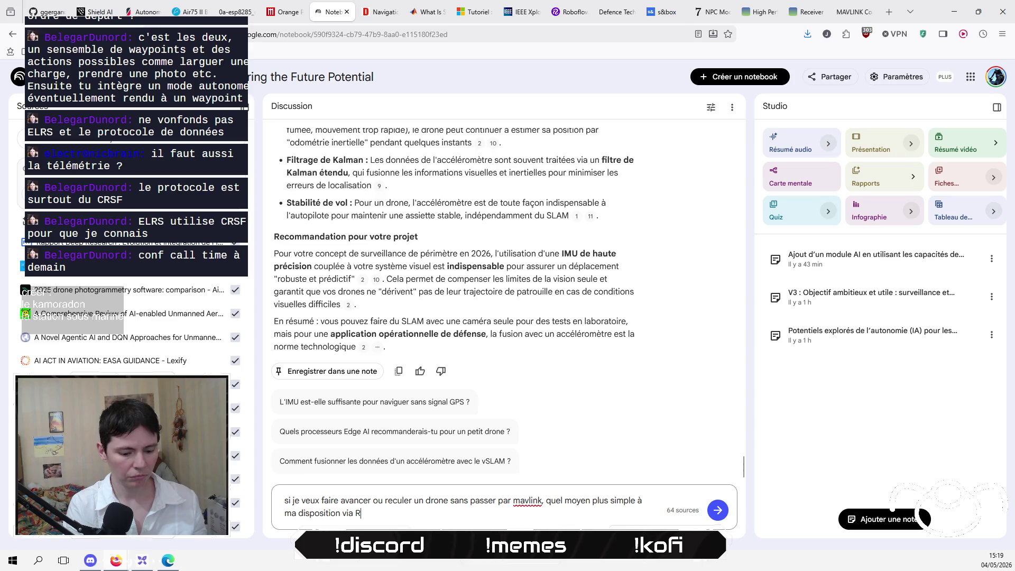
key(BackSpace)
text(EL)
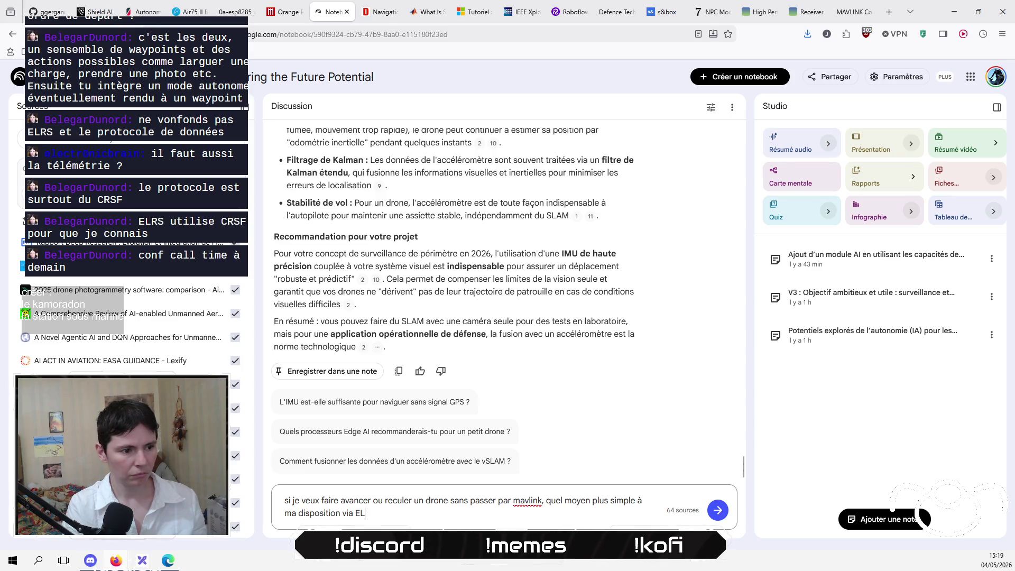
text(RS ?)
key(Return)
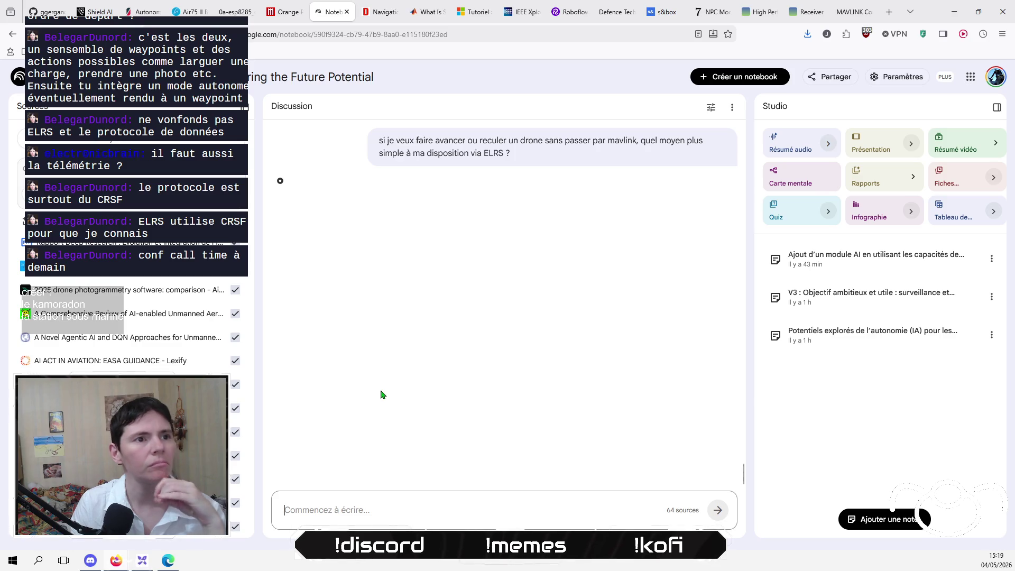
click(852, 12)
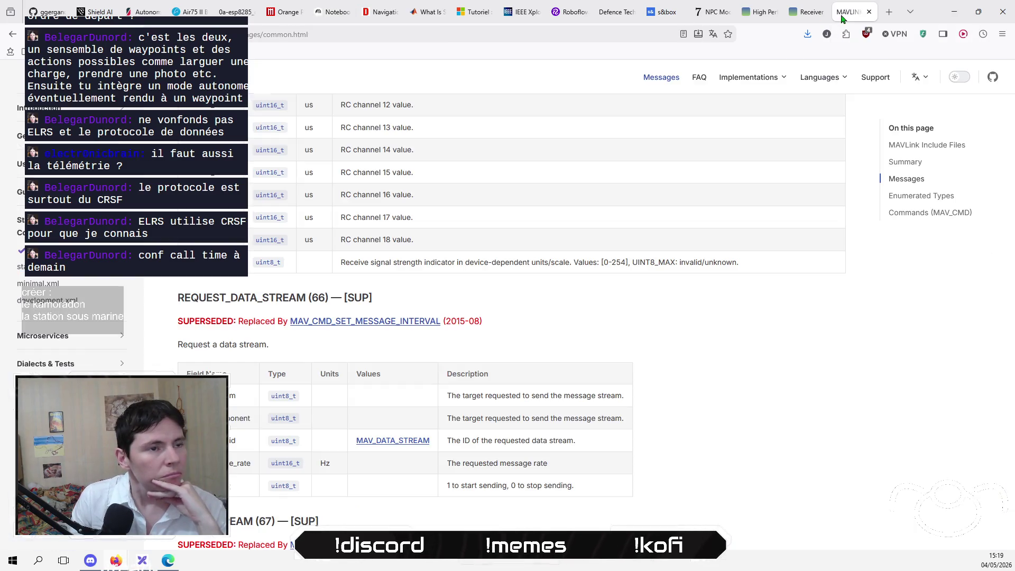
Scan MANUAL_CONTROL, RC_CHANNELS_OVERRIDE, COMMAND_INT, COMMAND_LONG and COMMAND_ACK down to MANUAL_SETPOINT, then return to NotebookLM.
scroll(251, 300, down, 5)
scroll(251, 299, down, 5)
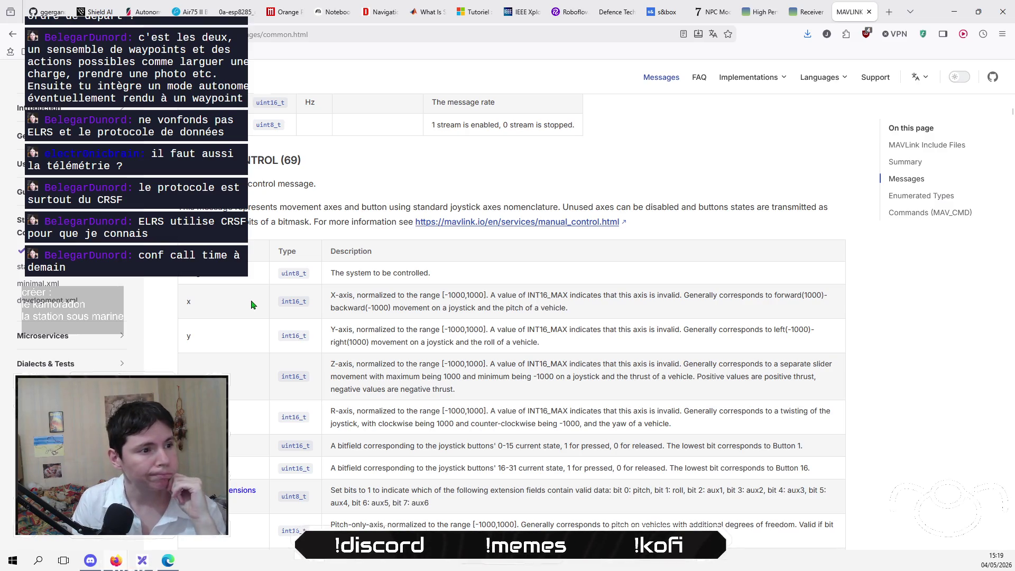
scroll(251, 304, down, 1)
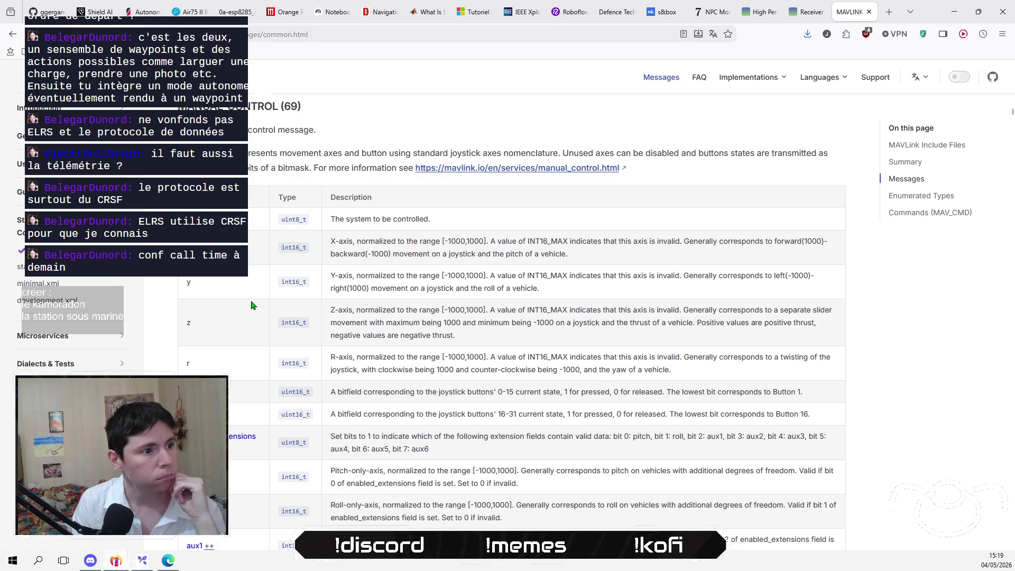
scroll(252, 305, down, 1)
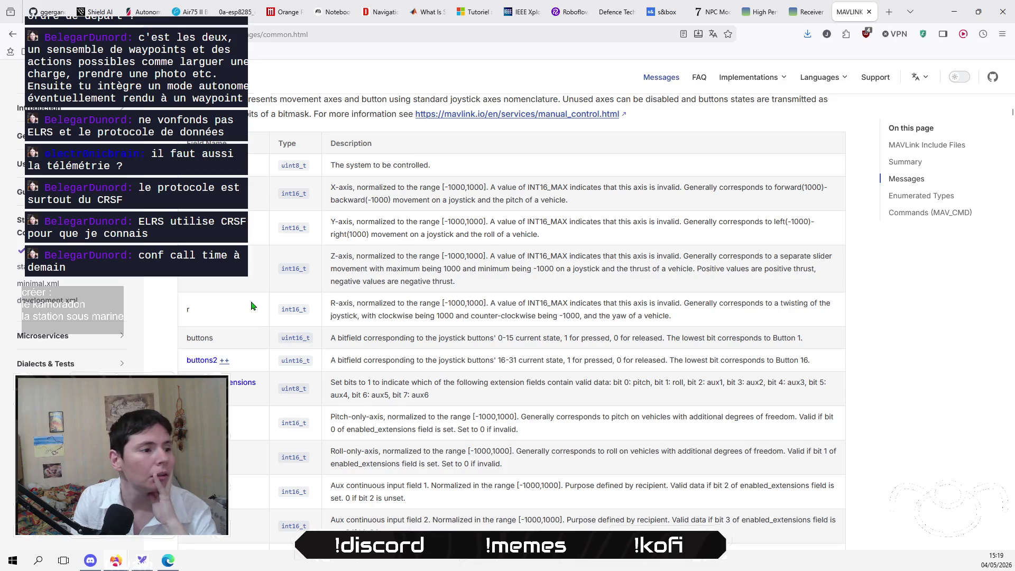
scroll(251, 306, down, 8)
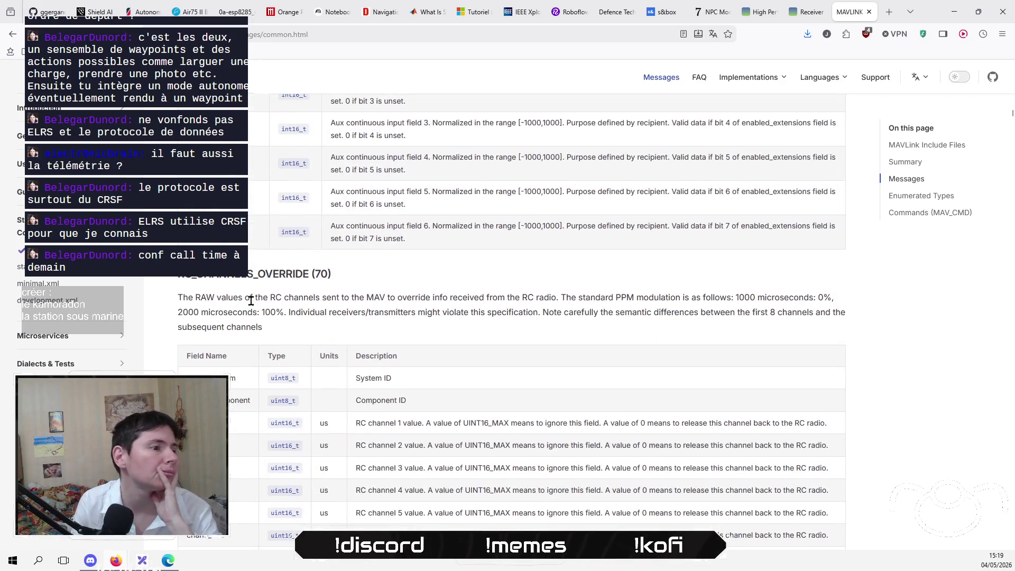
scroll(251, 301, down, 1)
scroll(251, 305, down, 13)
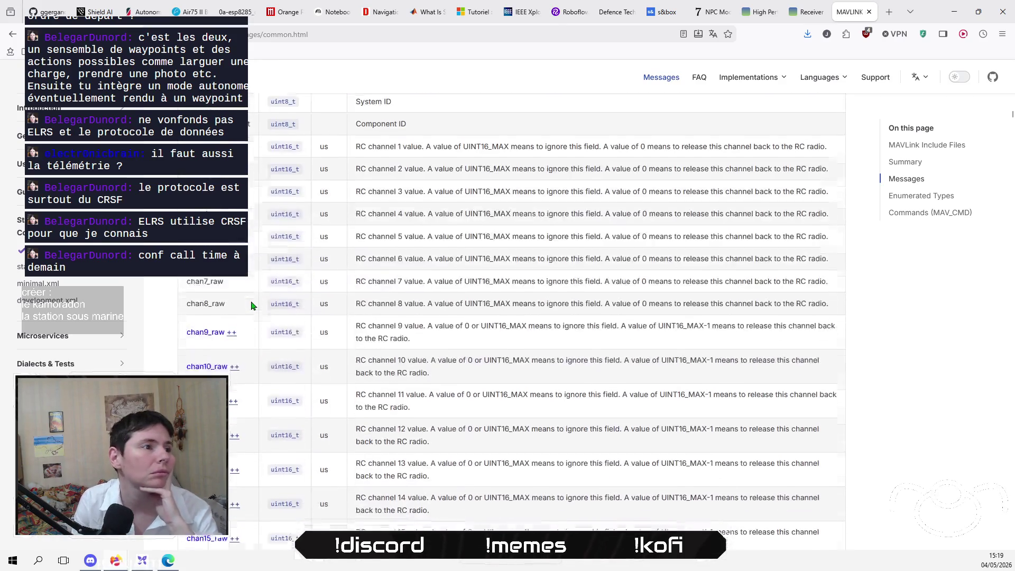
scroll(251, 306, down, 15)
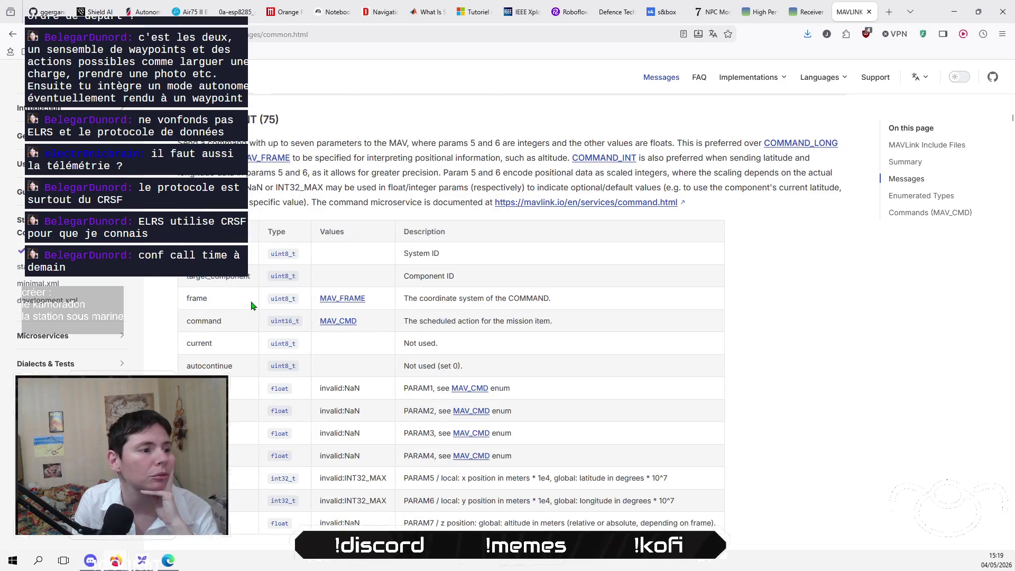
scroll(251, 305, down, 1)
scroll(251, 305, down, 6)
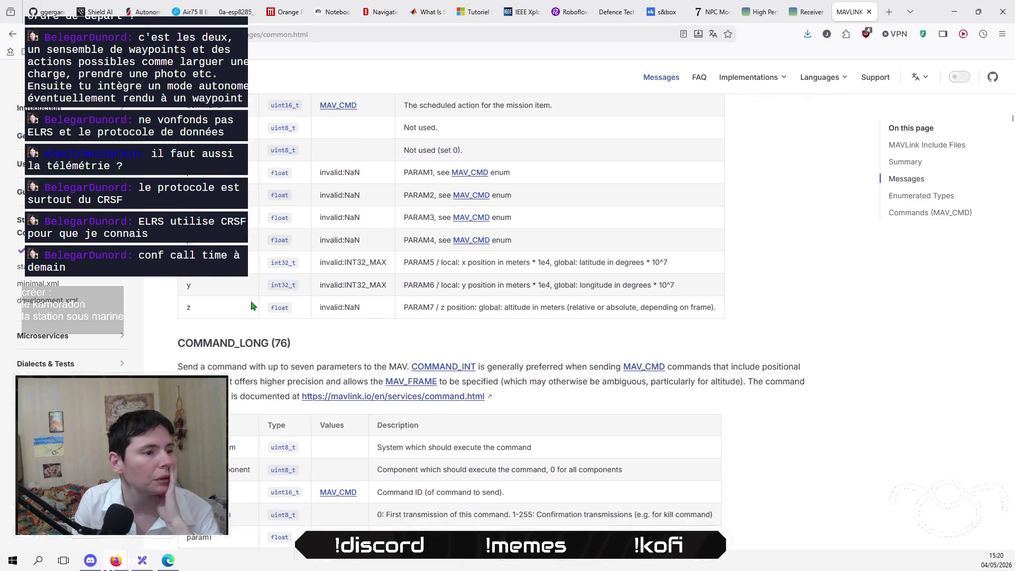
scroll(251, 306, down, 12)
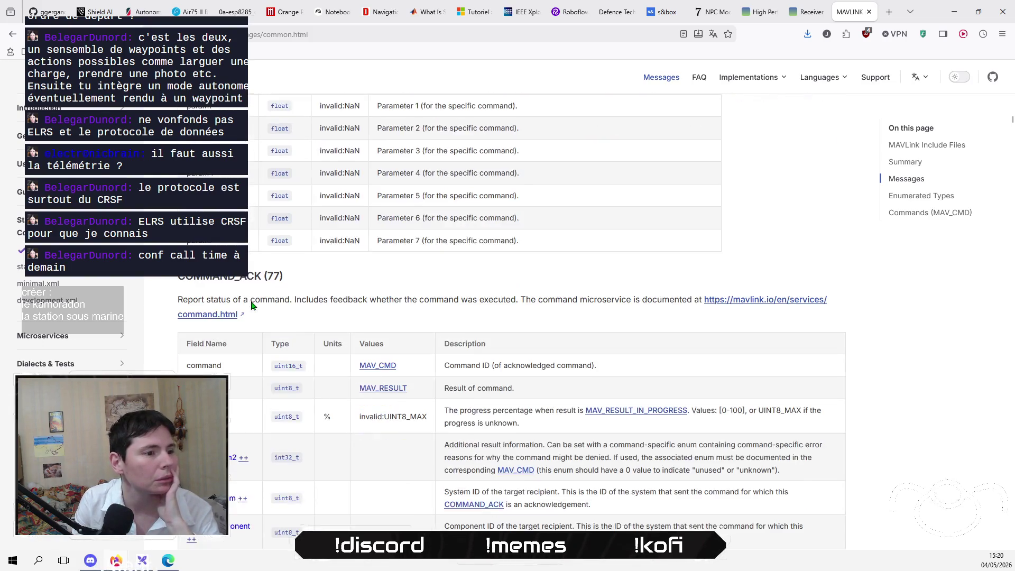
scroll(251, 305, down, 3)
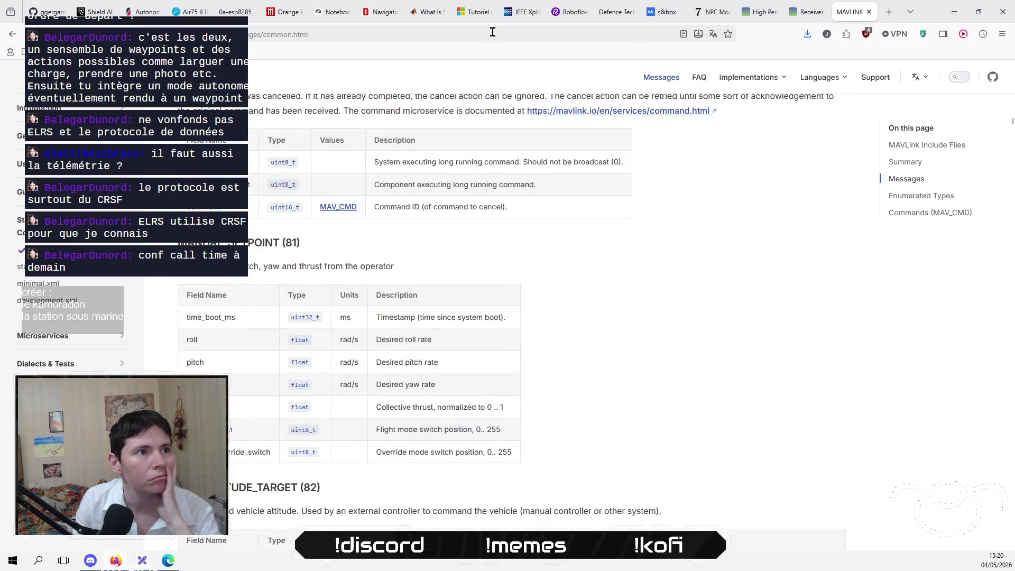
click(328, 15)
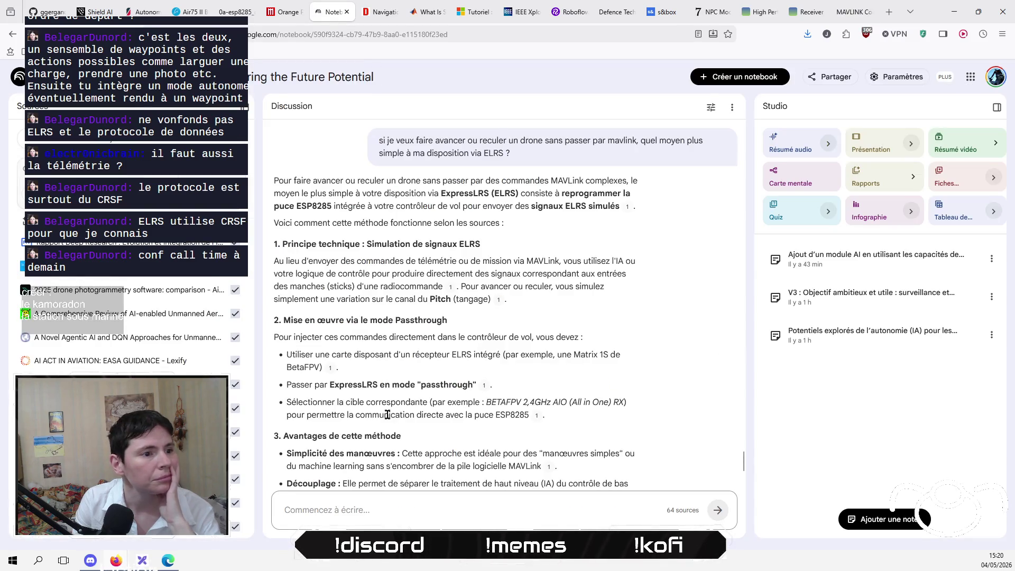
Read the ELRS answer, highlighting the ESP8285 mention and the Passthrough section.
click(291, 385)
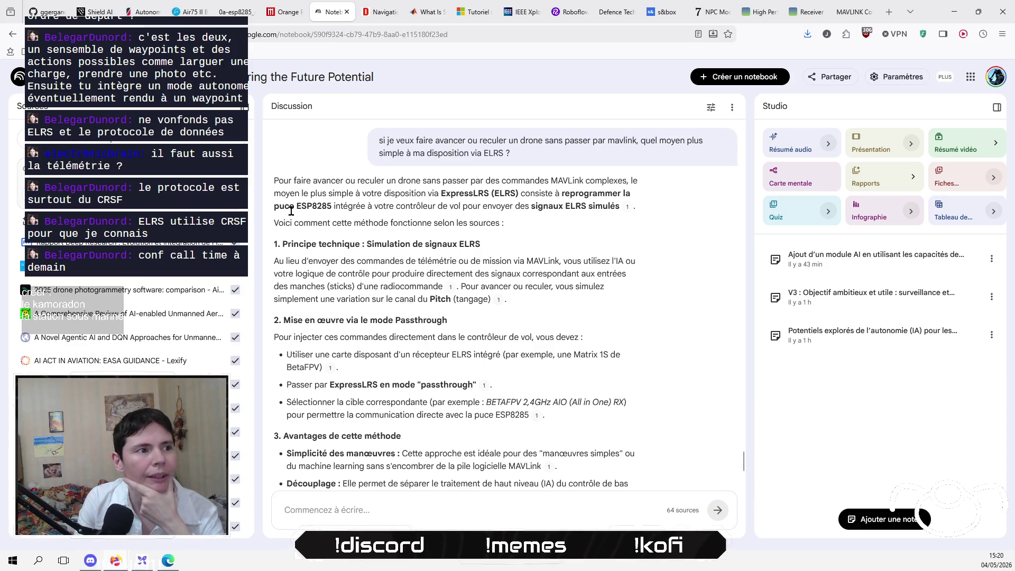
drag(294, 206, 332, 206)
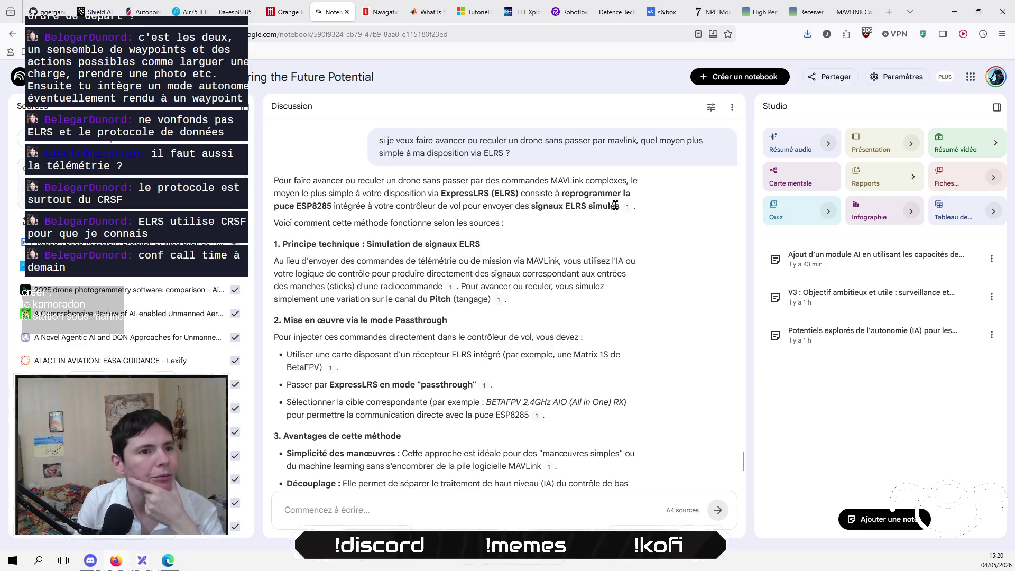
mouse_move(635, 207)
mouse_down()
mouse_move(467, 221)
mouse_move(289, 207)
mouse_up()
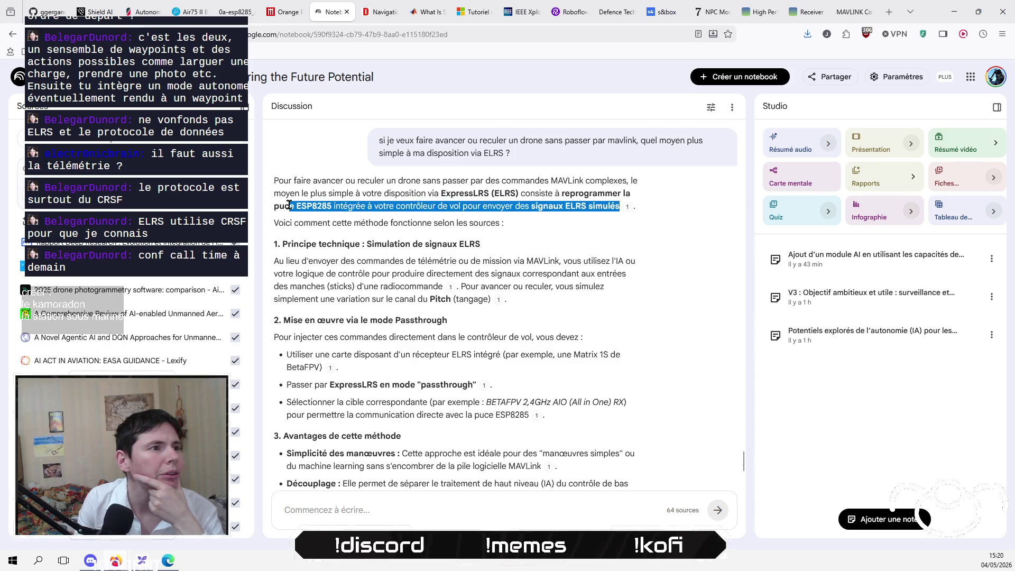
click(520, 270)
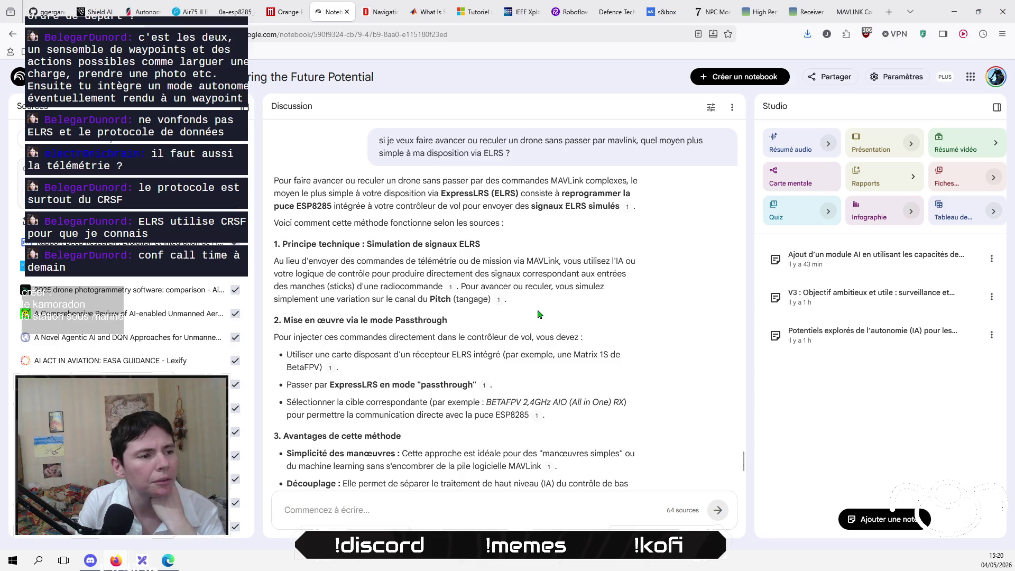
scroll(538, 314, down, 2)
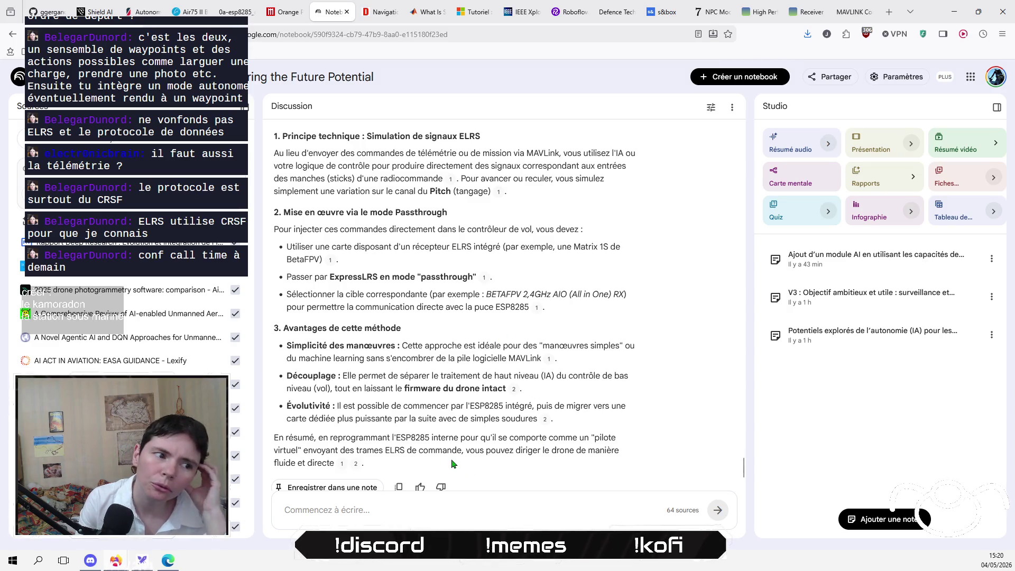
mouse_move(365, 464)
mouse_down()
mouse_move(370, 294)
mouse_move(288, 212)
mouse_up()
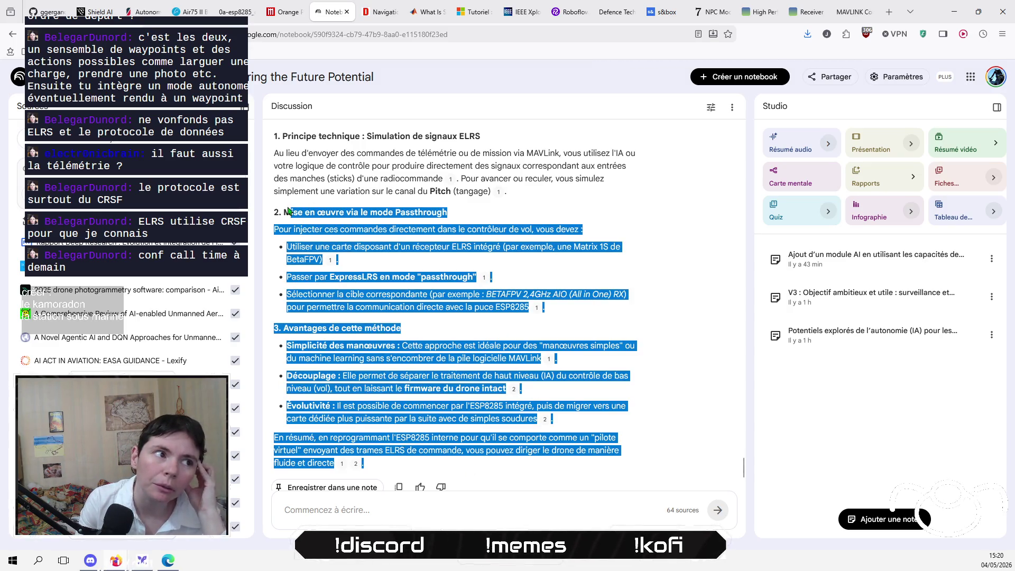
click(387, 261)
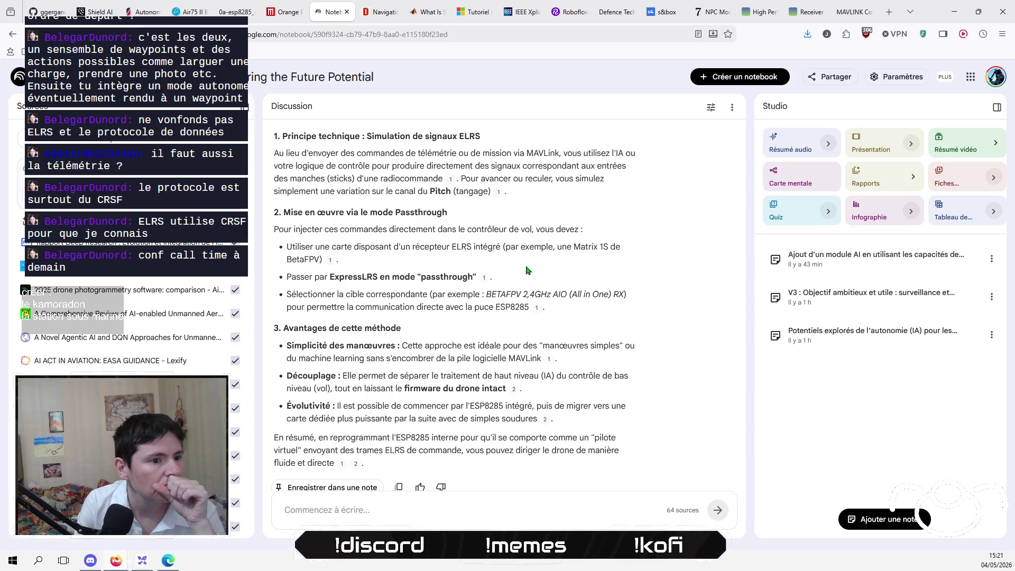
Bring up the source preview behind the passthrough citation marker 1 and scroll through it.
scroll(526, 268, down, 1)
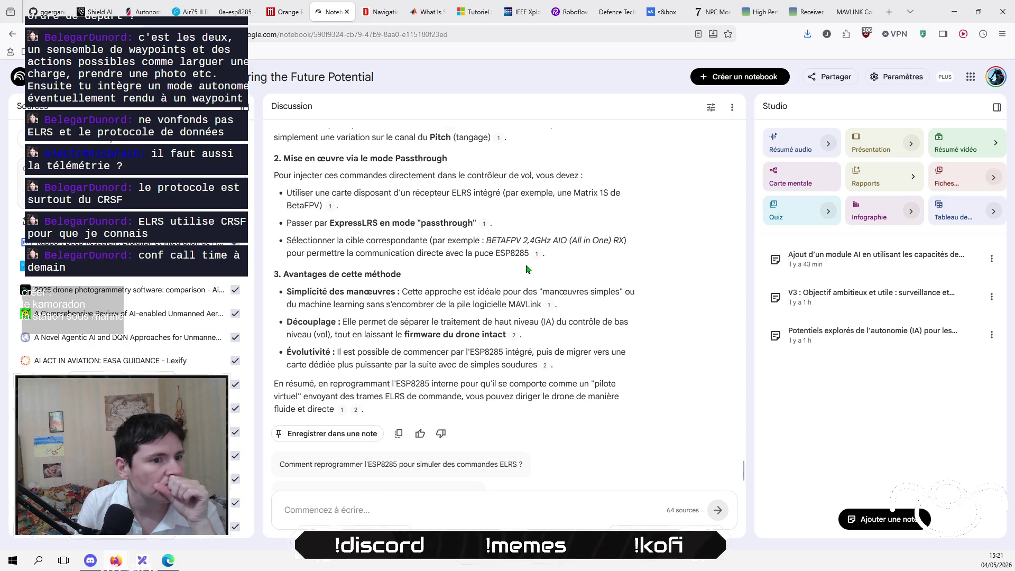
scroll(526, 264, down, 1)
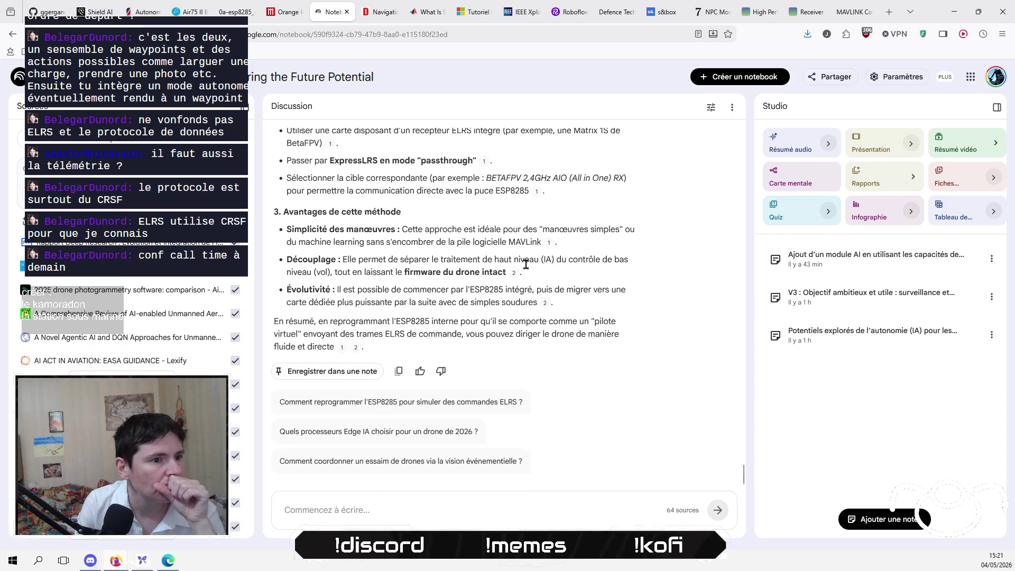
drag(529, 292, 459, 292)
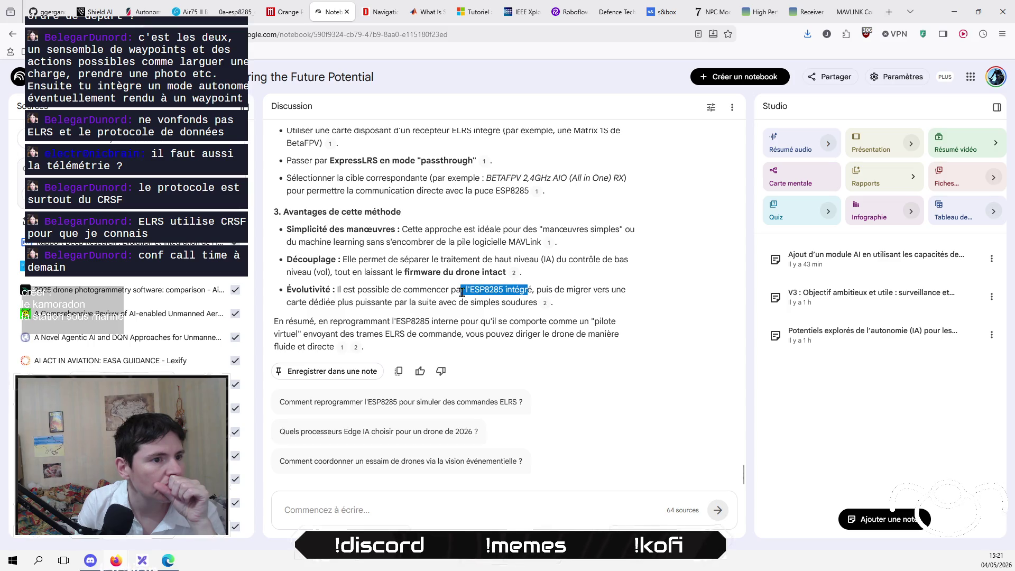
click(522, 292)
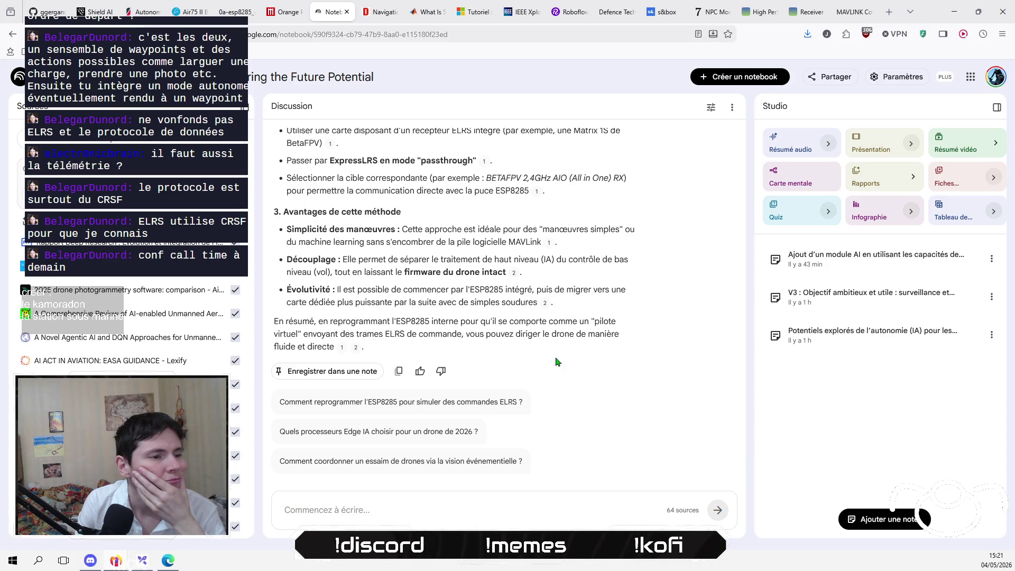
scroll(556, 361, up, 3)
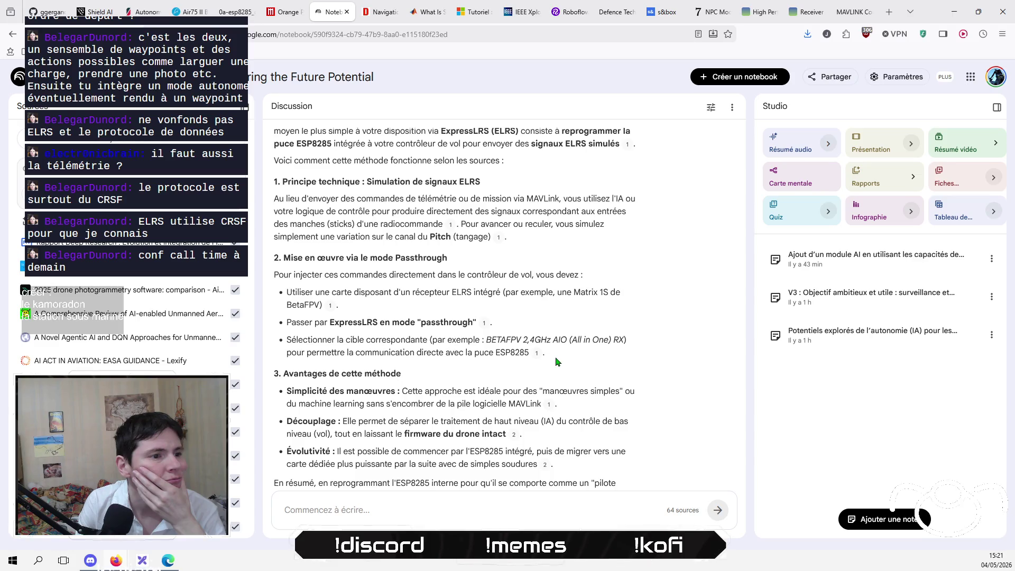
scroll(556, 362, up, 1)
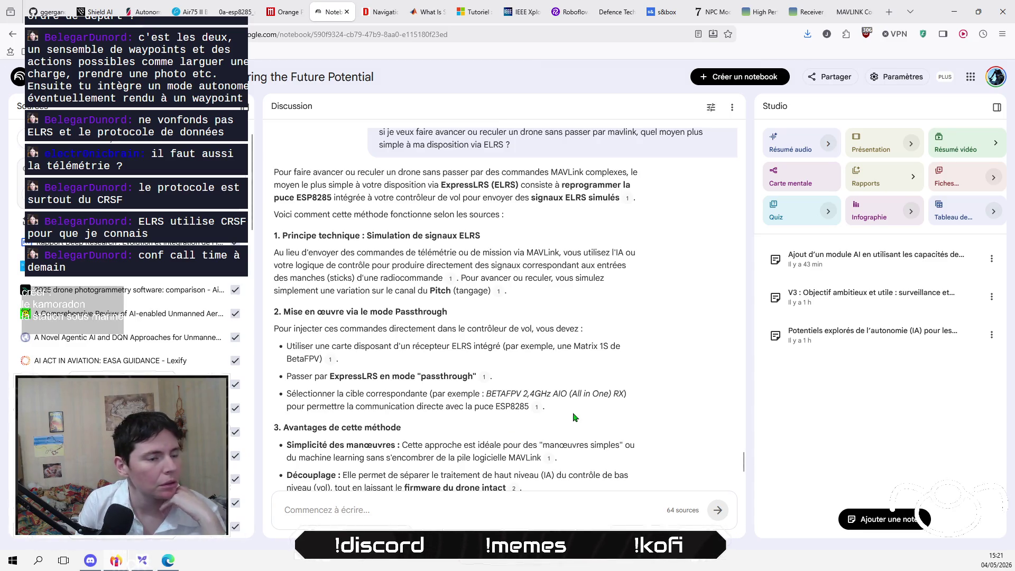
mouse_move(486, 377)
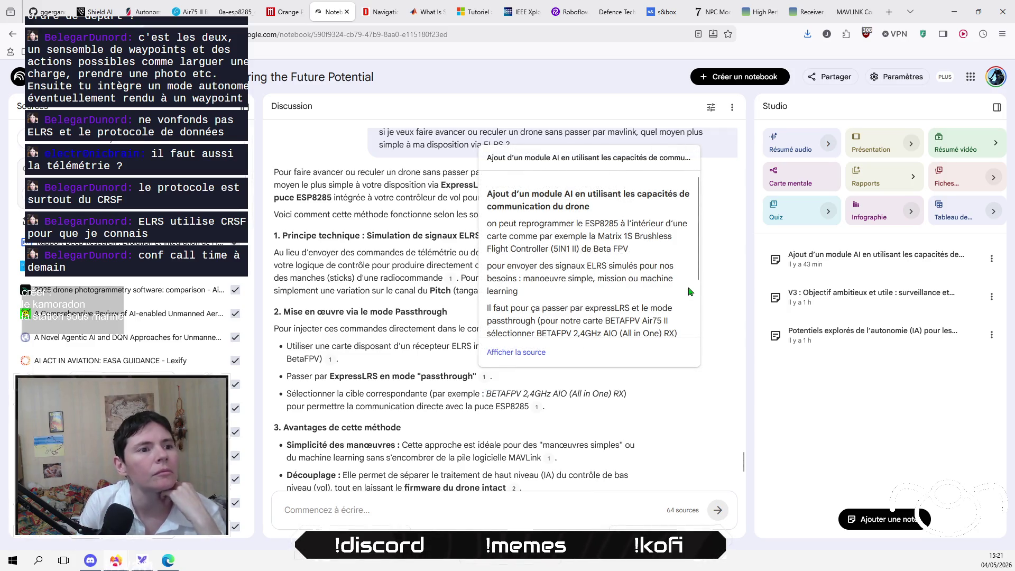
scroll(689, 290, down, 1)
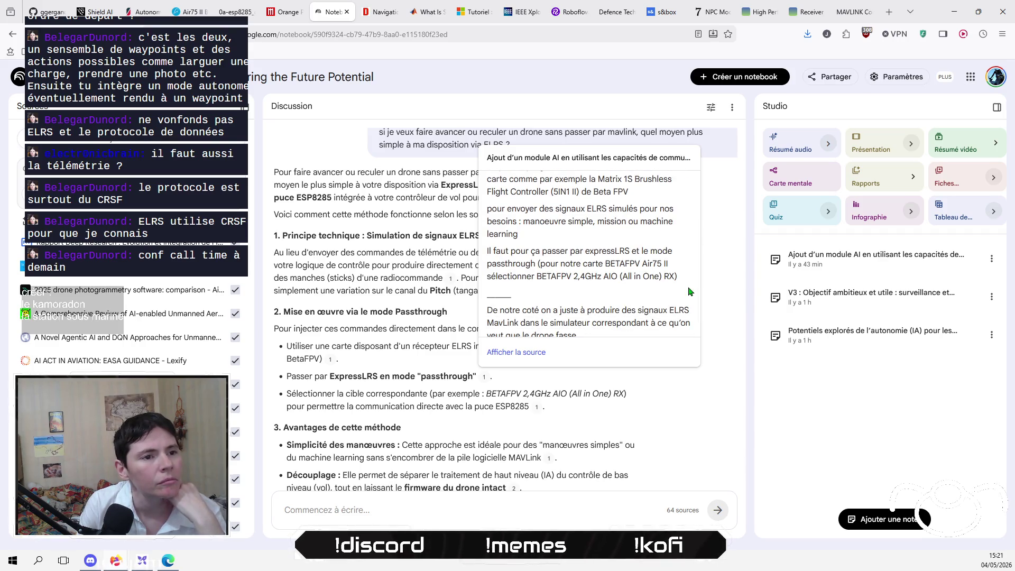
scroll(689, 291, up, 2)
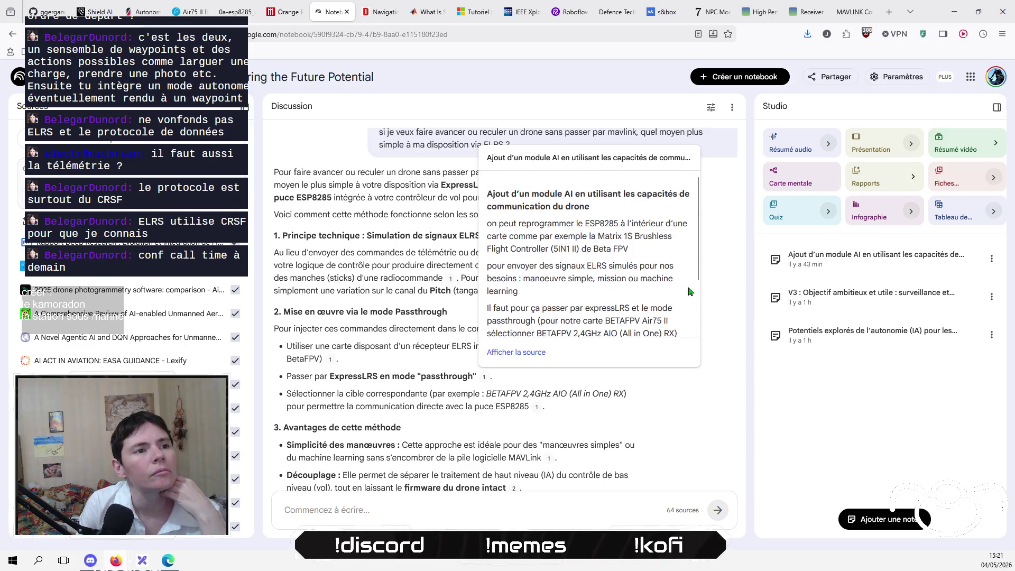
click(434, 511)
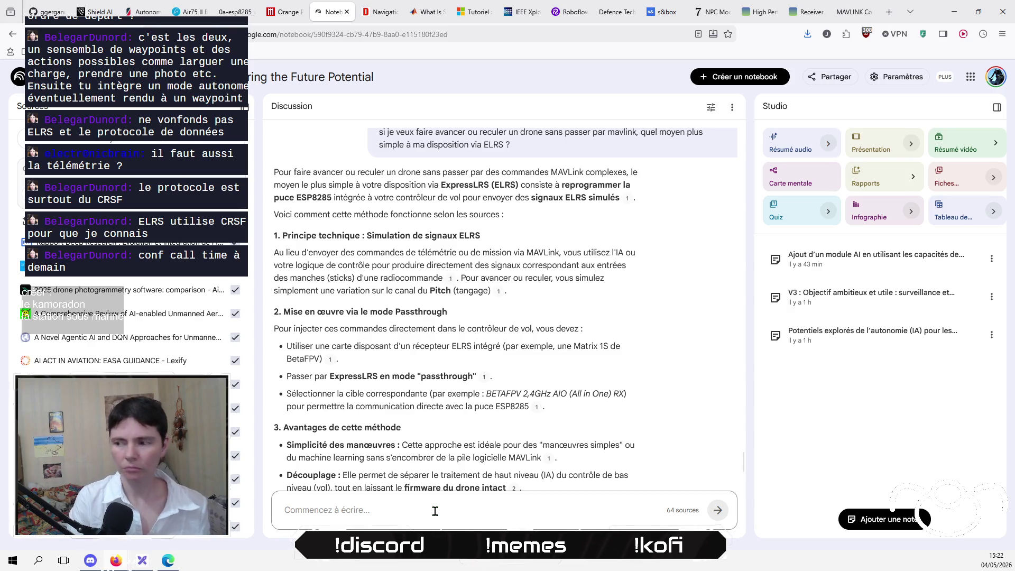
Ask, in French, whether to solder the flight controller's TX/RX pins and send ELRS signals through them.
text(en gros )
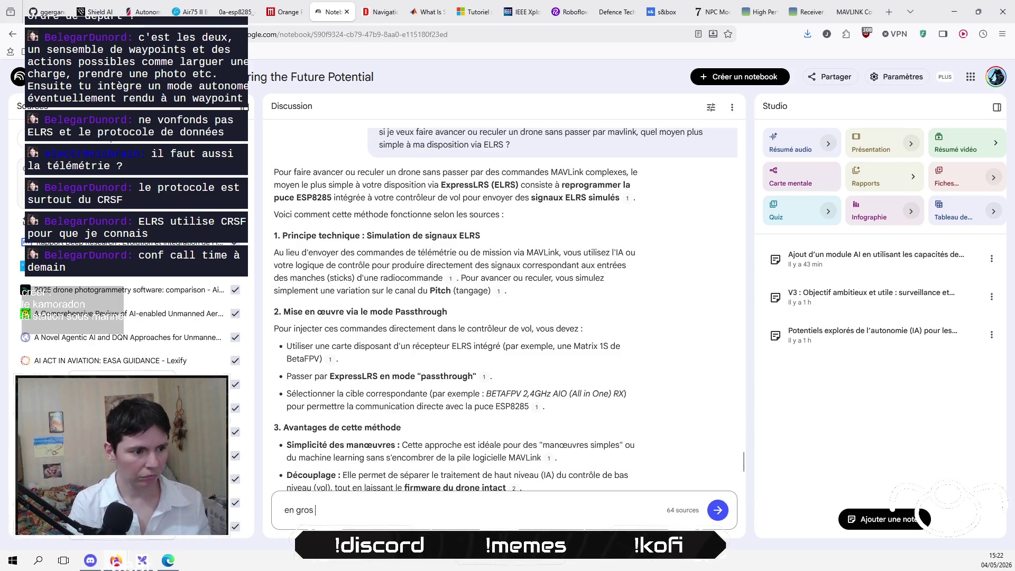
text(je fais )
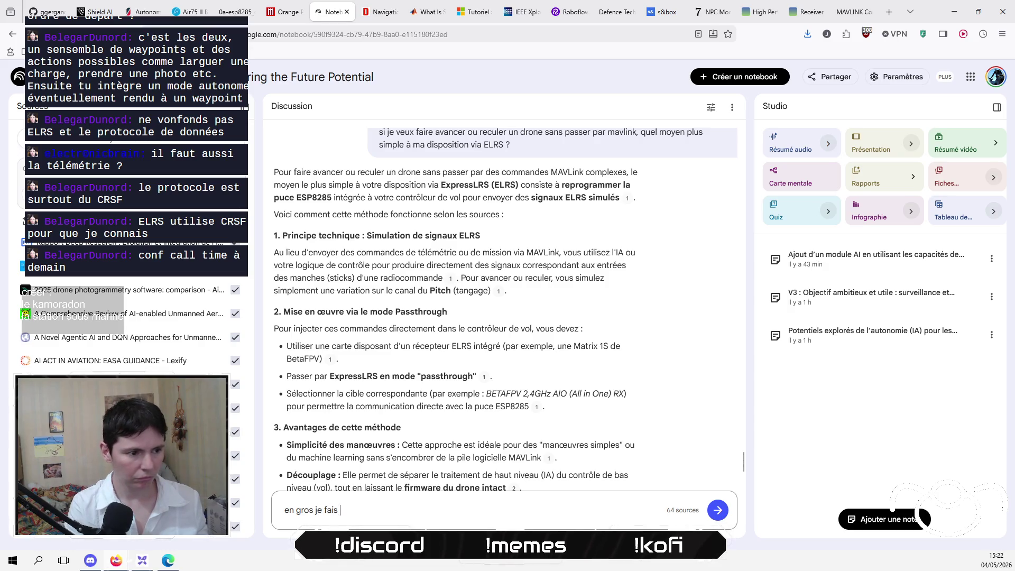
text(comment ? je soude )
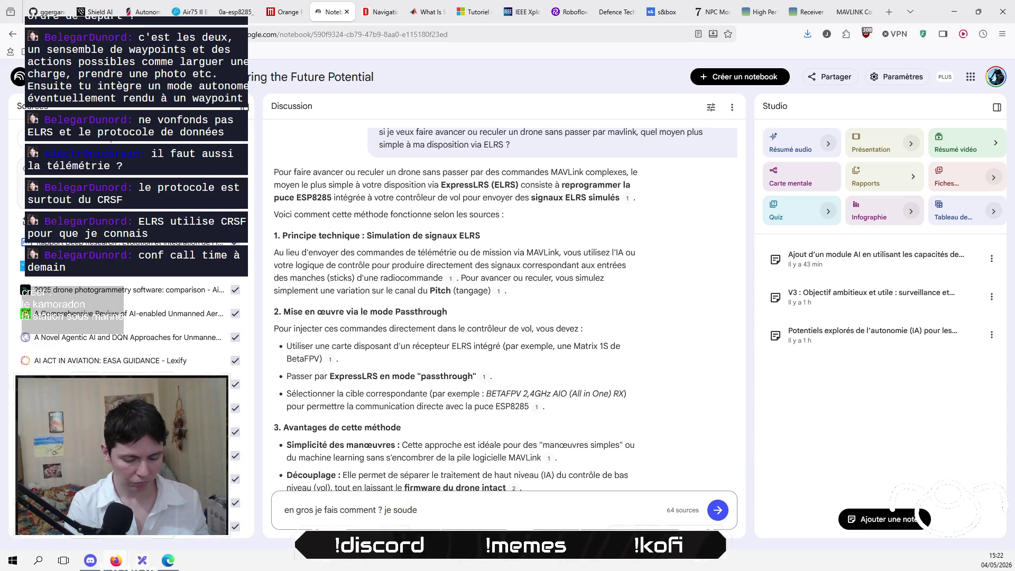
text(les pin)
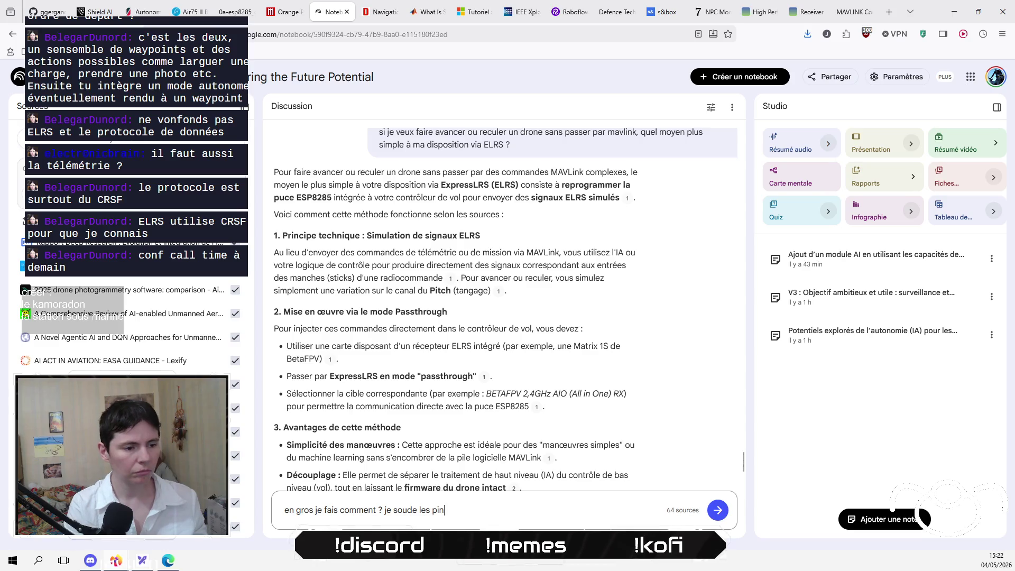
text(s qui perme)
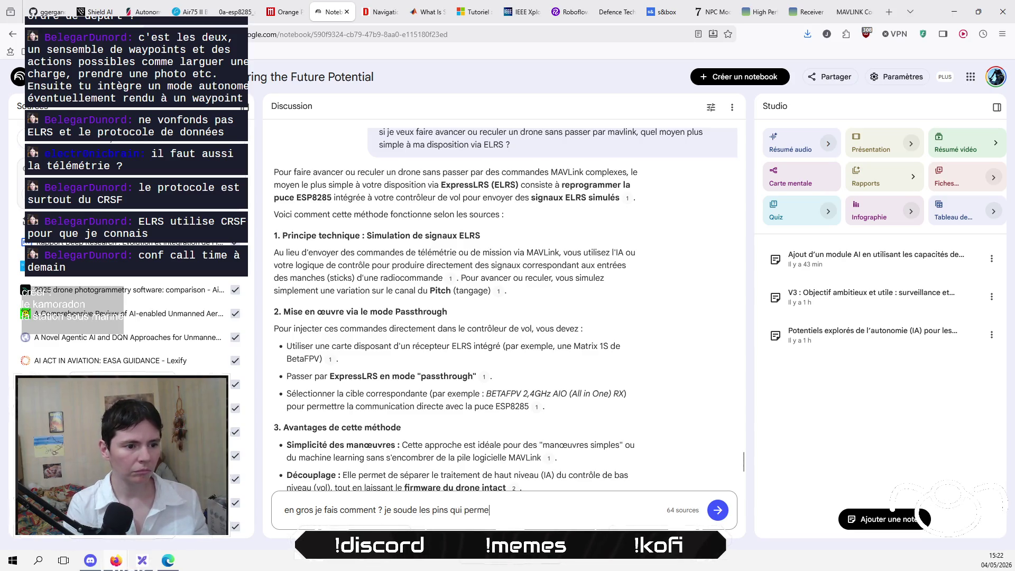
text(tte de )
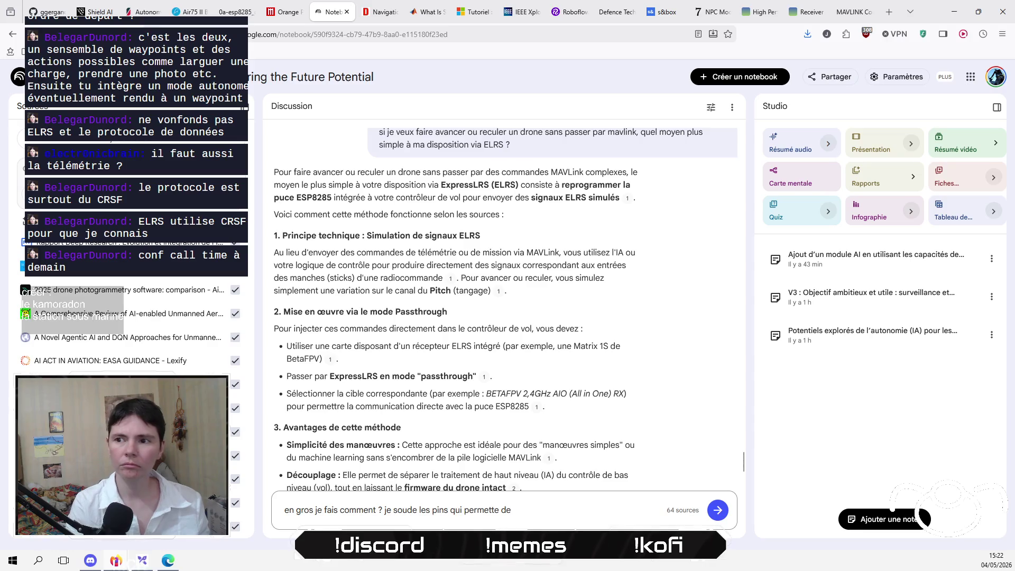
text(récupérer )
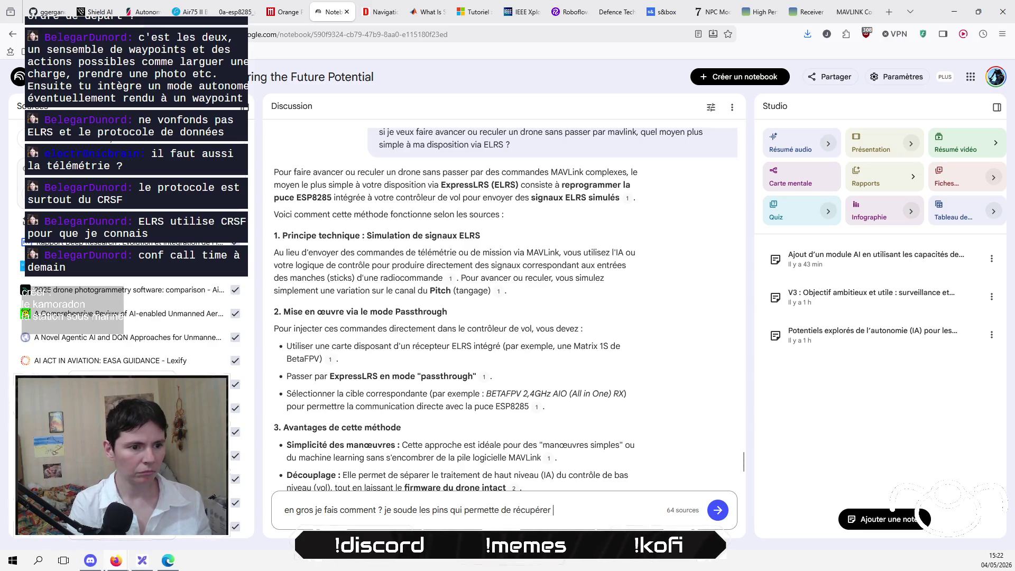
text(les sifnau)
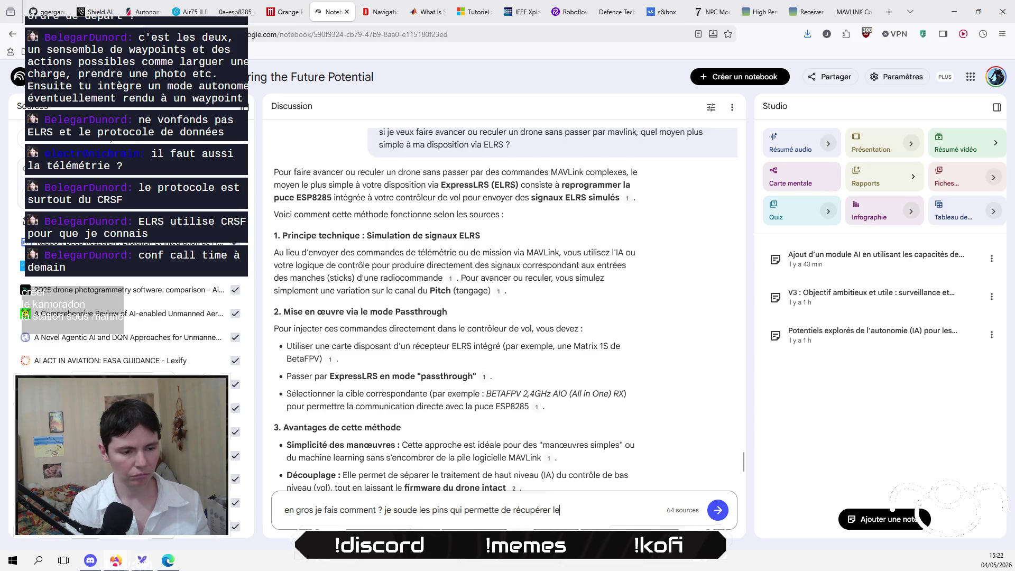
key(BackSpace)
key(BackSpace)
key(BackSpace)
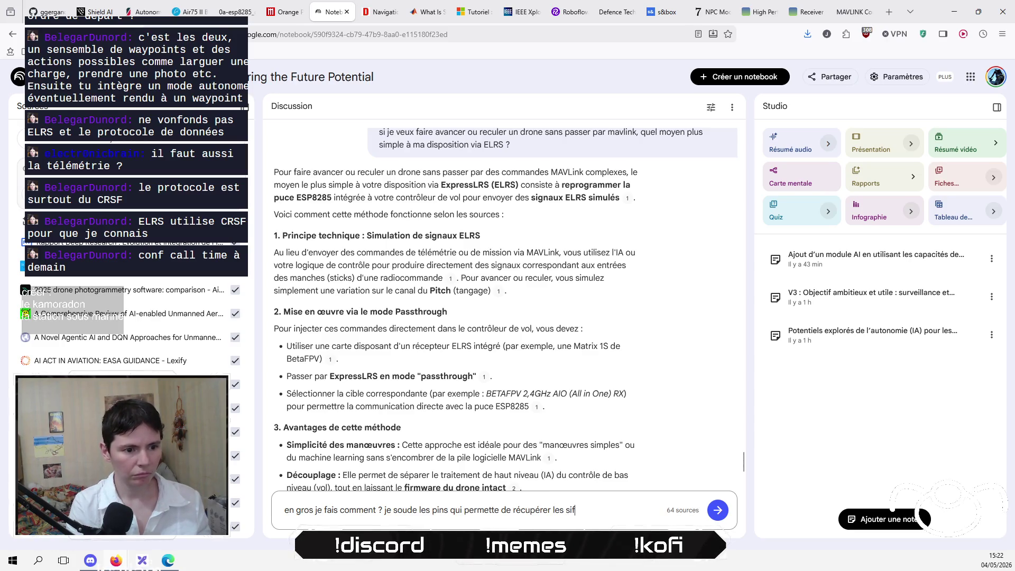
text(gnaux TX et RX ?)
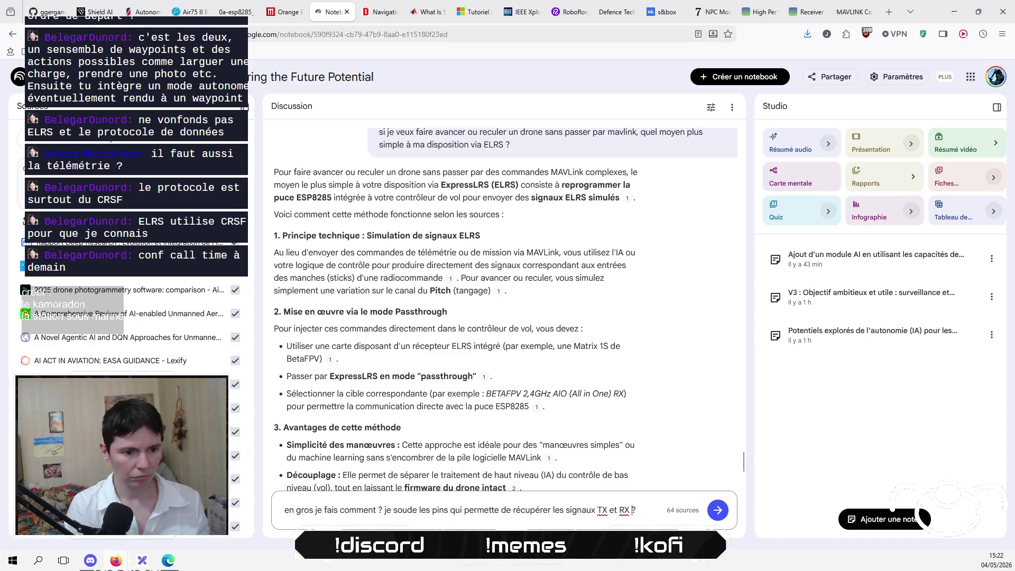
text(sur le f)
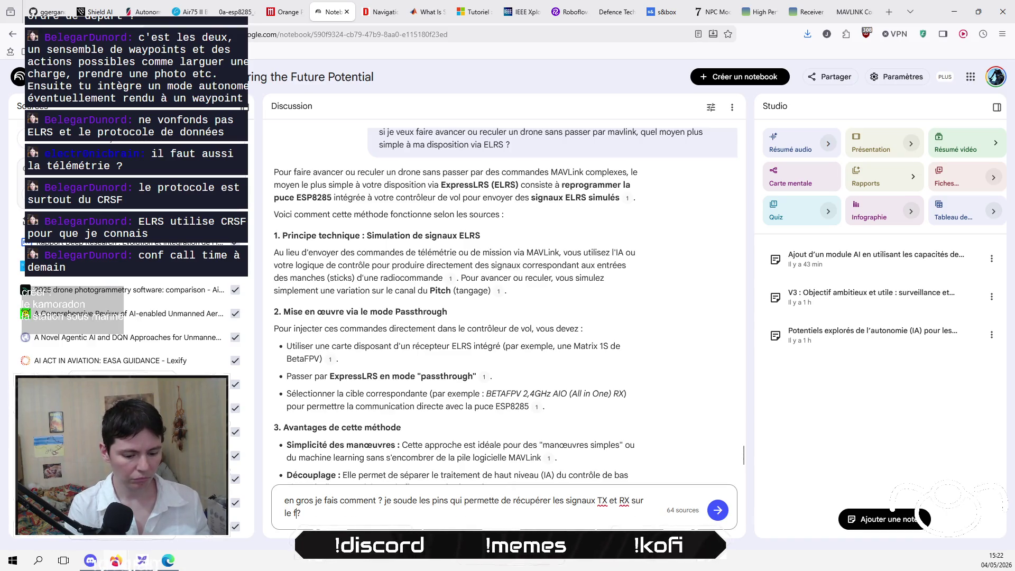
text(light controler )
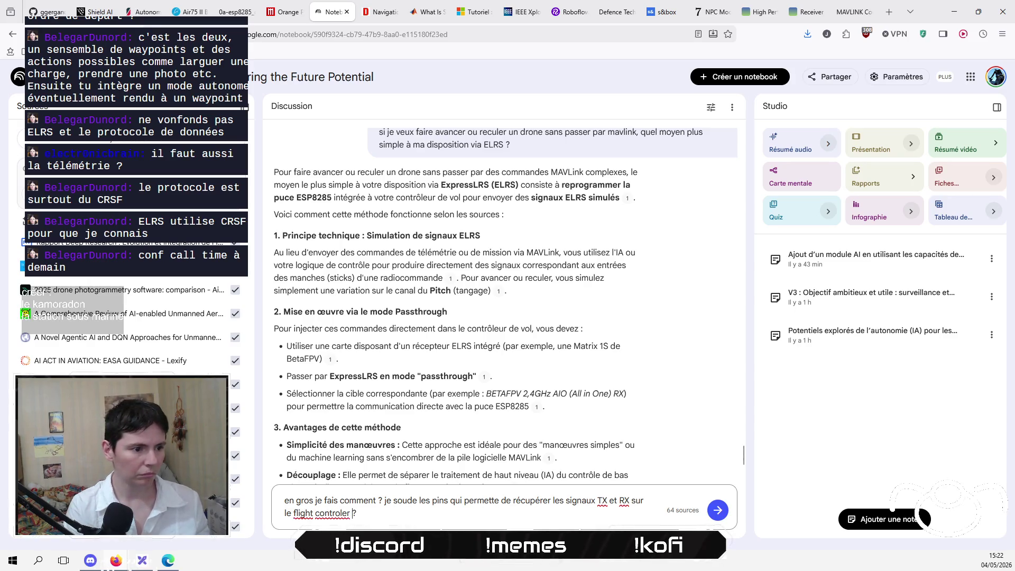
text(Et derrière )
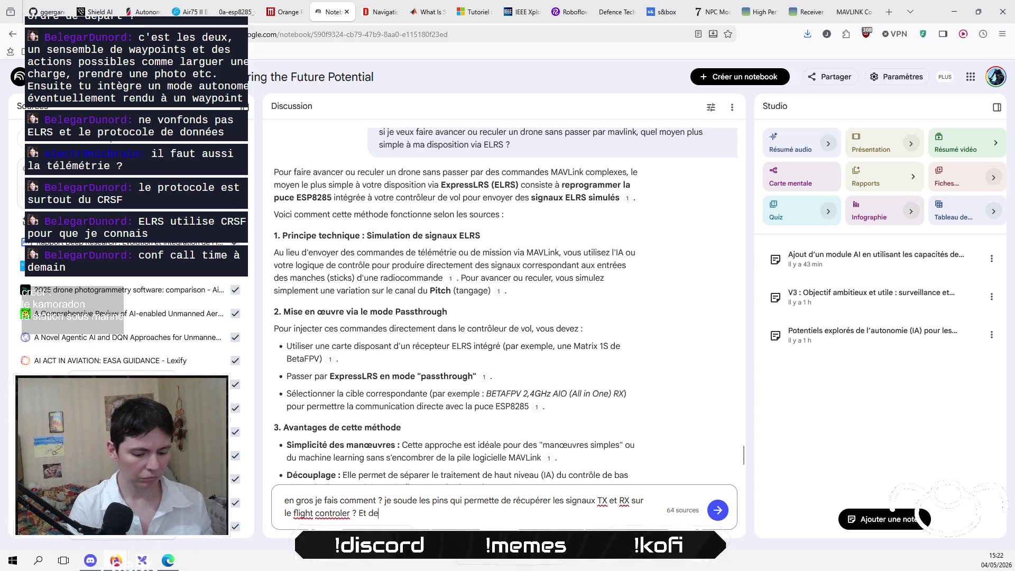
text(j'envoie des so)
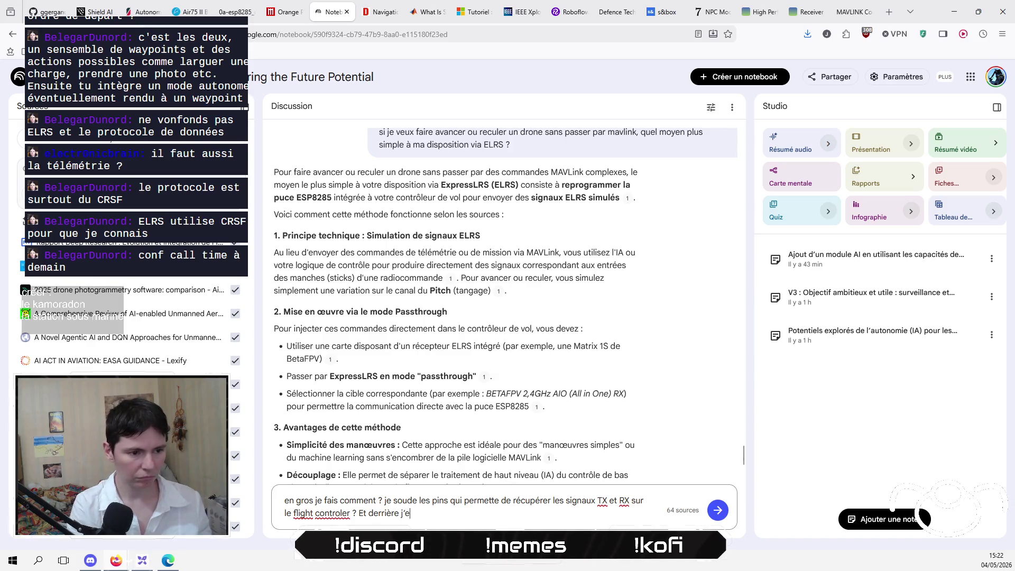
key(BackSpace)
text(ign)
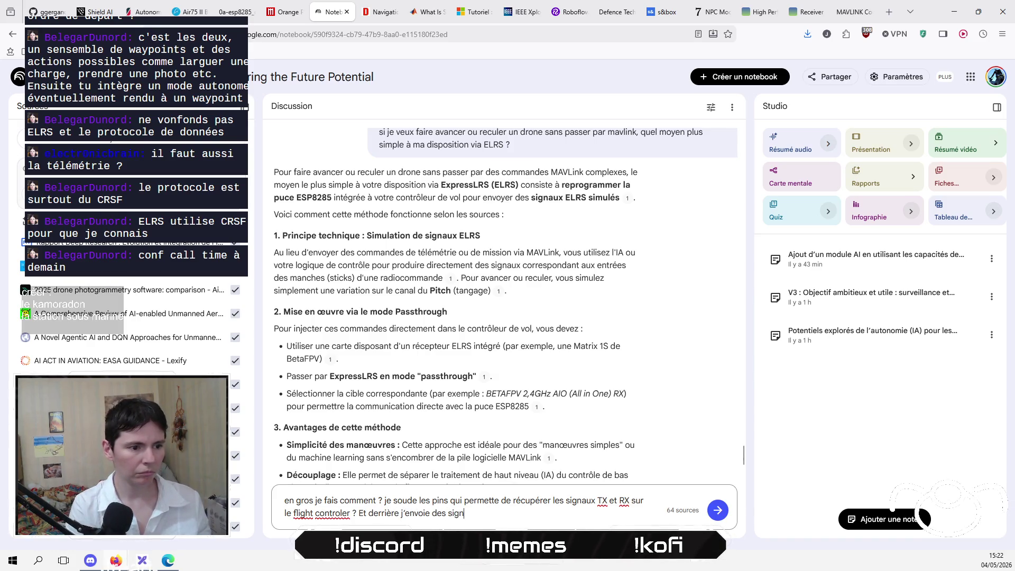
text(aux ELRS dessus ?)
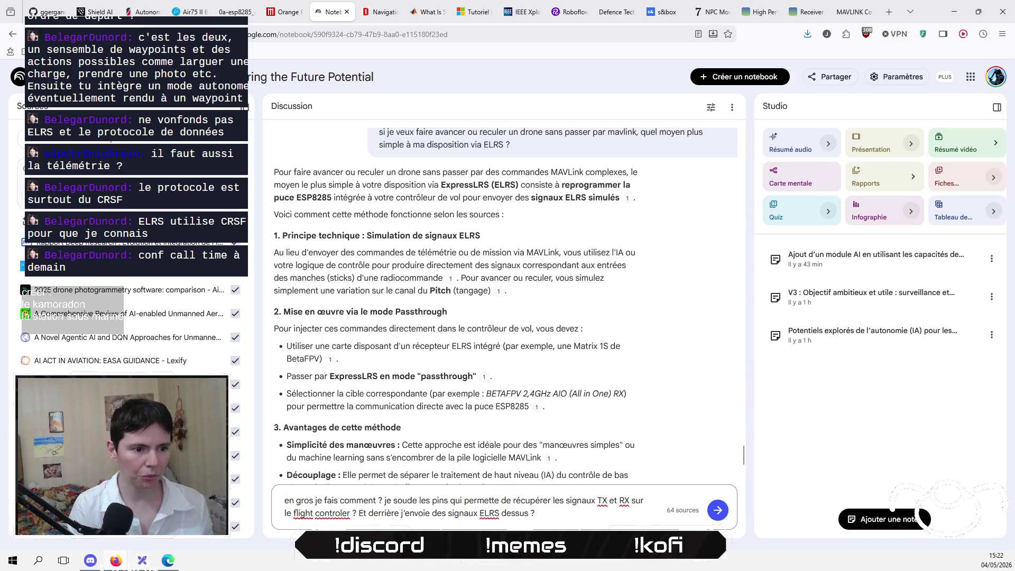
key(Return)
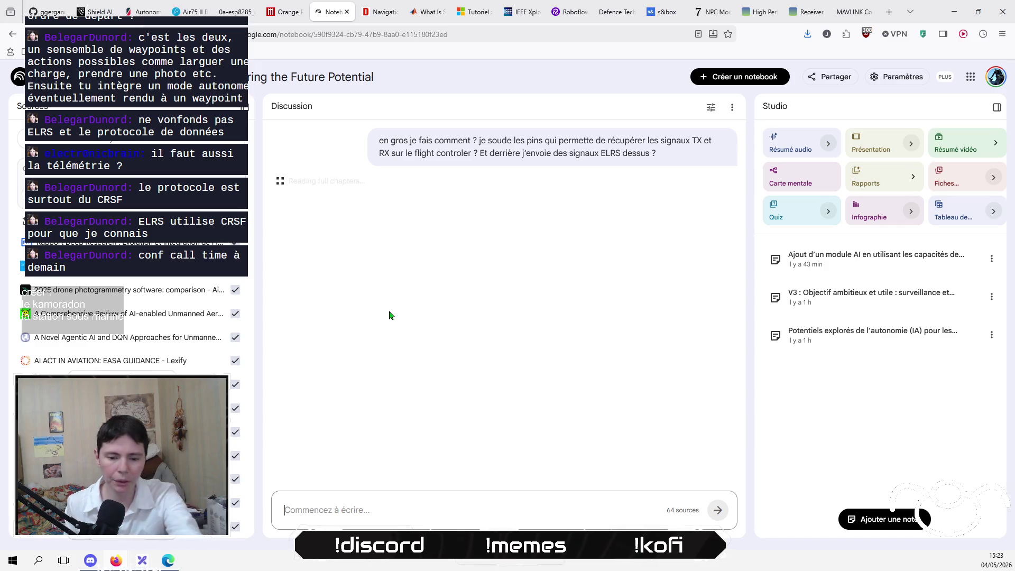
Open BetaFPV's Air75 II product page in a new tab.
click(889, 12)
text(be)
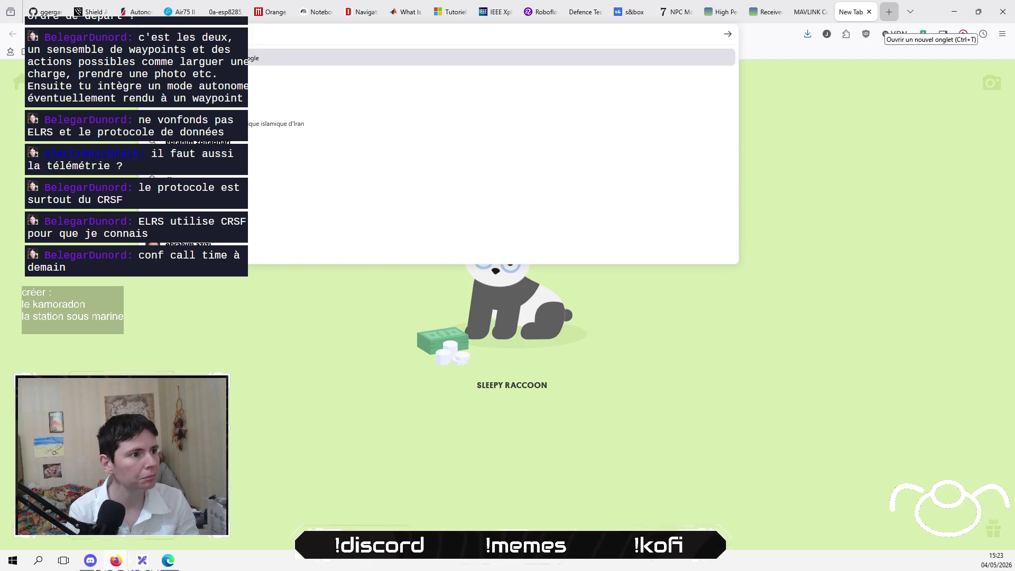
text(ta)
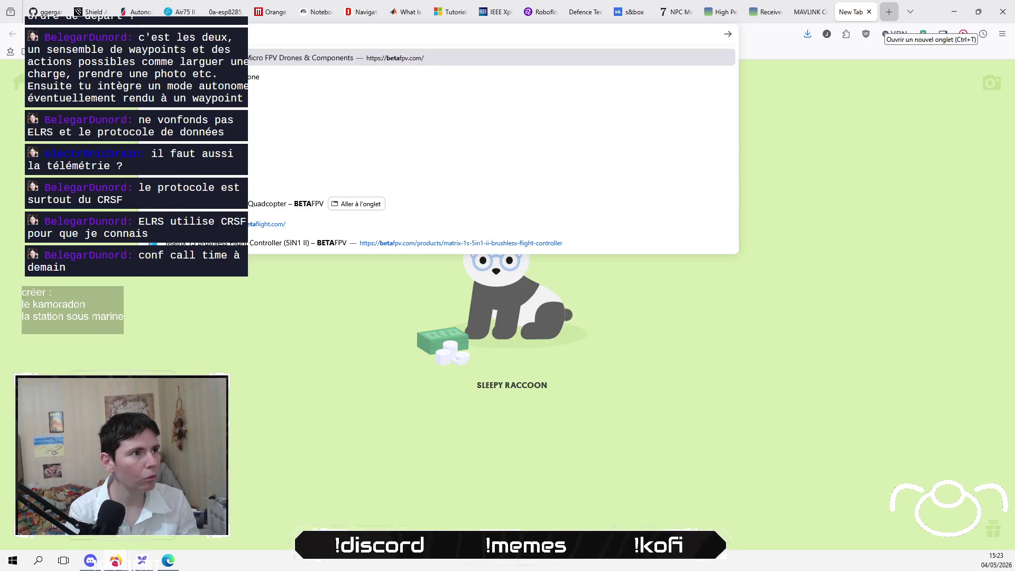
key(Up)
key(Up)
key(Up)
key(Return)
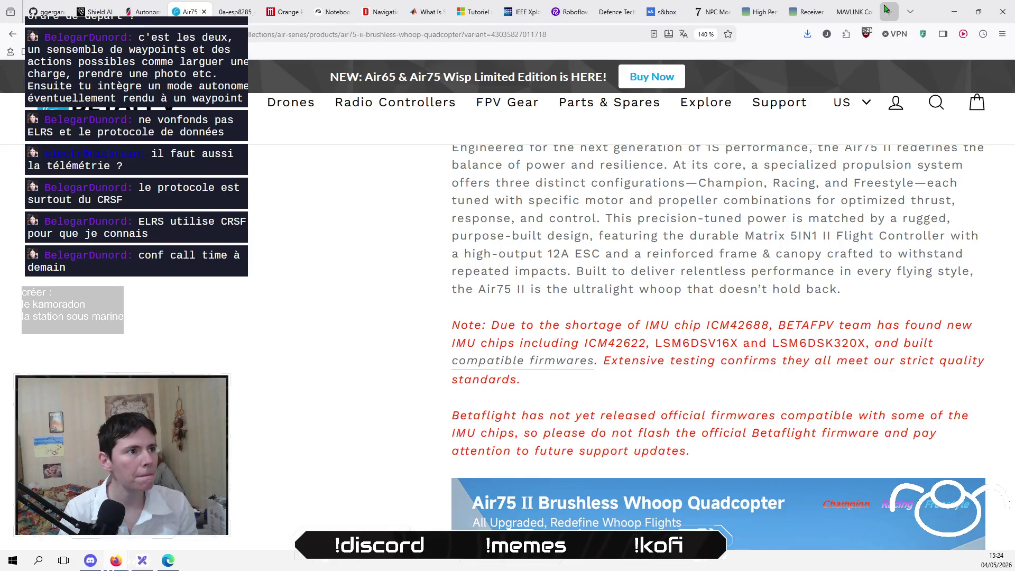
Copy the flight controller name 'Matrix 5IN1 II FC' from the page's Bullet Points.
scroll(389, 423, up, 10)
scroll(389, 441, up, 5)
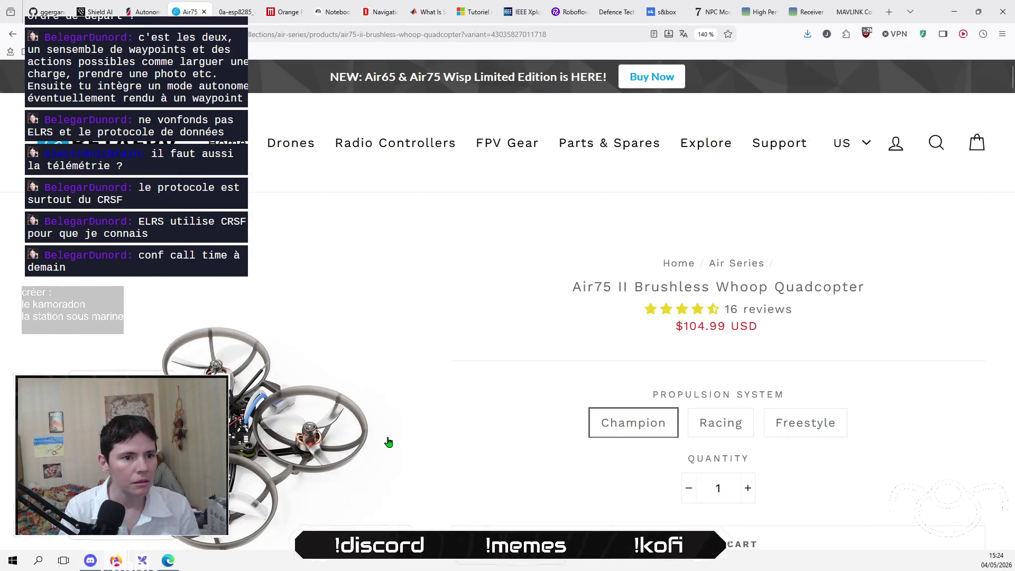
scroll(390, 441, down, 4)
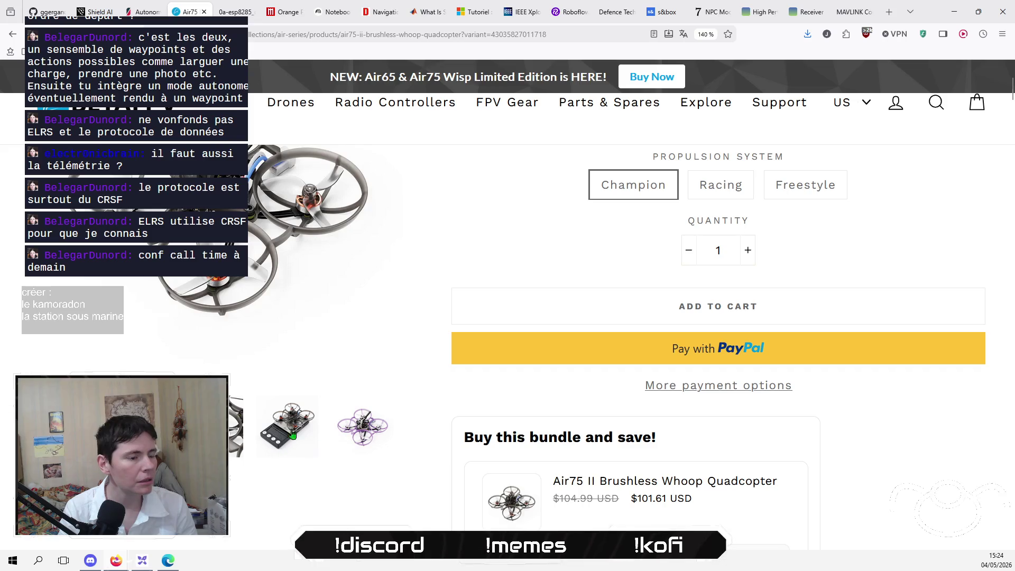
scroll(454, 328, up, 4)
scroll(472, 392, down, 15)
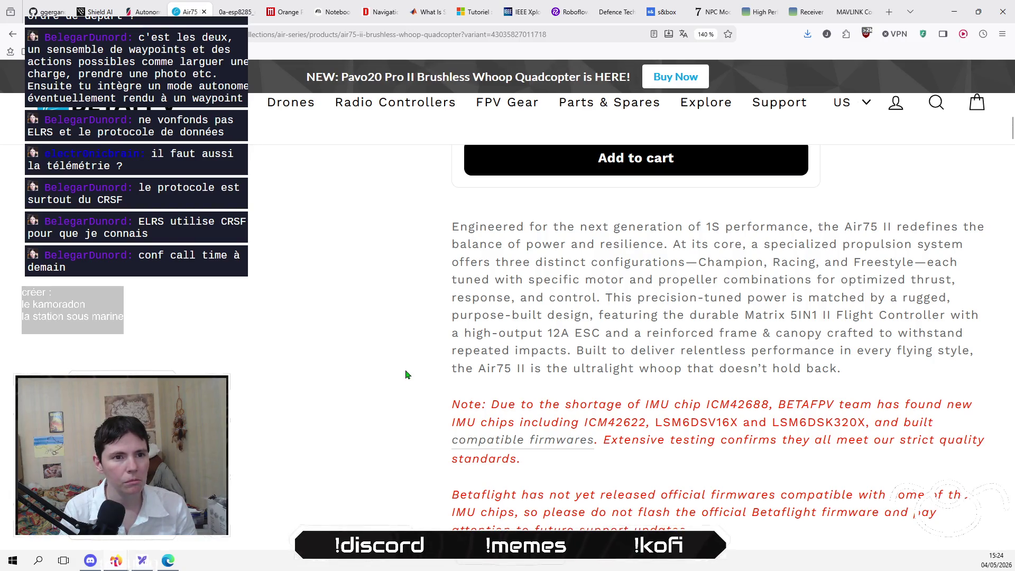
scroll(406, 374, down, 7)
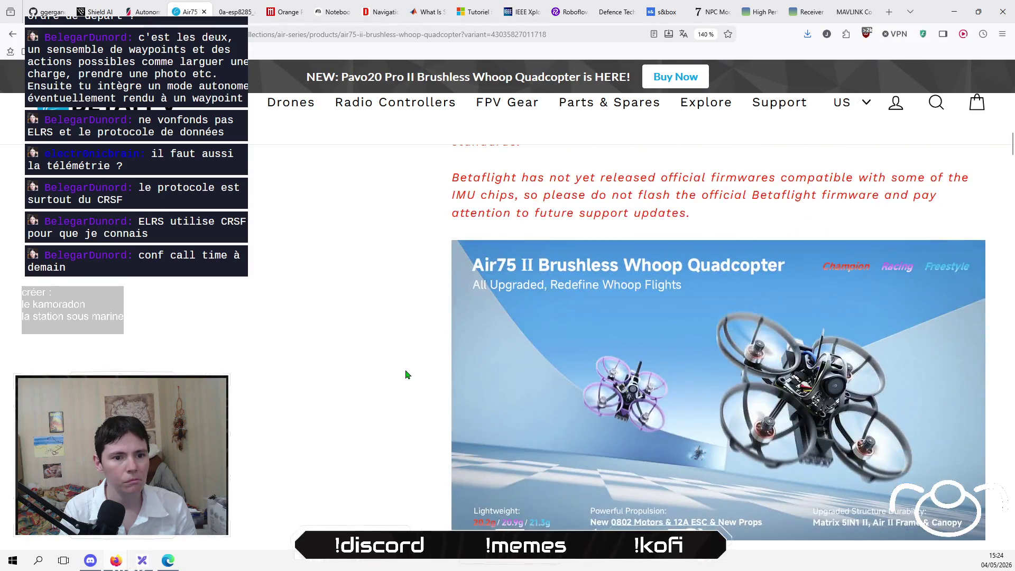
scroll(401, 380, down, 4)
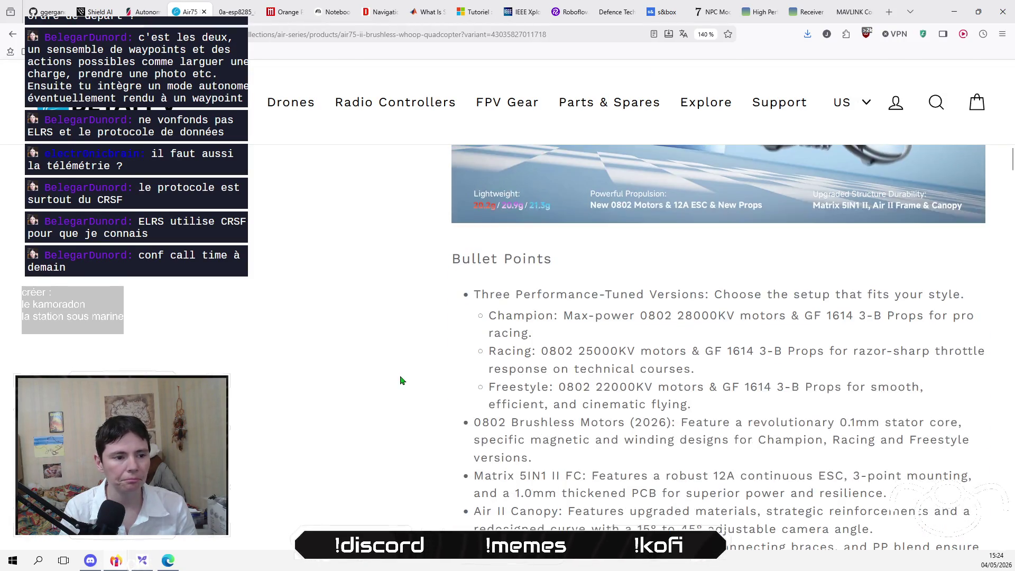
scroll(401, 379, down, 2)
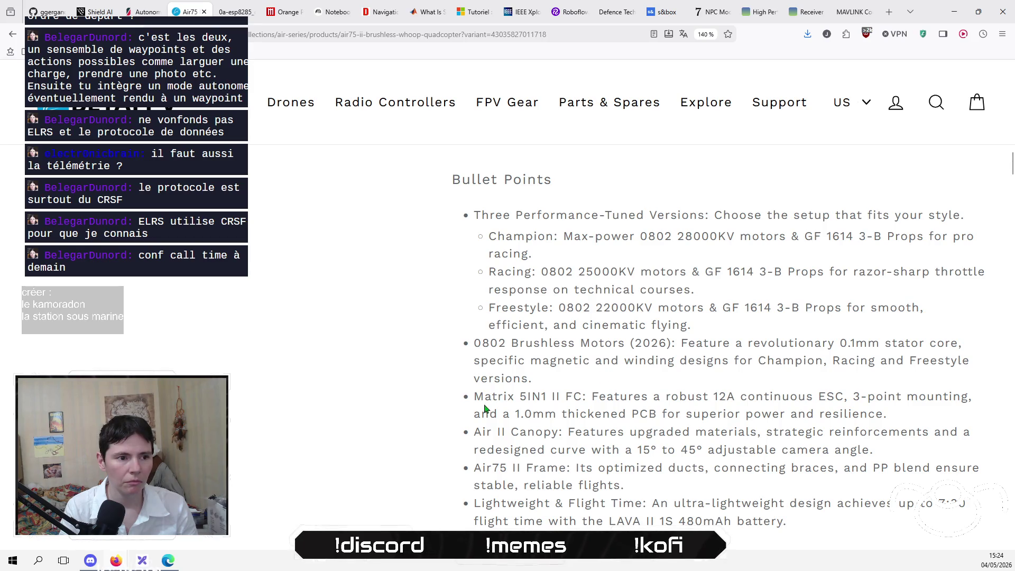
drag(474, 397, 581, 398)
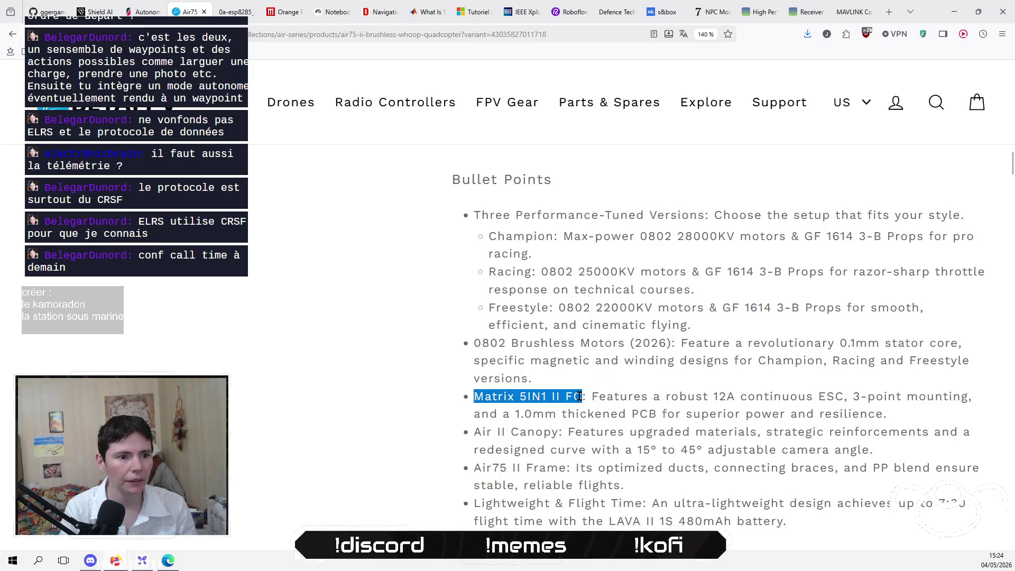
right_click(564, 400)
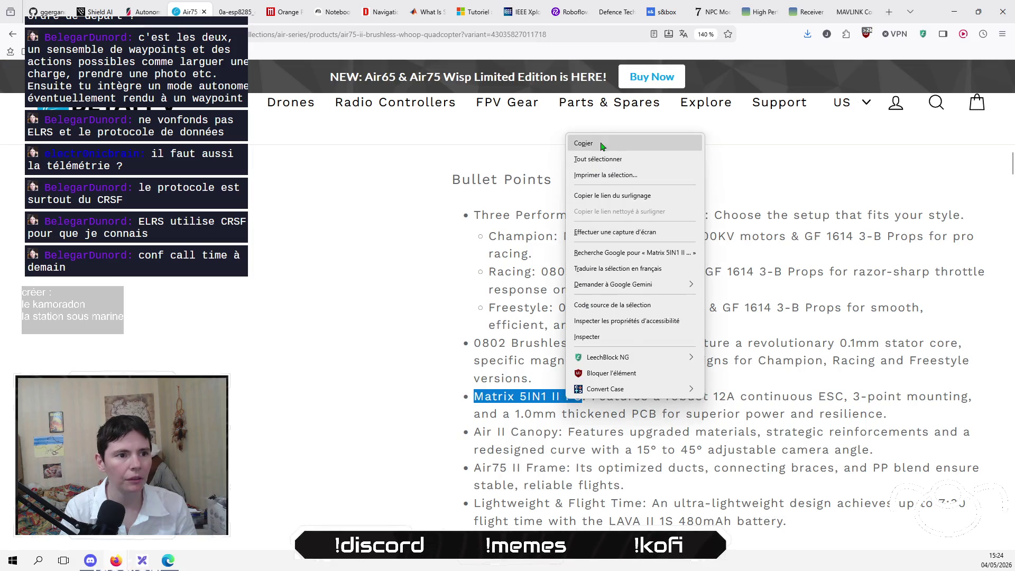
click(582, 144)
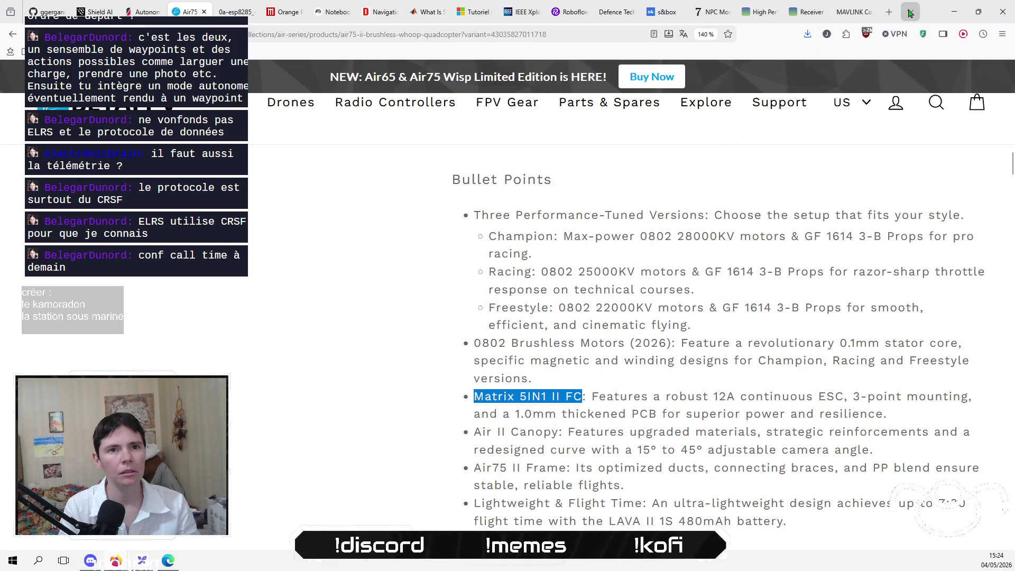
click(888, 12)
Search Google for 'Matrix 5IN1 II FC' and open BetaFPV's Matrix 1S Brushless Flight Controller page.
key(ctrl+v)
key(Return)
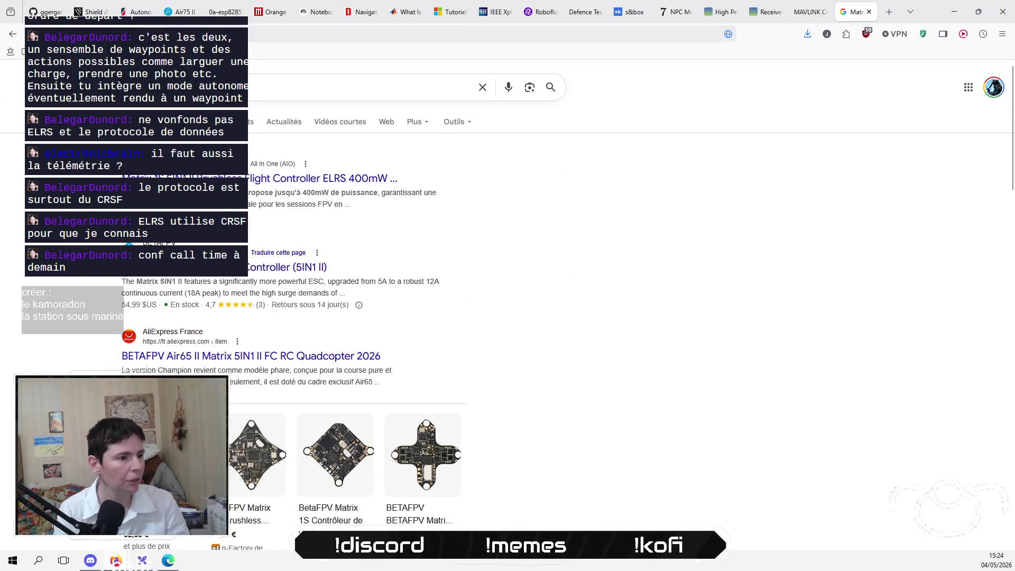
scroll(549, 293, down, 1)
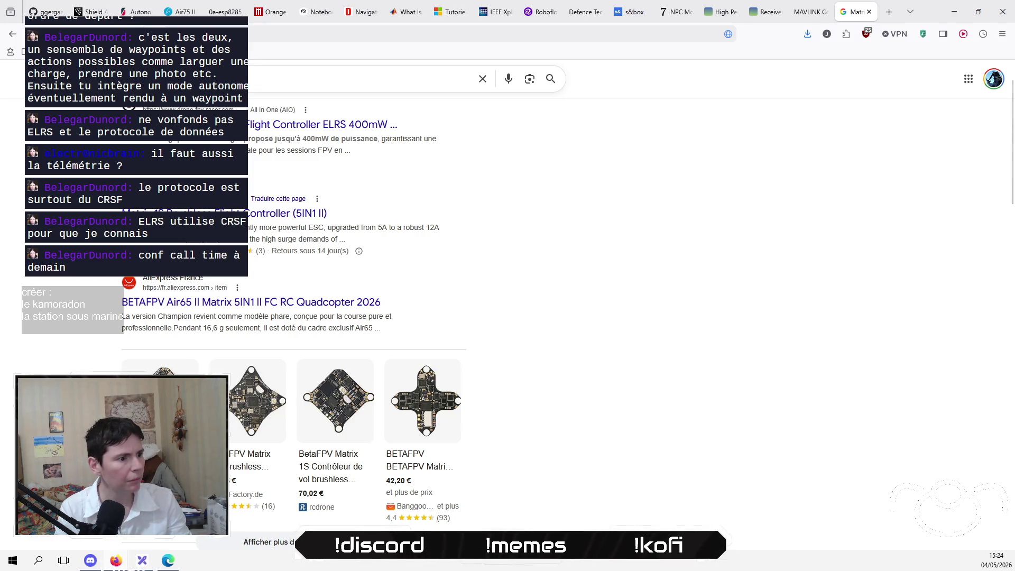
mouse_move(160, 402)
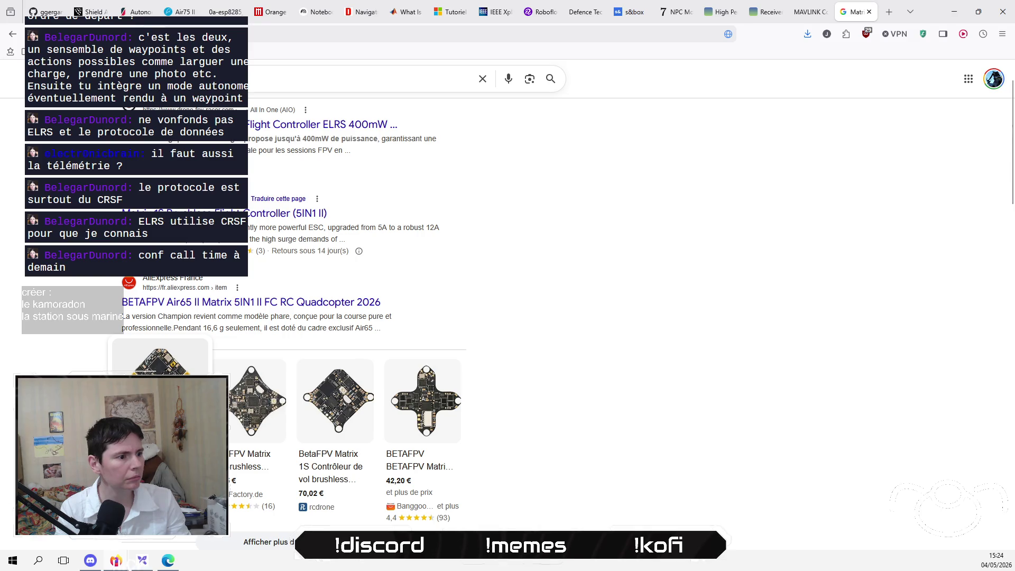
scroll(311, 265, up, 1)
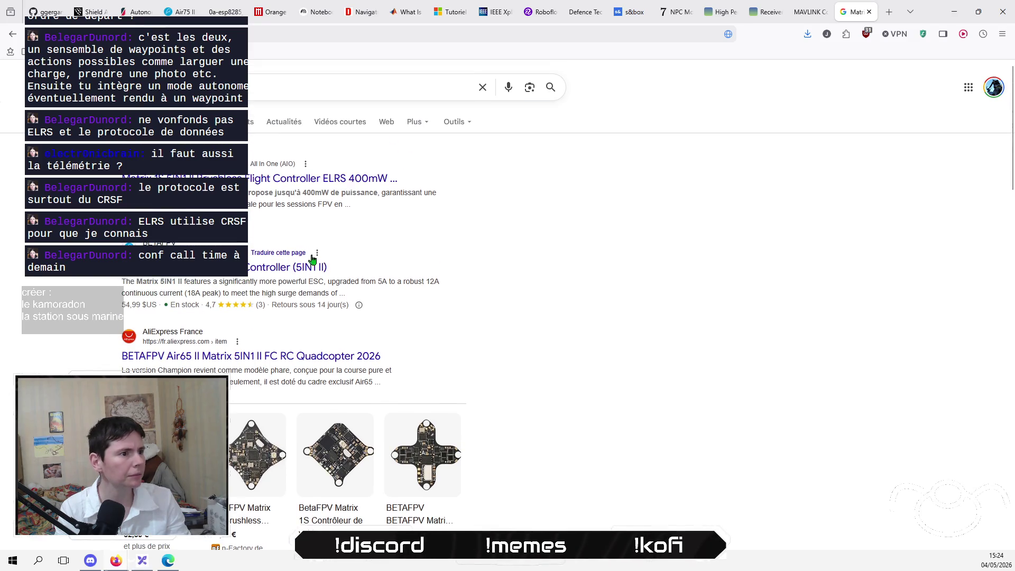
click(266, 277)
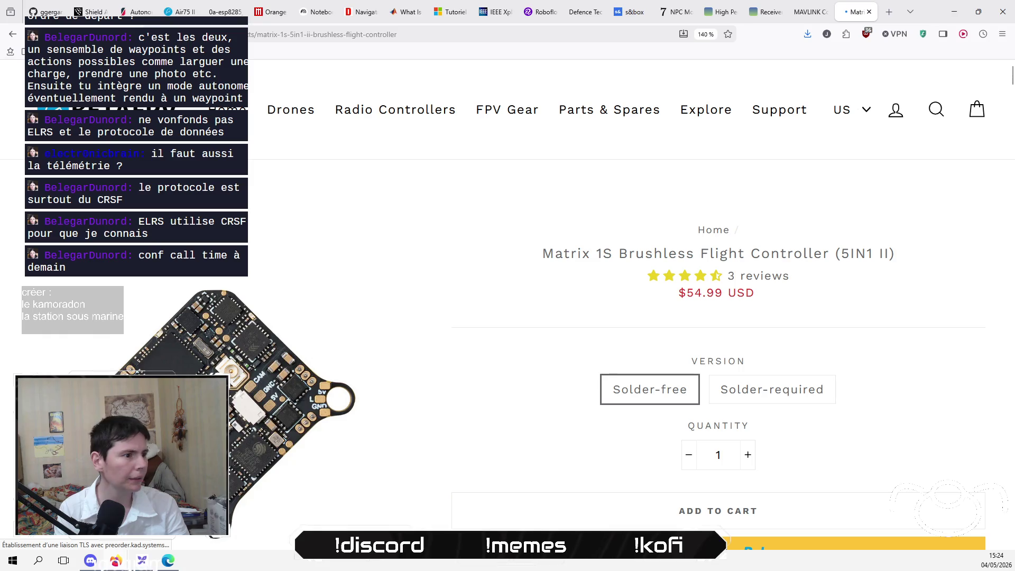
Browse the Matrix 1S 5IN1 II product photos, ending on the board close-up.
scroll(529, 317, down, 5)
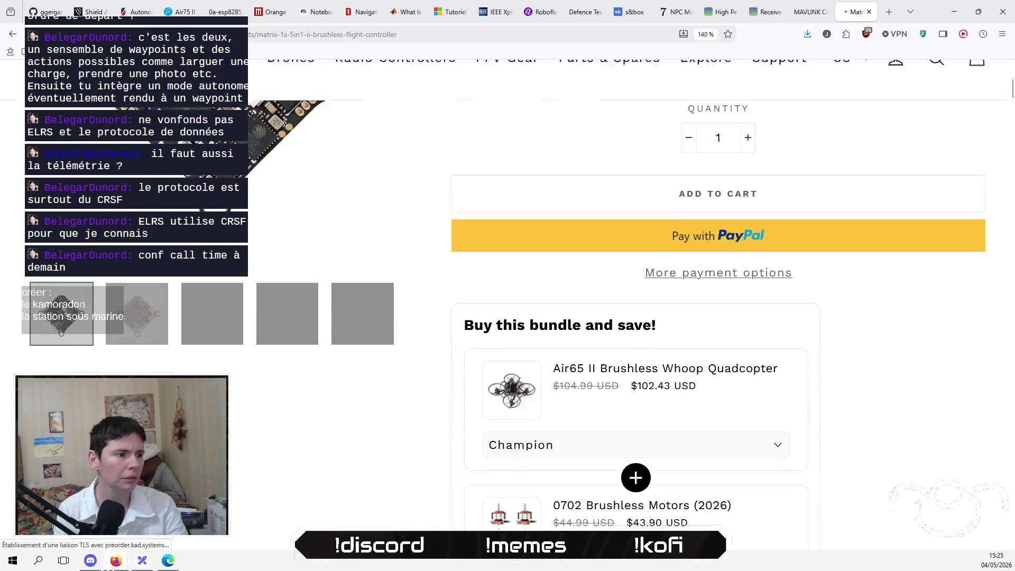
scroll(528, 317, up, 3)
click(338, 469)
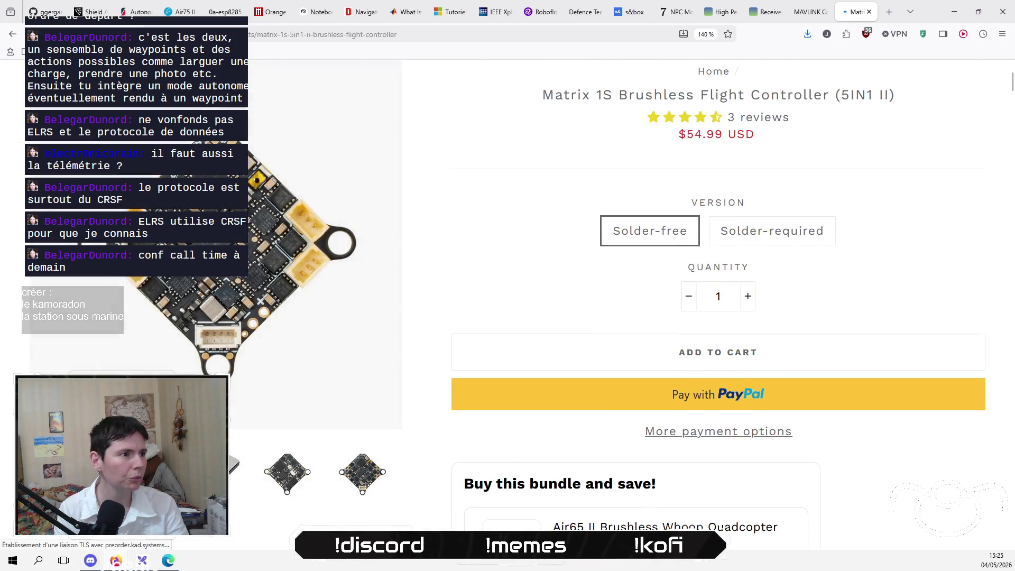
click(269, 487)
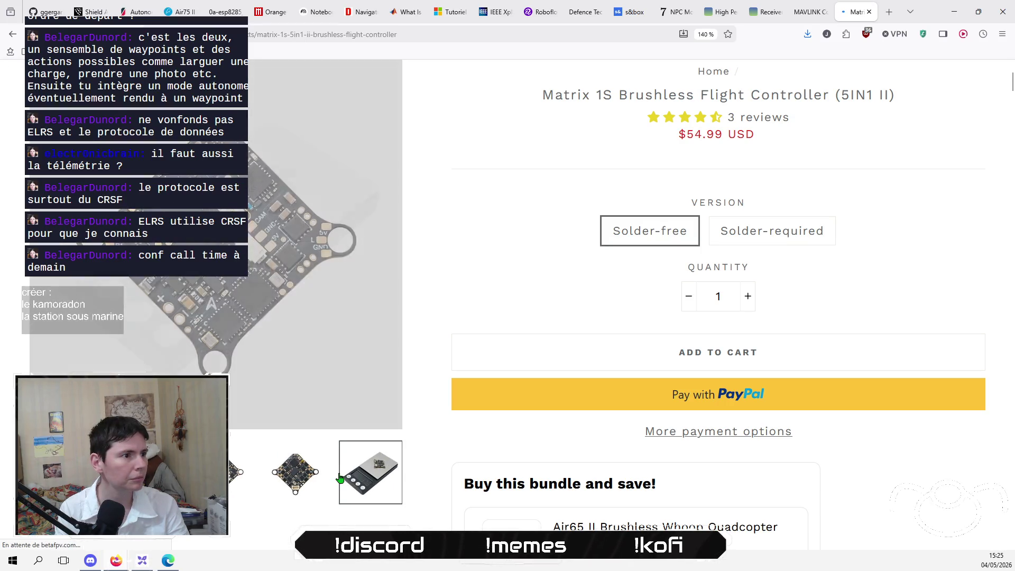
click(279, 481)
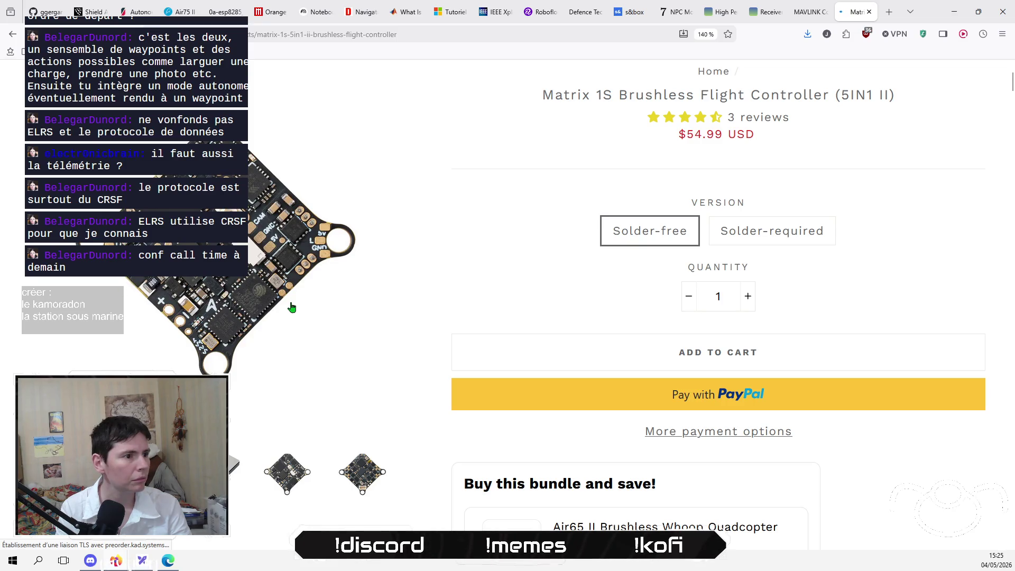
Scroll down through the board's specifications, then go back to NotebookLM.
scroll(360, 296, down, 15)
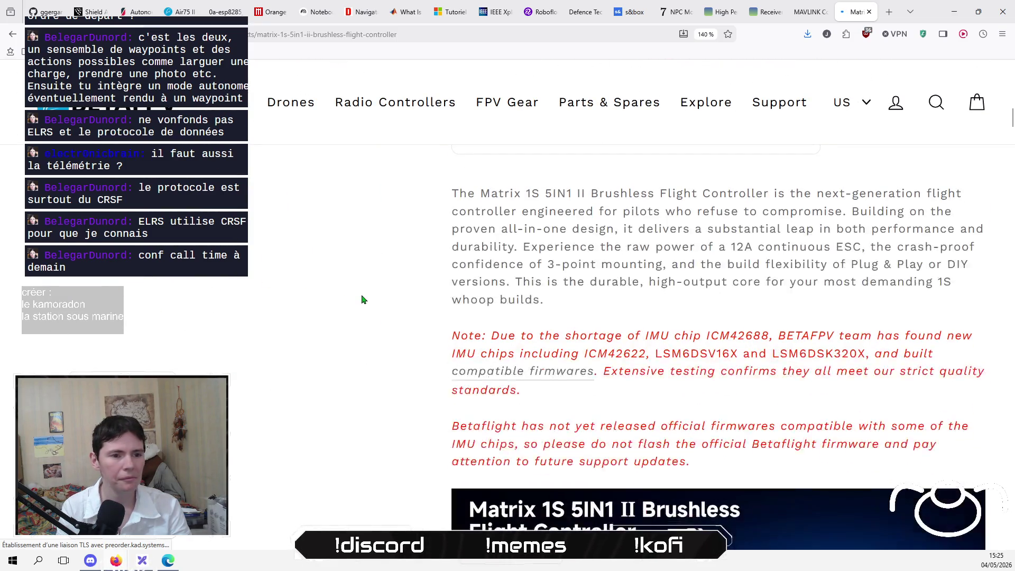
scroll(361, 300, up, 2)
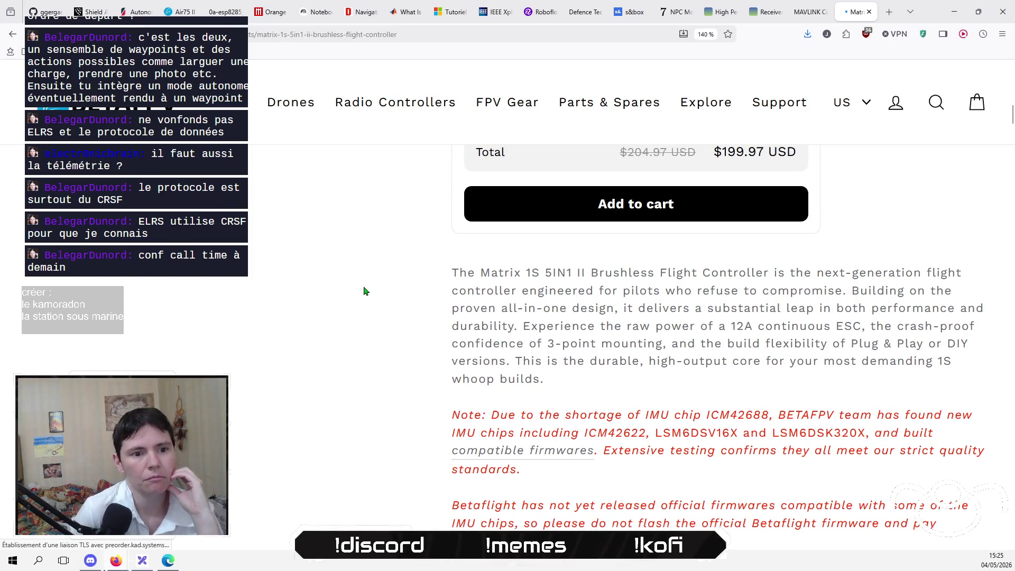
scroll(365, 290, down, 5)
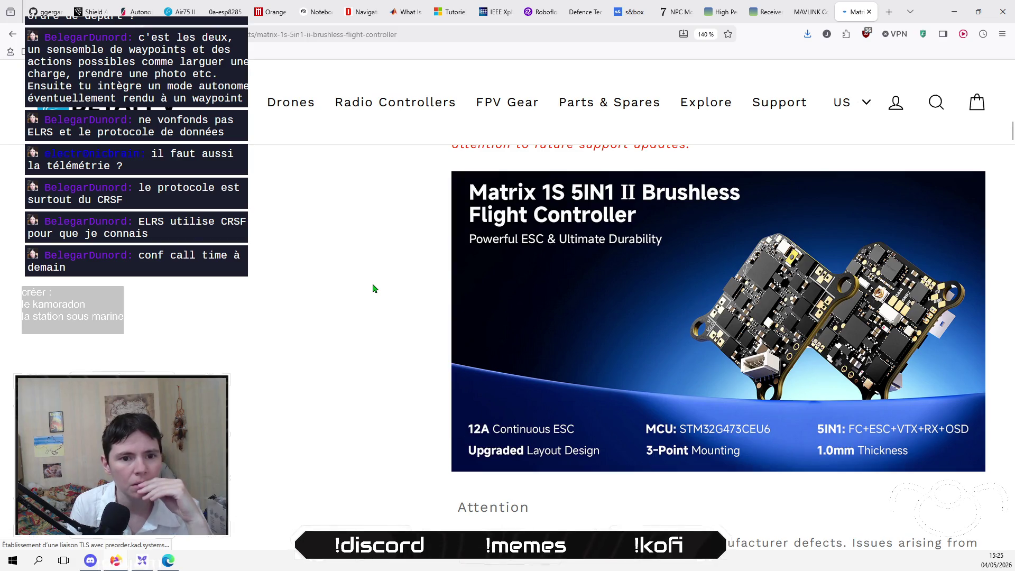
scroll(373, 288, down, 8)
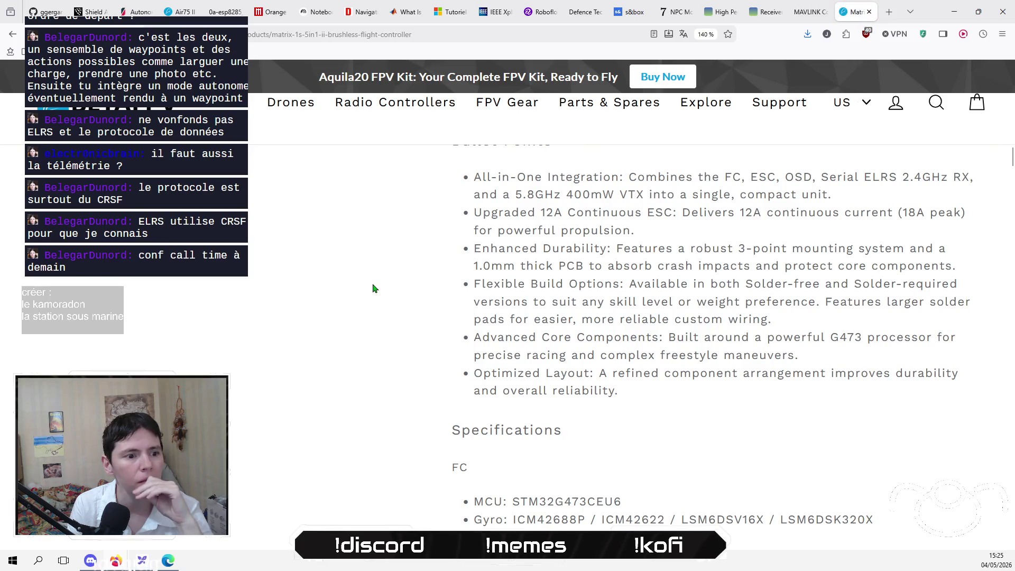
scroll(374, 288, down, 7)
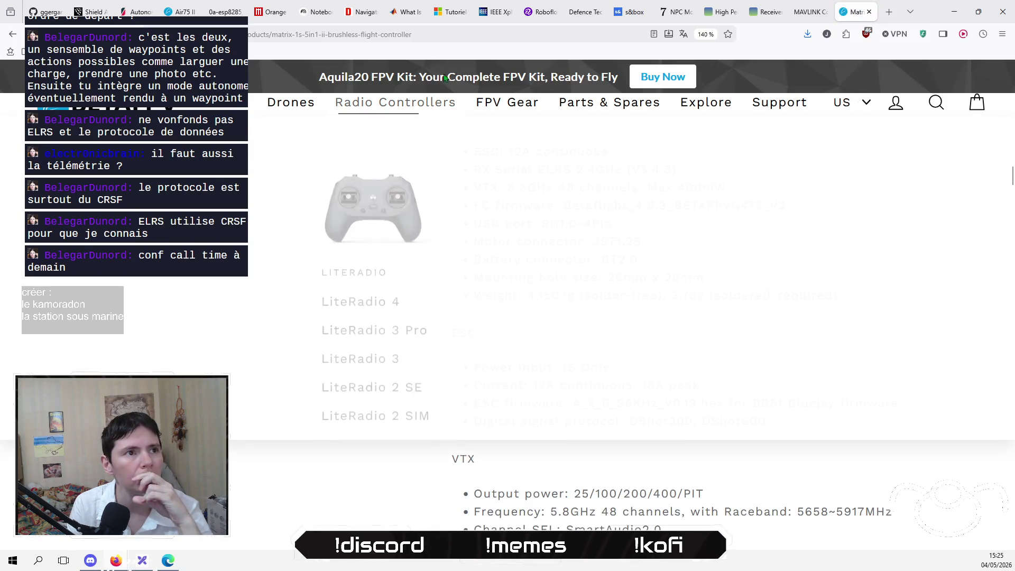
click(312, 13)
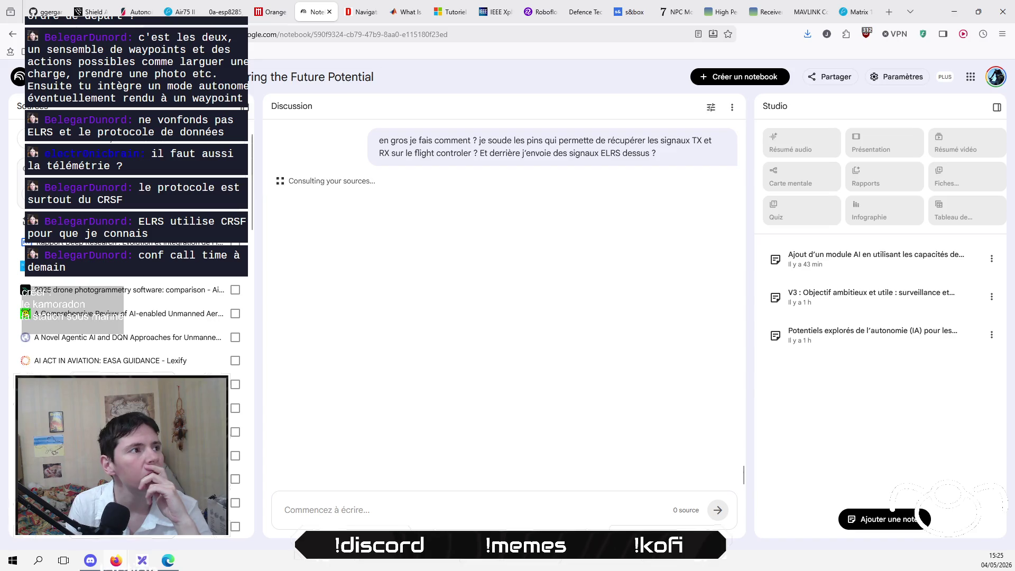
Reload the notebook so the passthrough ELRS answer appears, then return to the Air75 page.
key(F5)
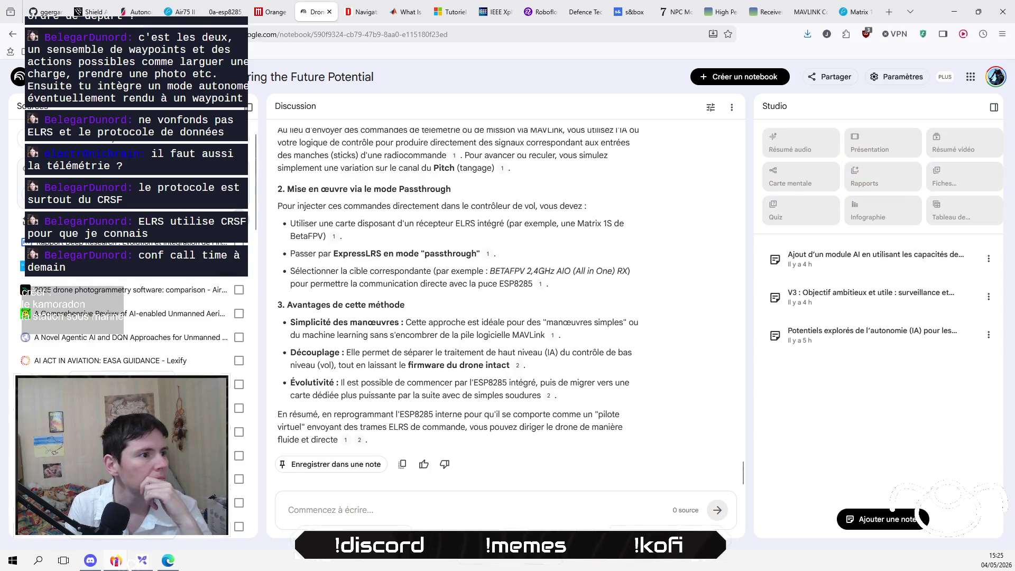
click(447, 510)
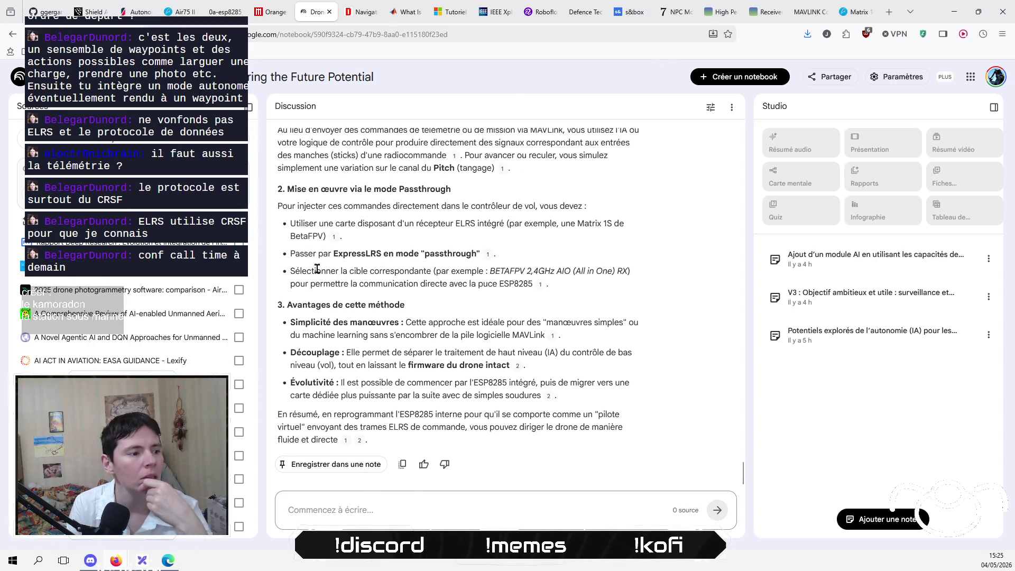
key(ctrl+4)
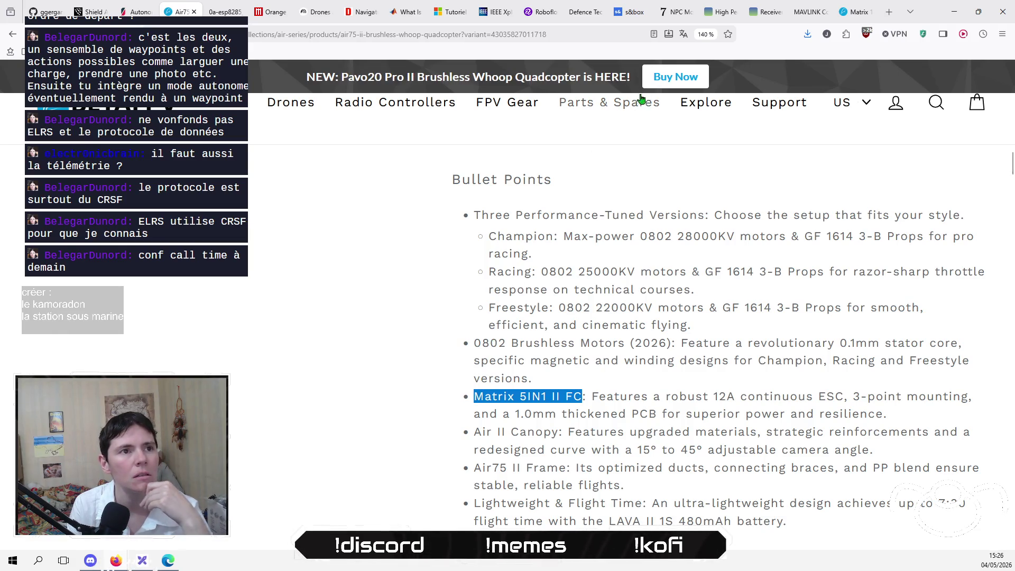
Close the MAVLink docs and open the Matrix 1S (5IN1 II) page, keeping the Solder-free version.
click(812, 15)
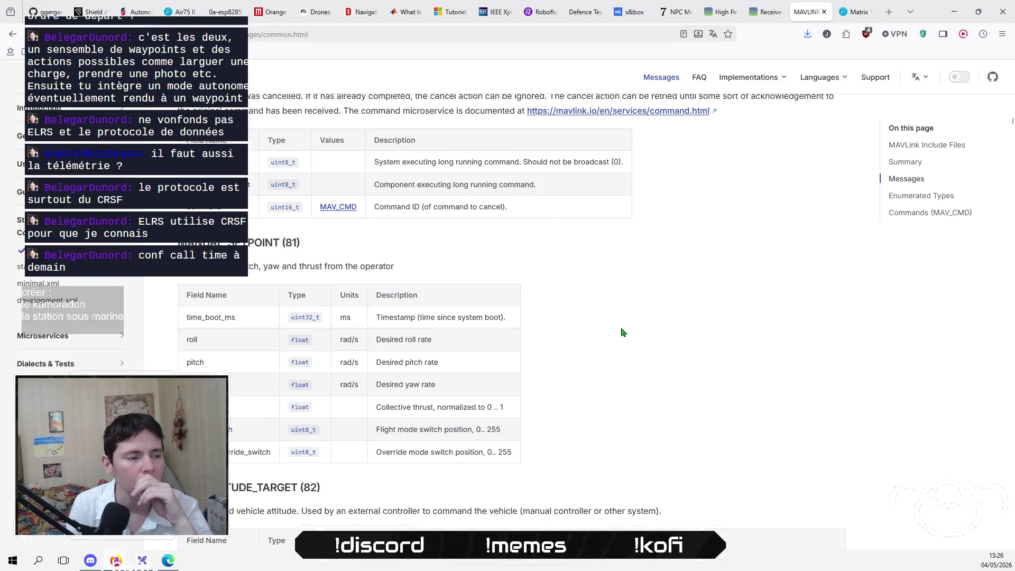
click(824, 11)
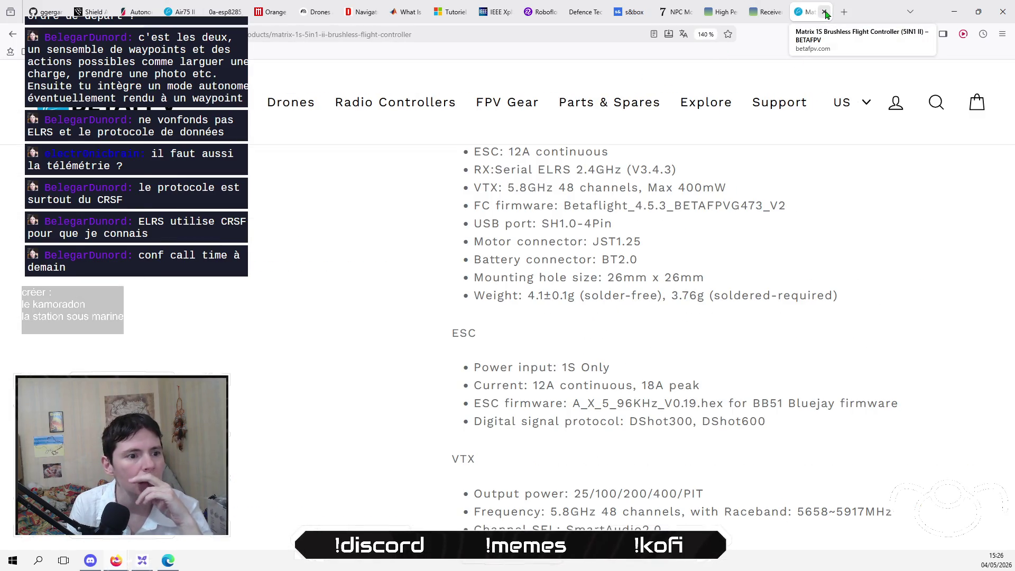
mouse_move(608, 102)
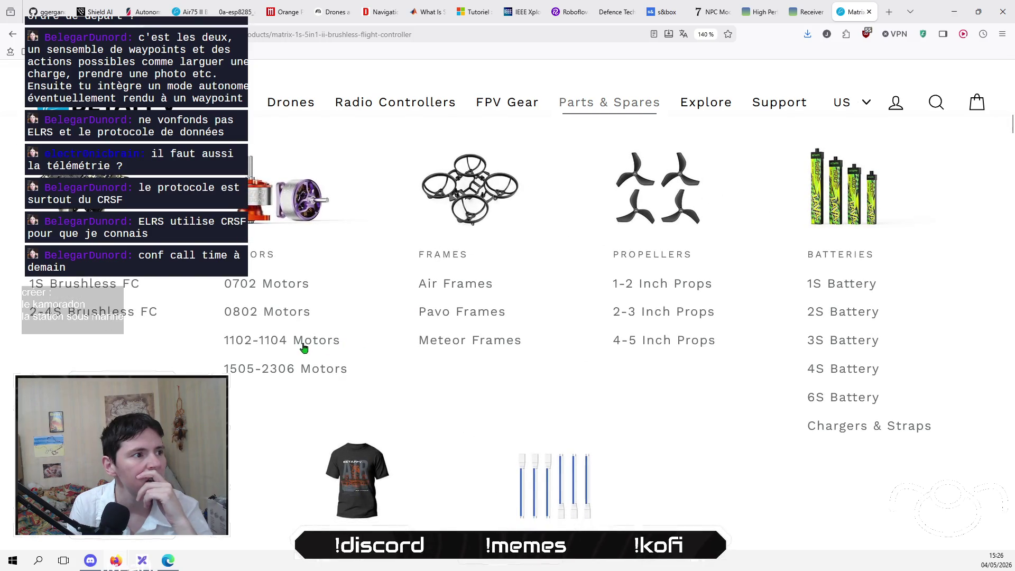
click(83, 288)
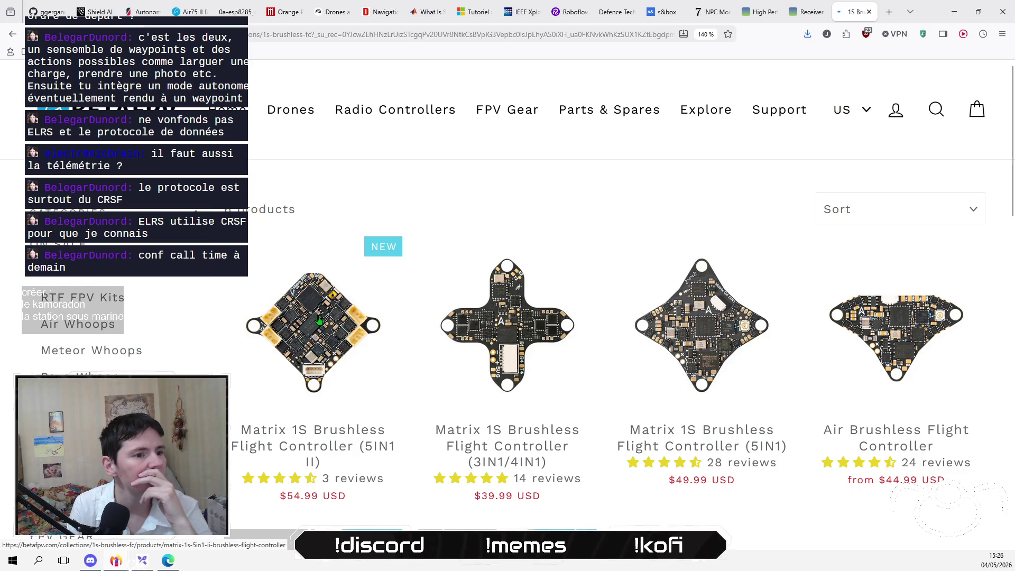
click(318, 321)
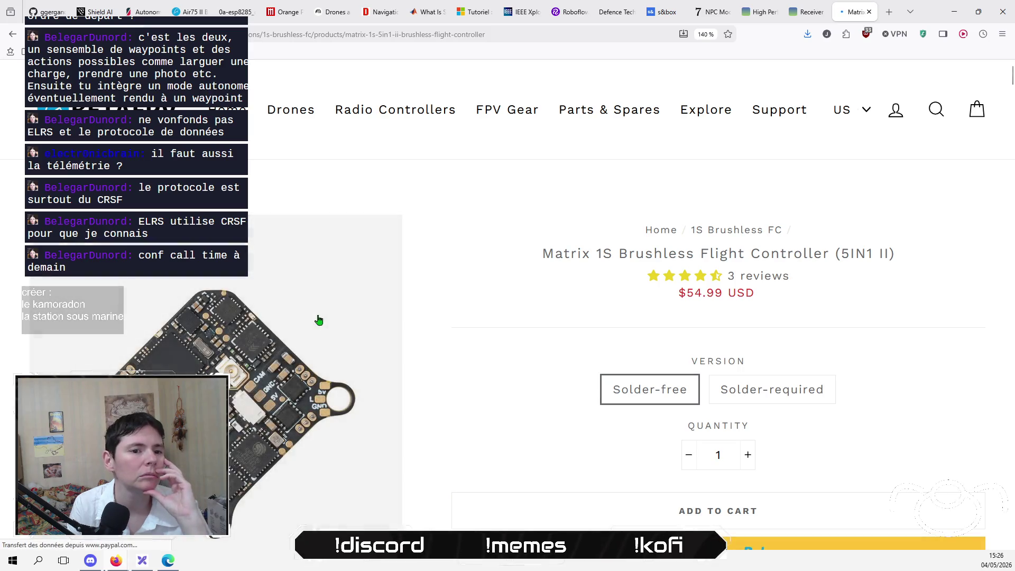
click(754, 388)
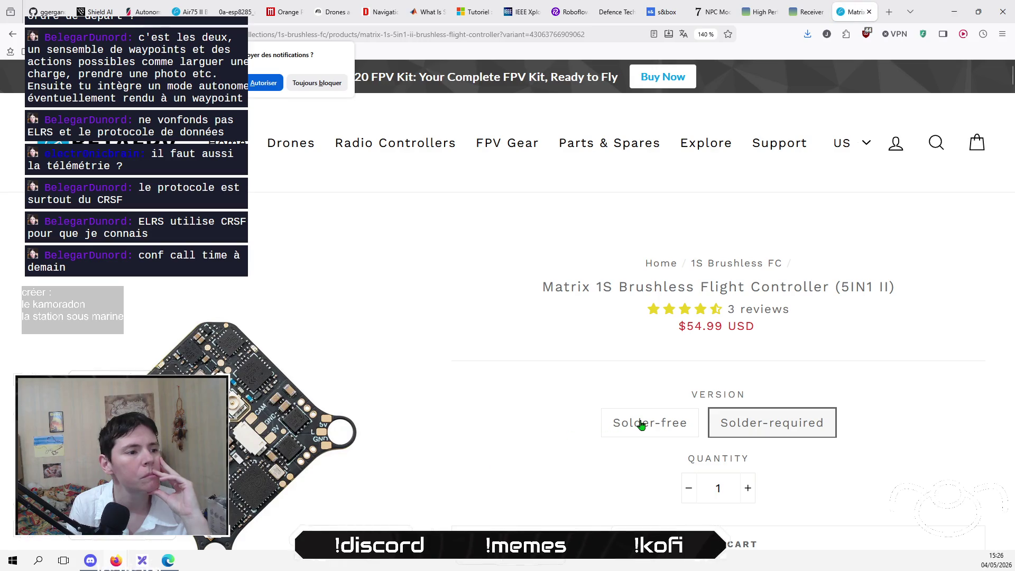
click(638, 424)
scroll(481, 415, down, 5)
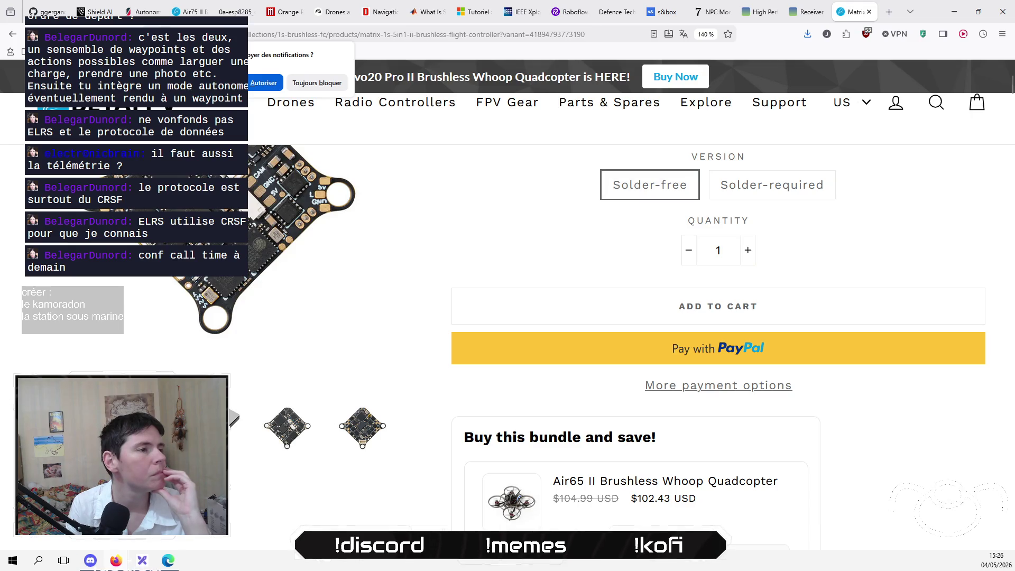
scroll(320, 409, up, 5)
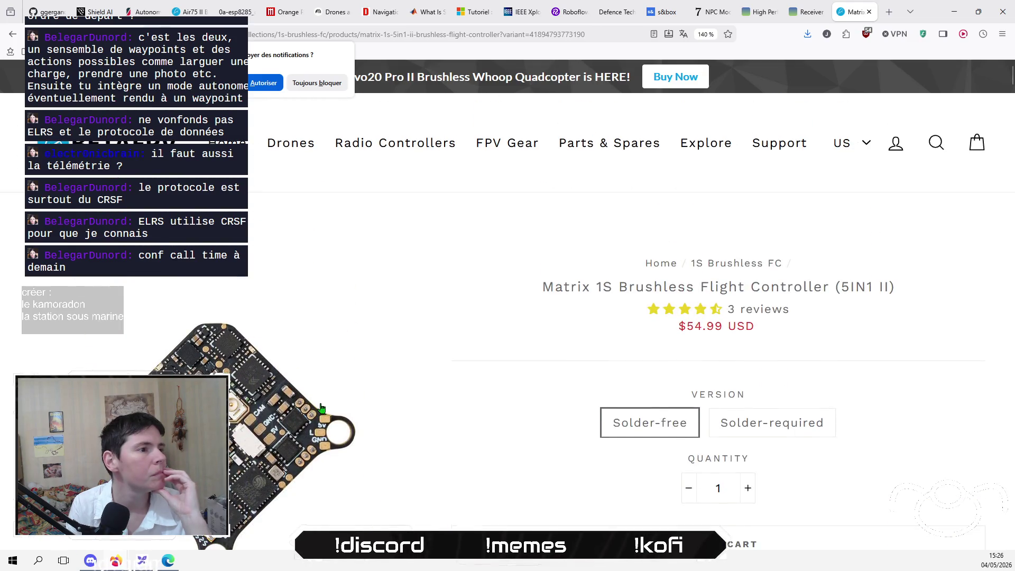
scroll(319, 409, down, 1)
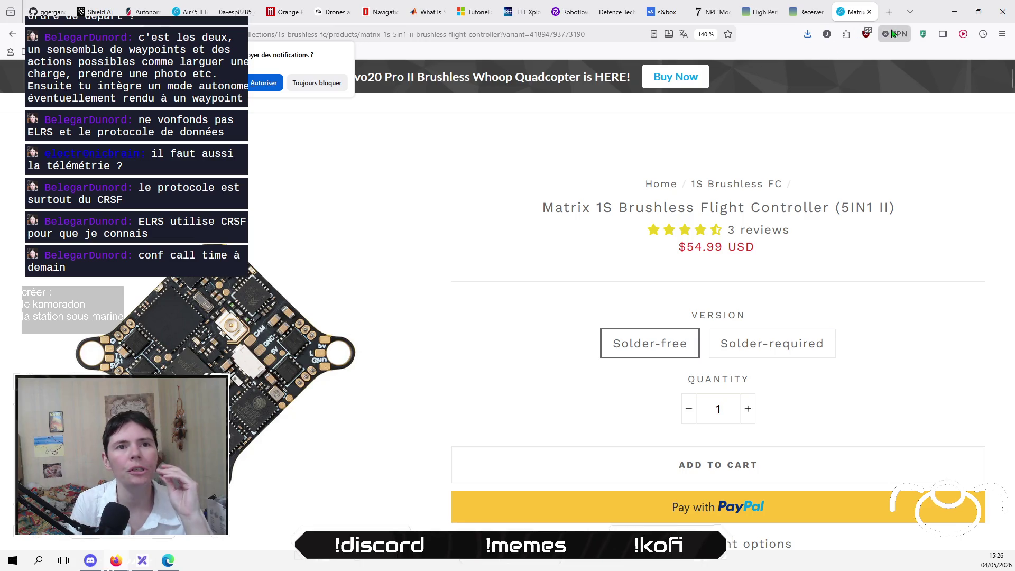
Bring up the Matrix flight-controller page and scroll down to its Diagram section.
key(ctrl+t)
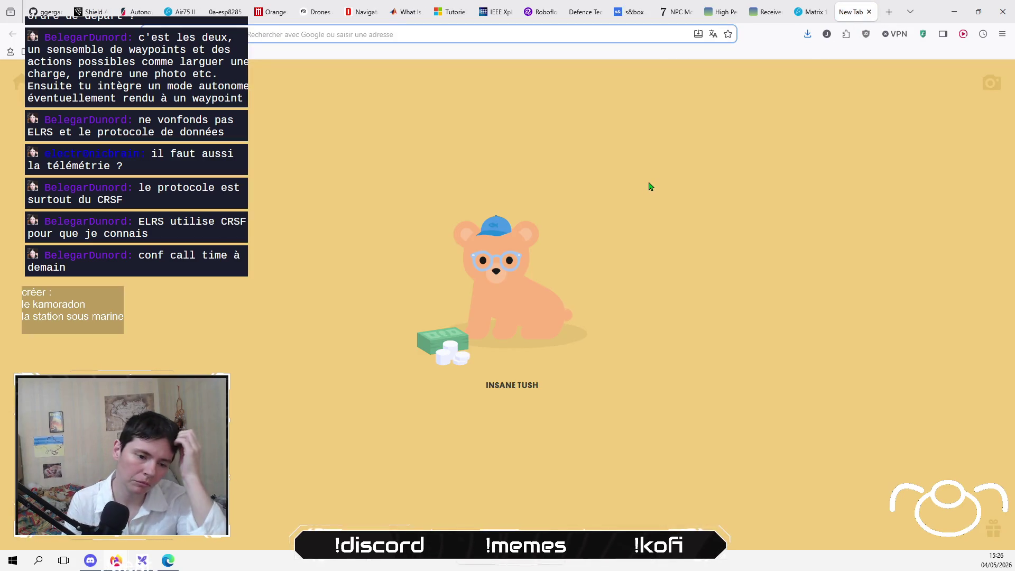
click(809, 12)
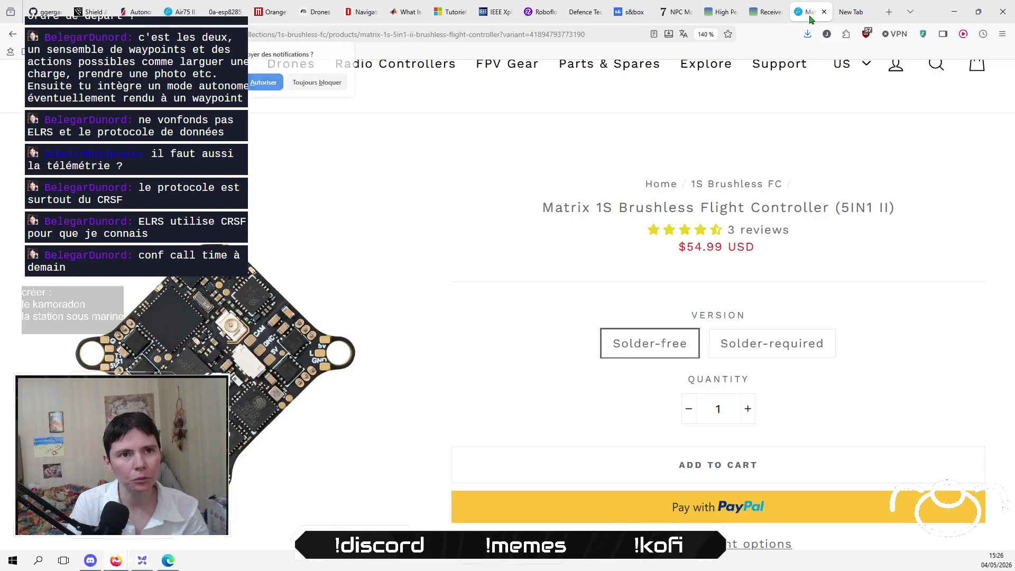
scroll(401, 379, down, 15)
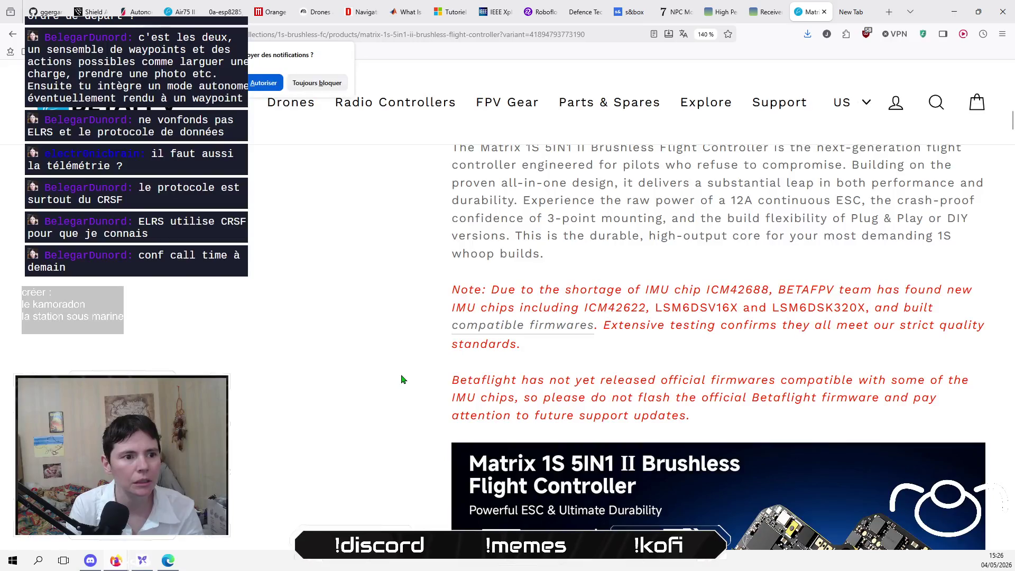
scroll(402, 379, down, 8)
scroll(402, 379, up, 2)
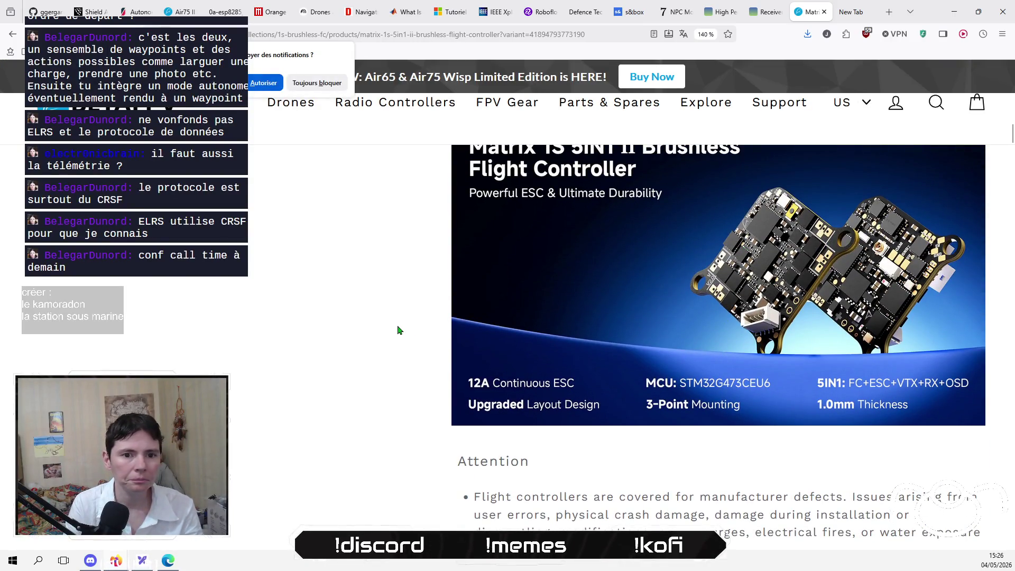
scroll(399, 329, down, 10)
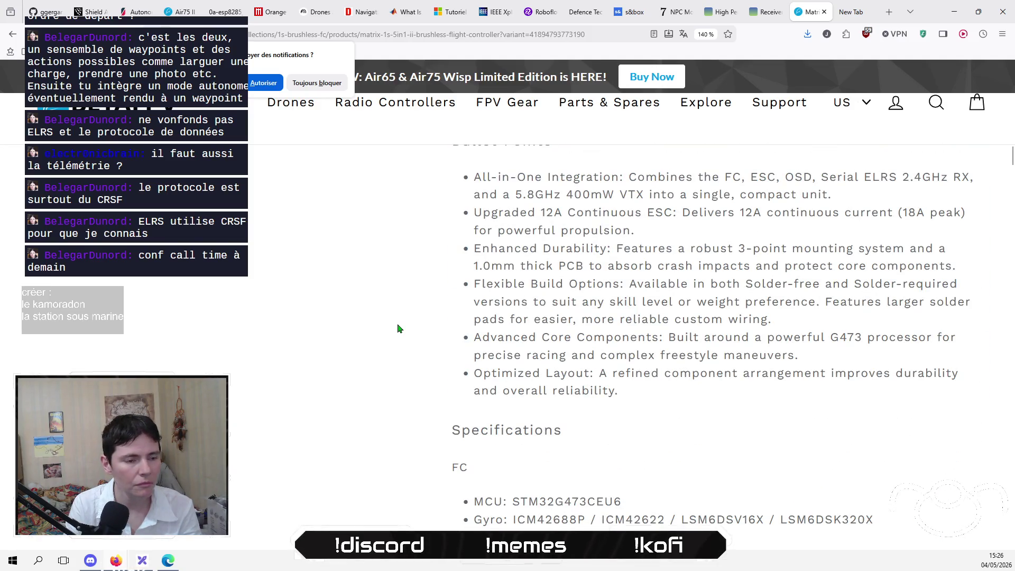
scroll(399, 329, down, 10)
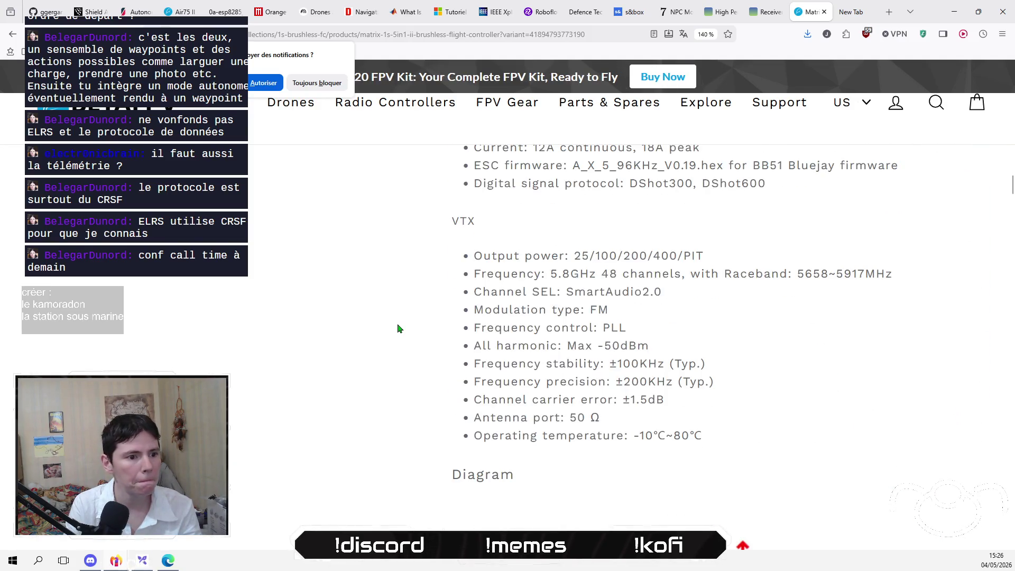
scroll(399, 329, down, 7)
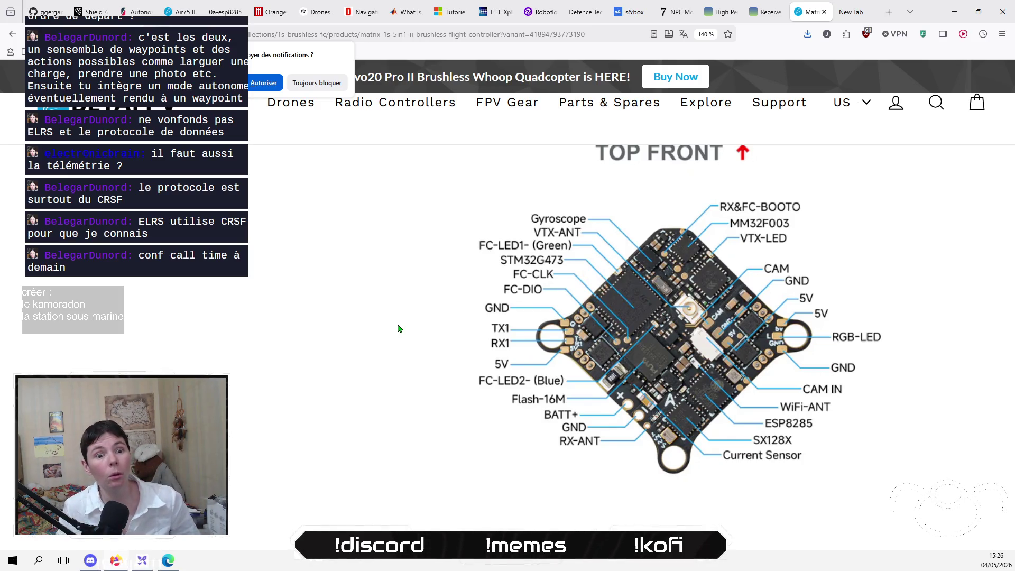
Save the TOP FRONT pinout image as gyro_update_600x600.webp and open it from downloads.
right_click(775, 316)
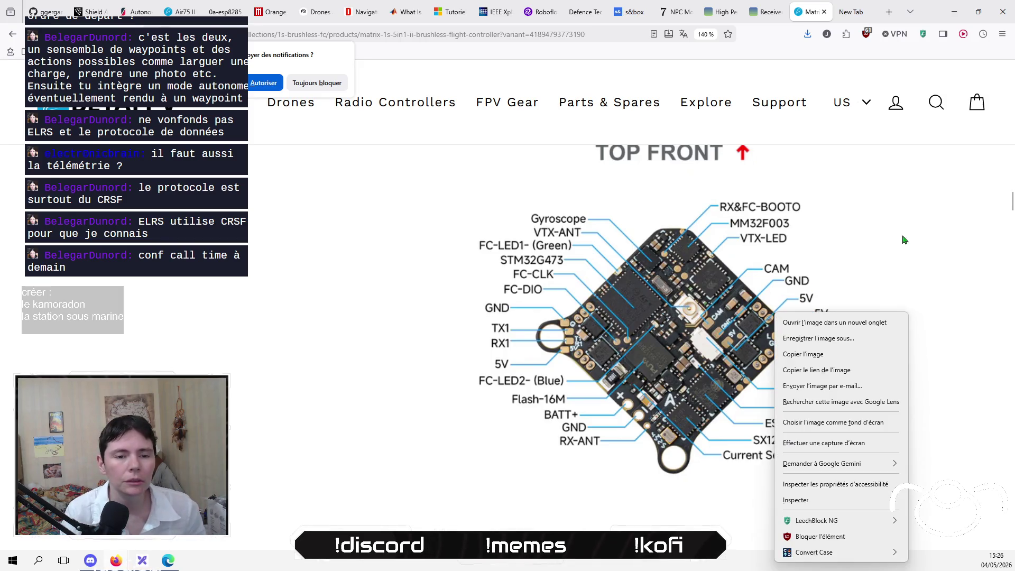
click(874, 341)
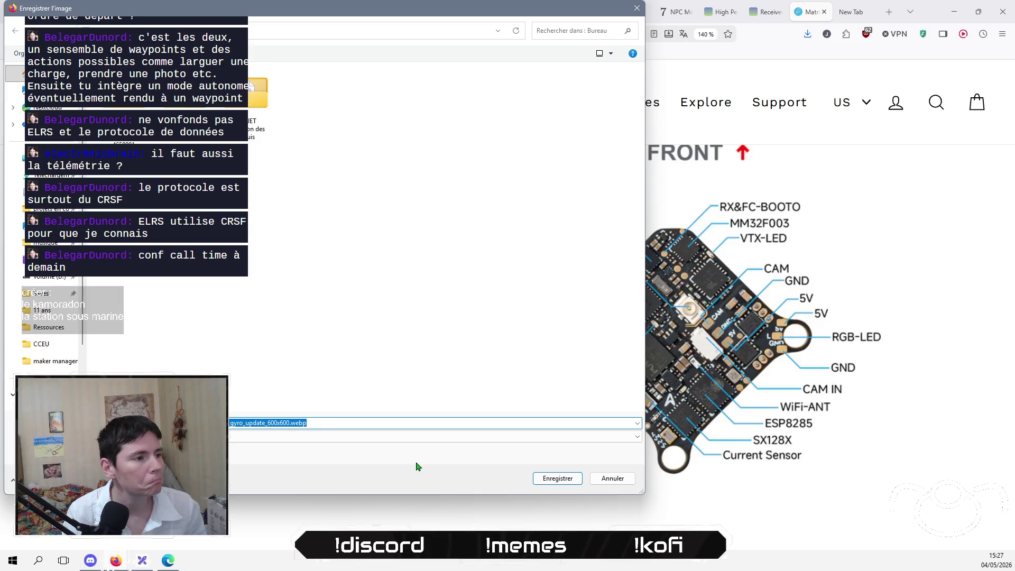
click(551, 482)
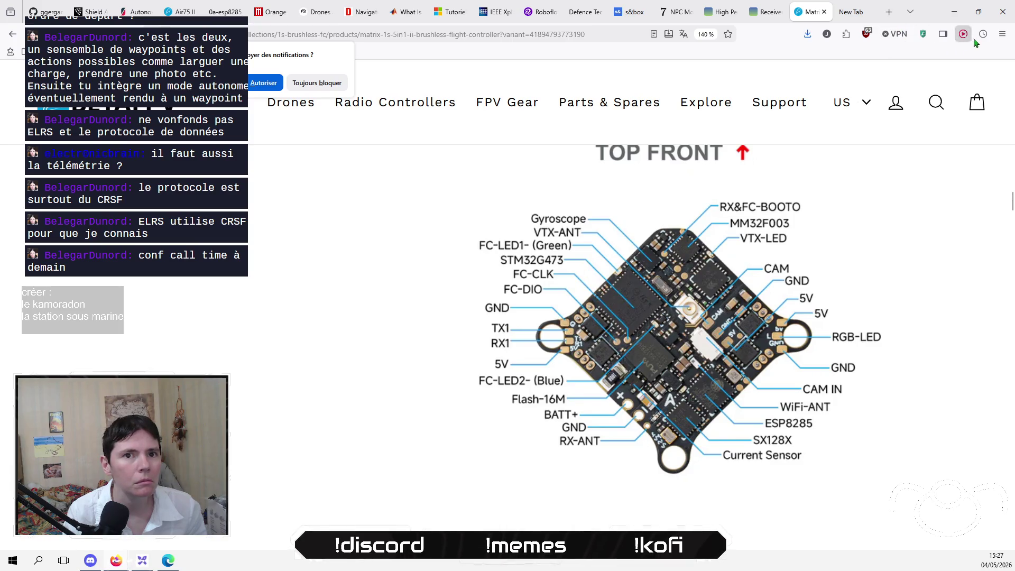
click(808, 35)
click(804, 67)
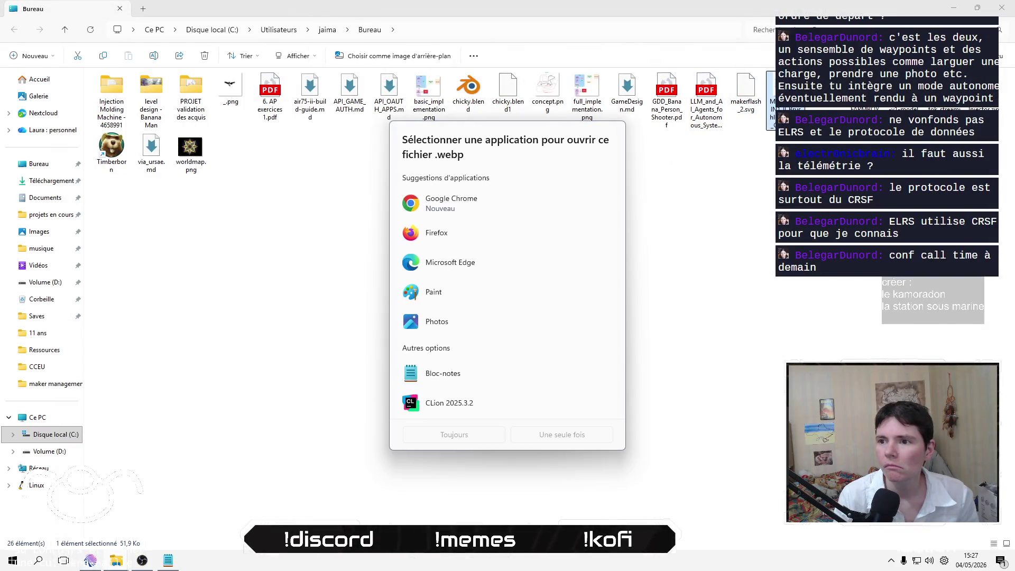
Open the pinout in Photos, always use Photos for .webp, zoom in, and dismiss the notification prompt.
click(443, 328)
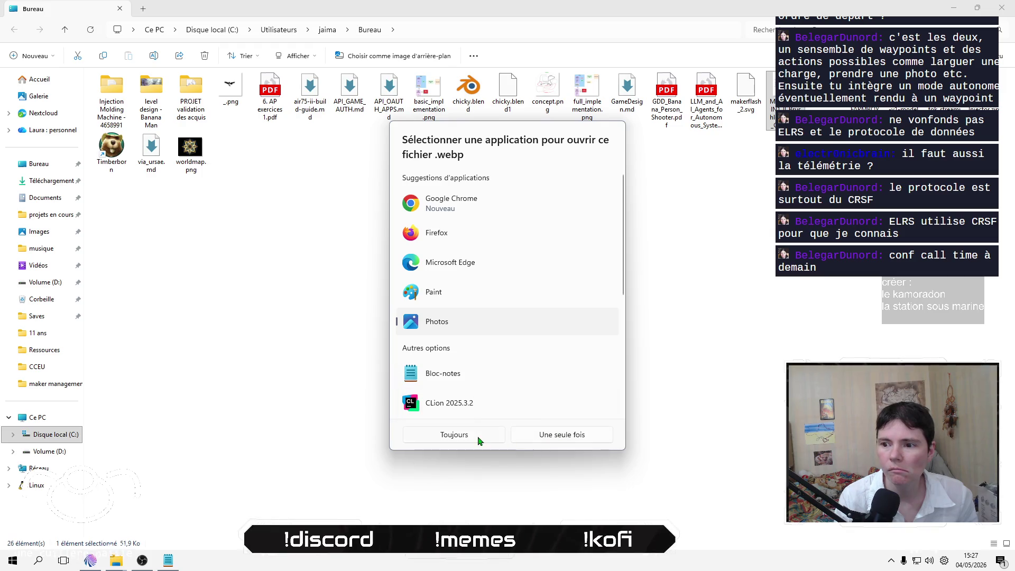
click(479, 441)
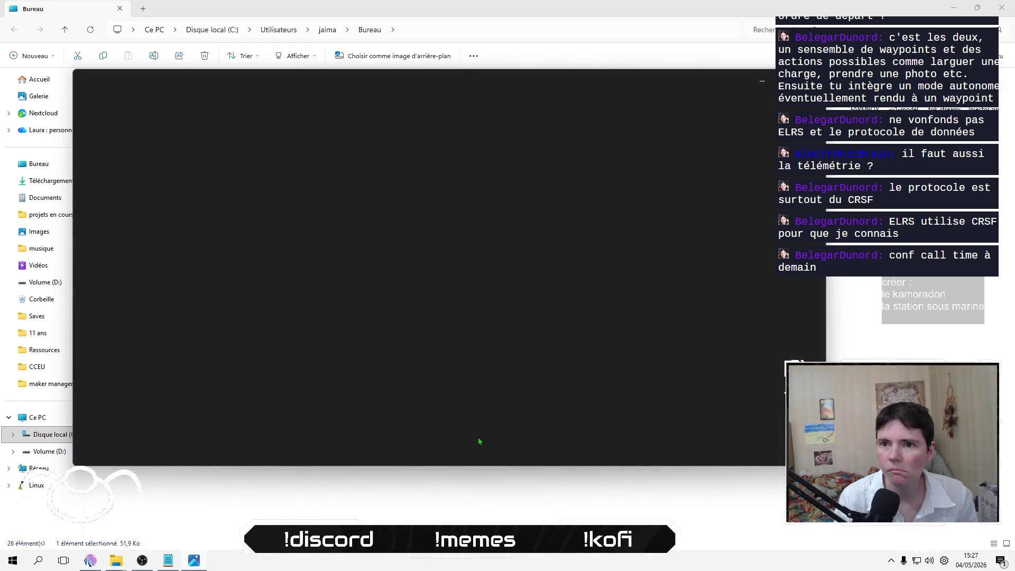
scroll(375, 266, up, 3)
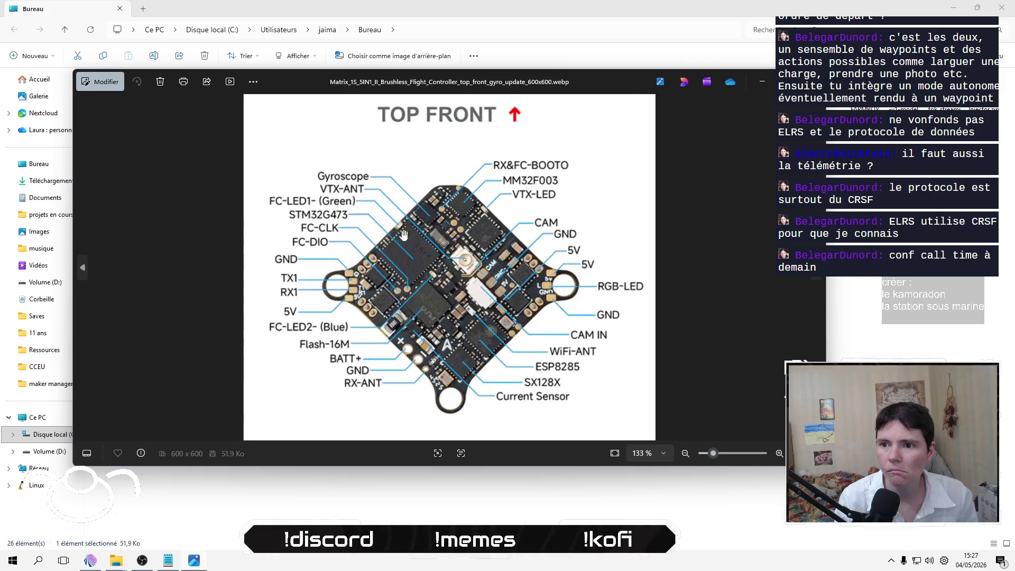
scroll(374, 266, up, 3)
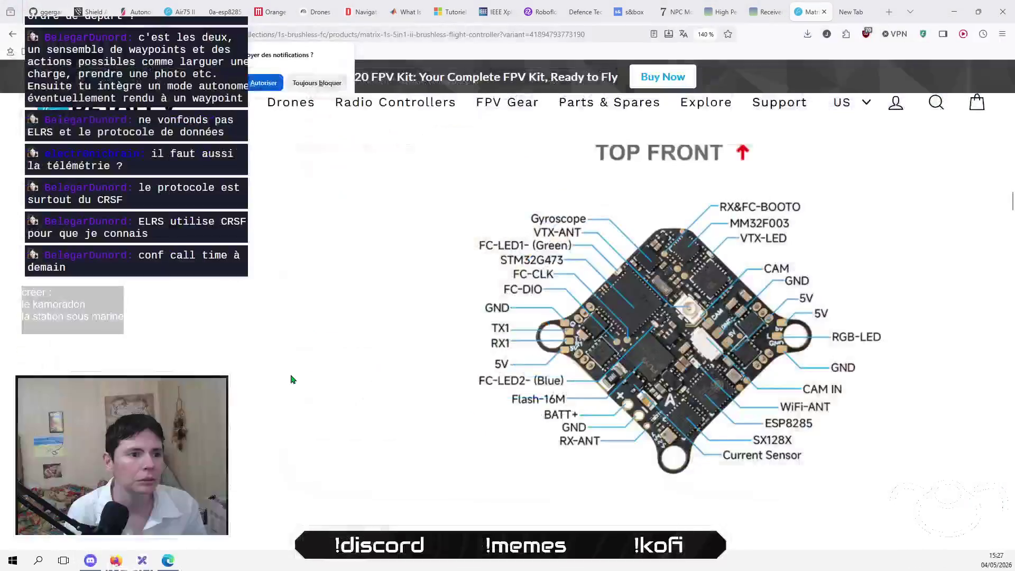
click(317, 83)
mouse_move(370, 102)
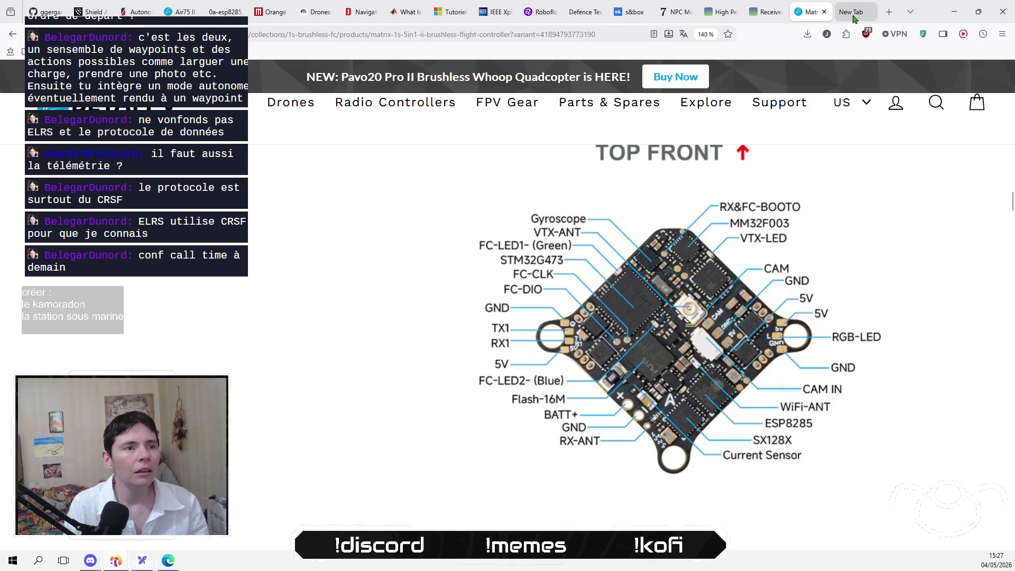
Ask NotebookLM, in French, what the TX1 and RX1 pins do on the Matrix 1S 5IN1 Betaflight board.
click(317, 12)
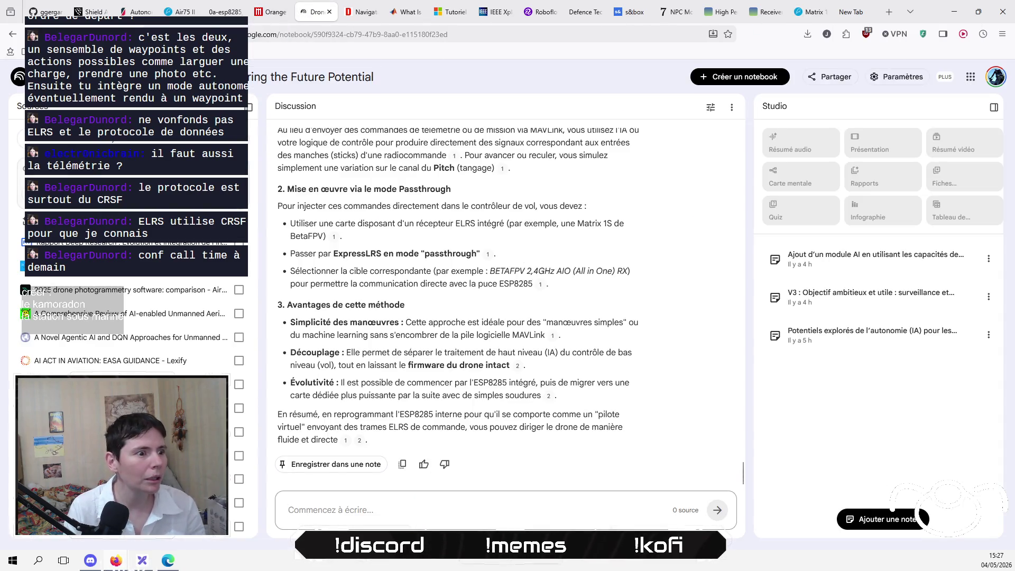
click(430, 508)
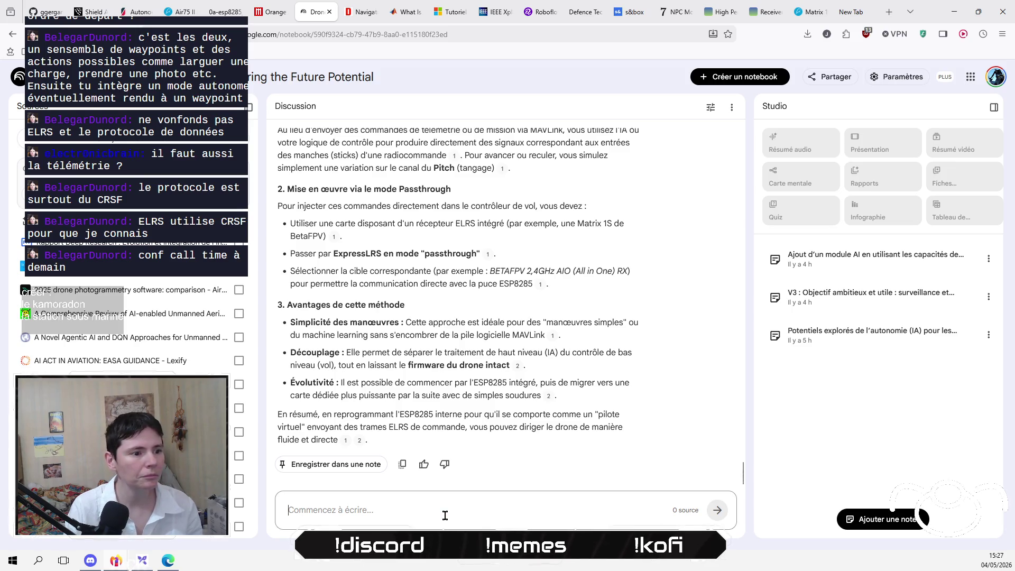
text(sur une carte Matrix 1S )
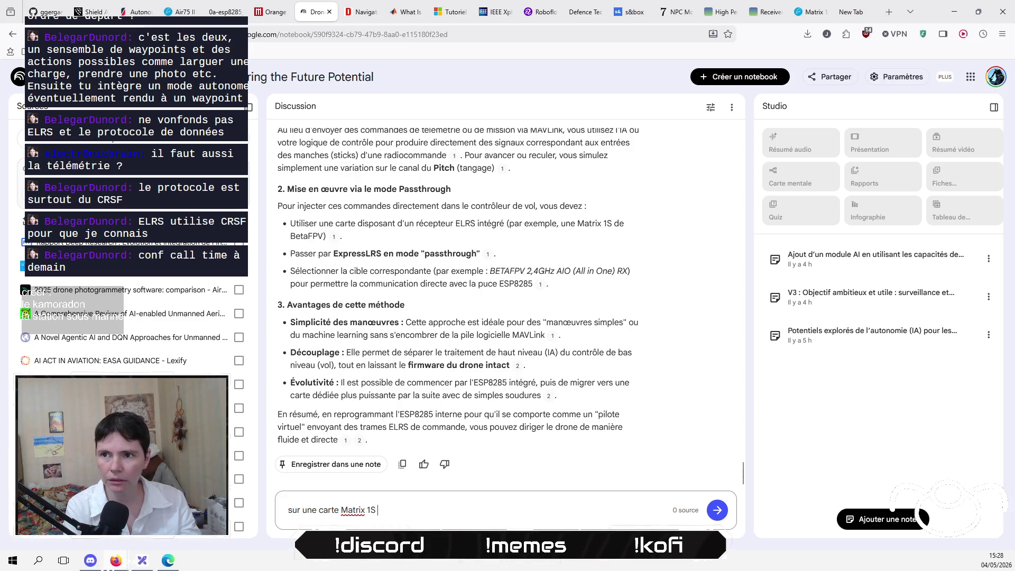
text(5IN1)
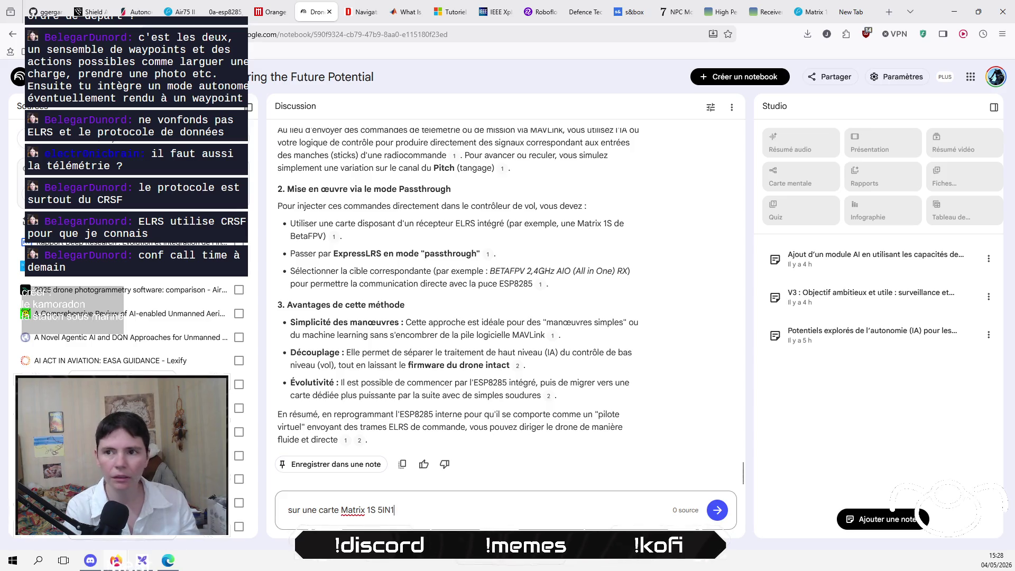
text( de )
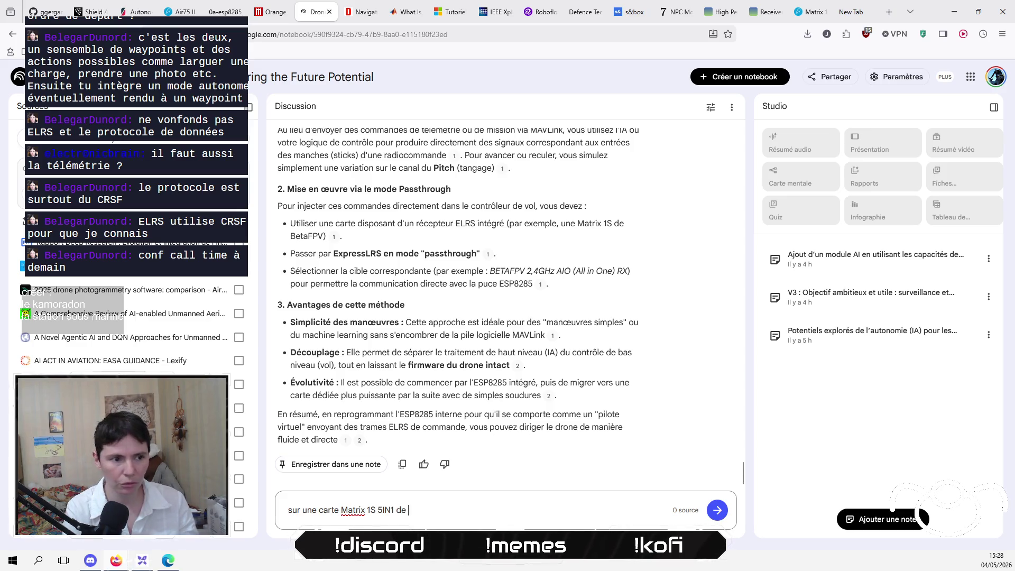
text(Betaflight)
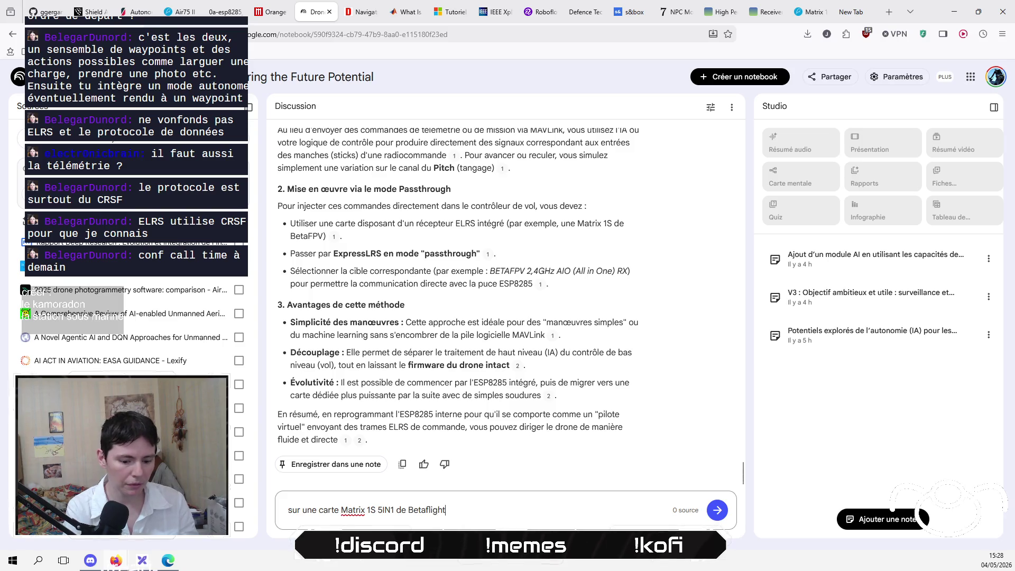
text(, à q)
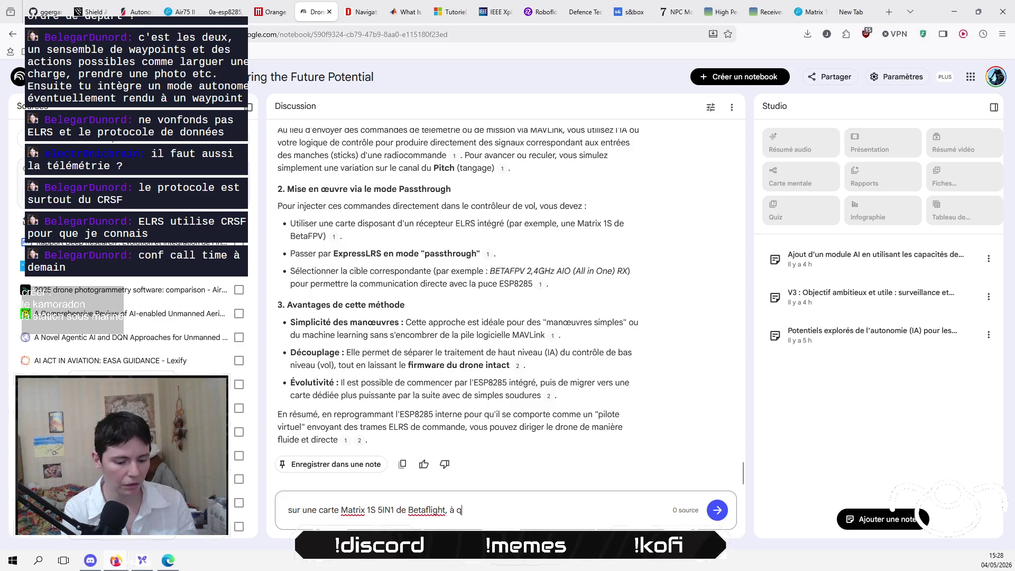
text(uoi servent les broches T)
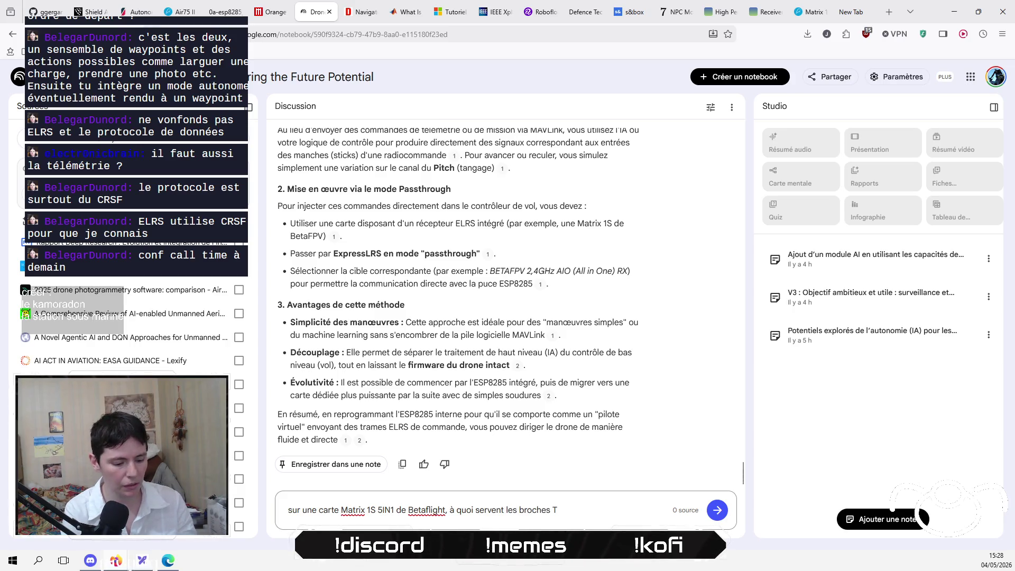
text(X1 et RX)
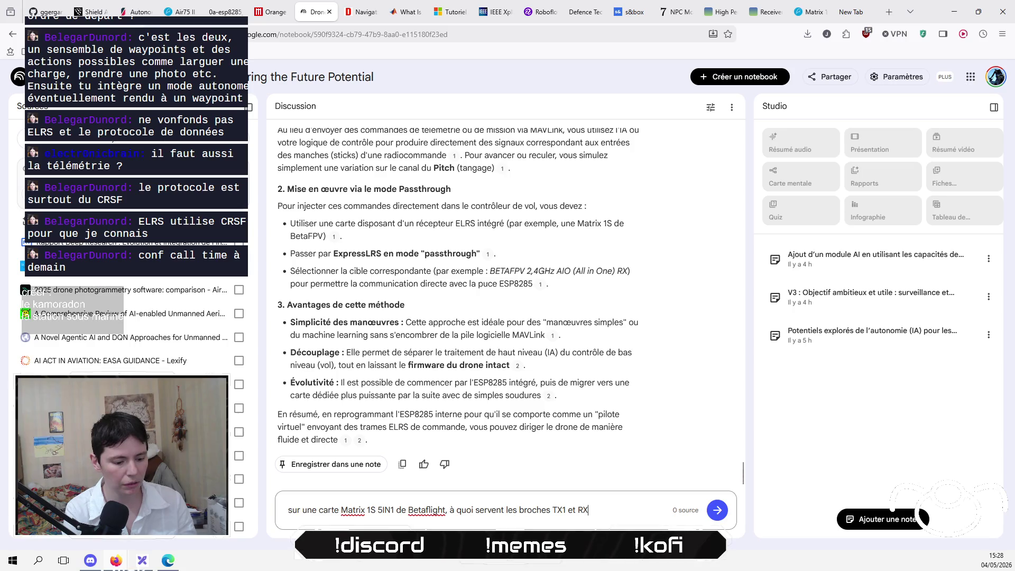
text(1 ?)
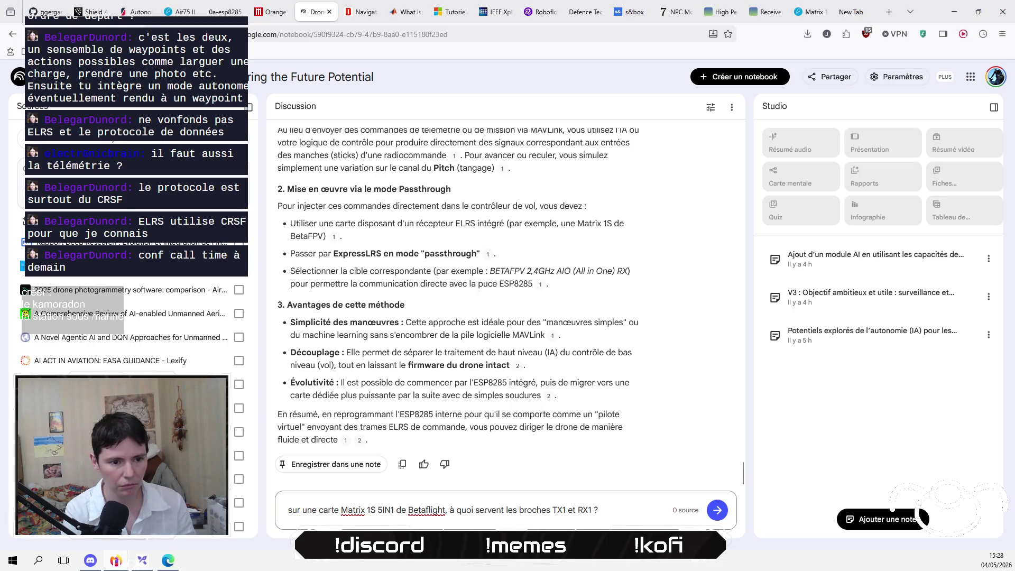
key(Return)
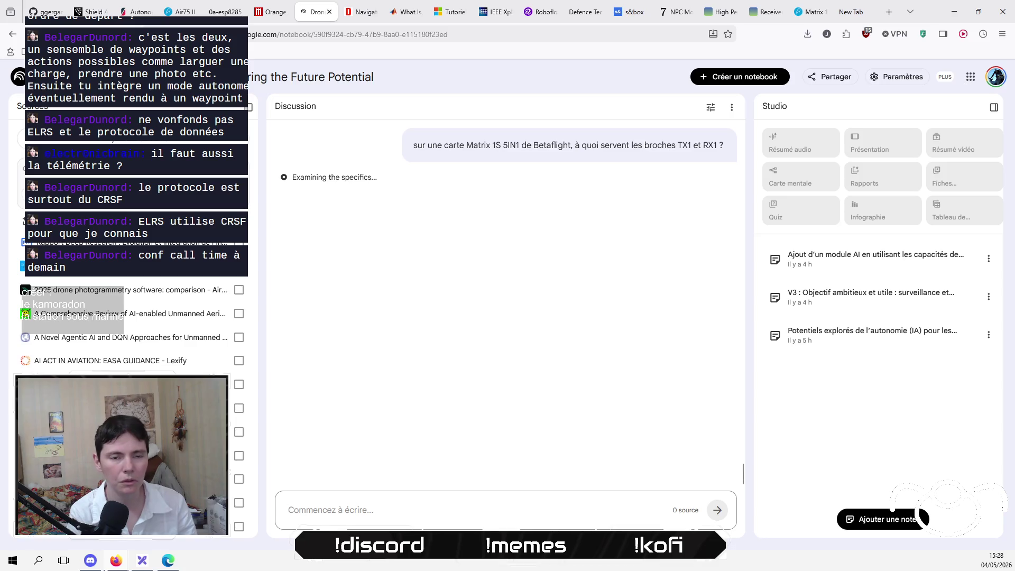
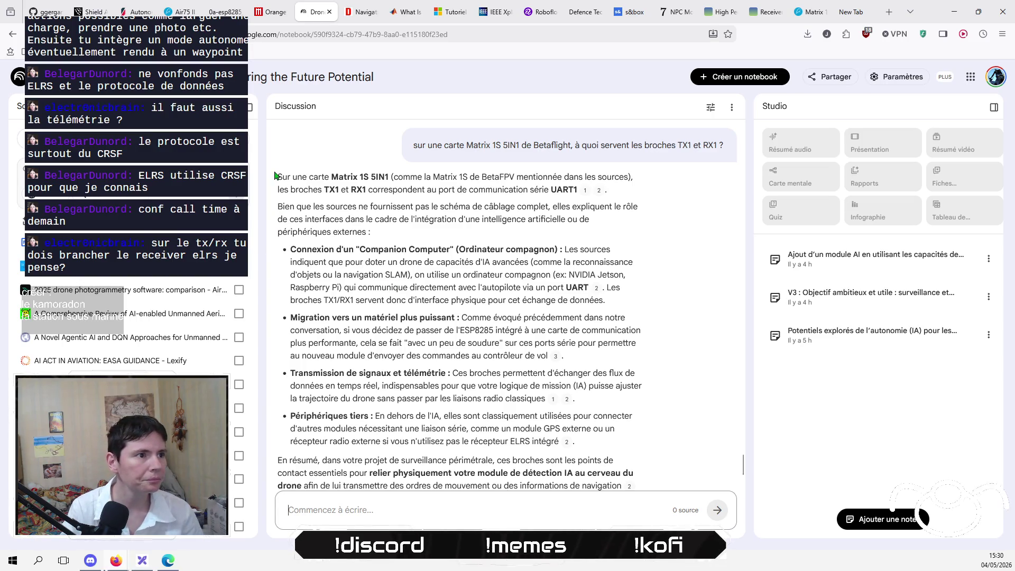
Copy NotebookLM's answer explaining that the Matrix 1S 5IN1 TX1/RX1 pins form UART1.
mouse_move(276, 176)
mouse_down()
mouse_move(503, 221)
mouse_move(608, 264)
mouse_move(634, 346)
mouse_move(621, 446)
mouse_up()
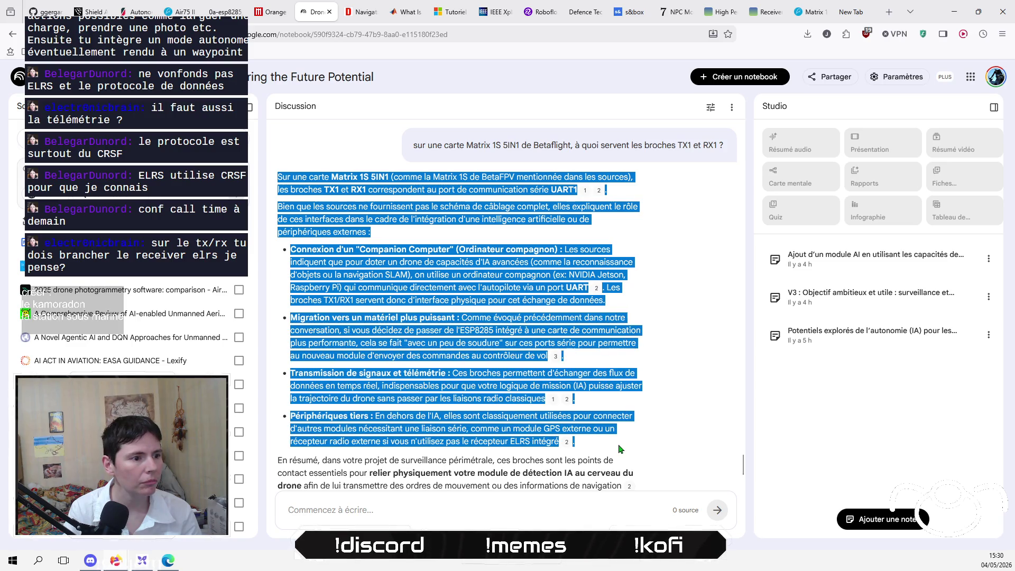
right_click(426, 338)
click(480, 70)
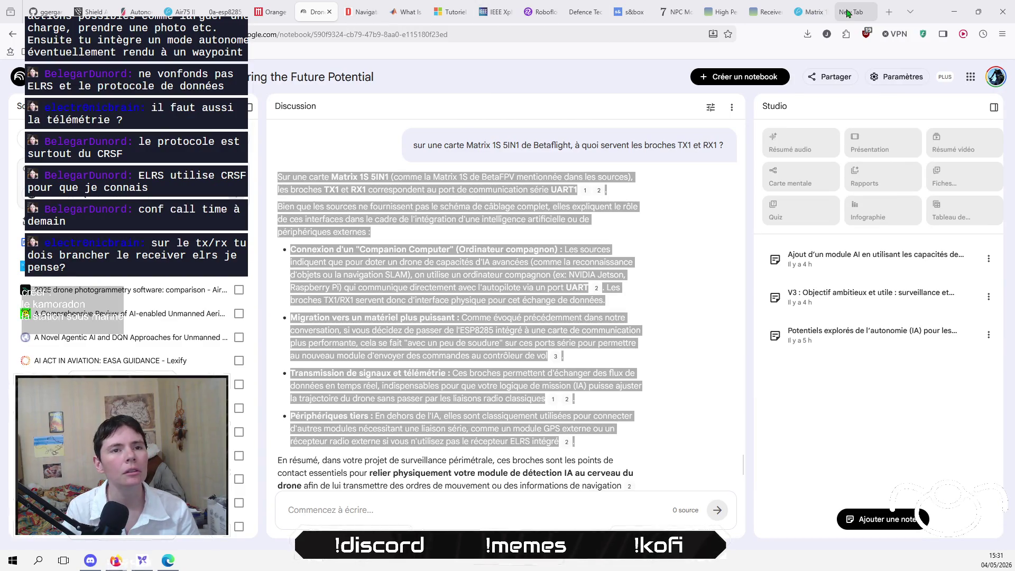
Open the Bird Dream document from Google Docs and go to its Implementation tab.
click(889, 11)
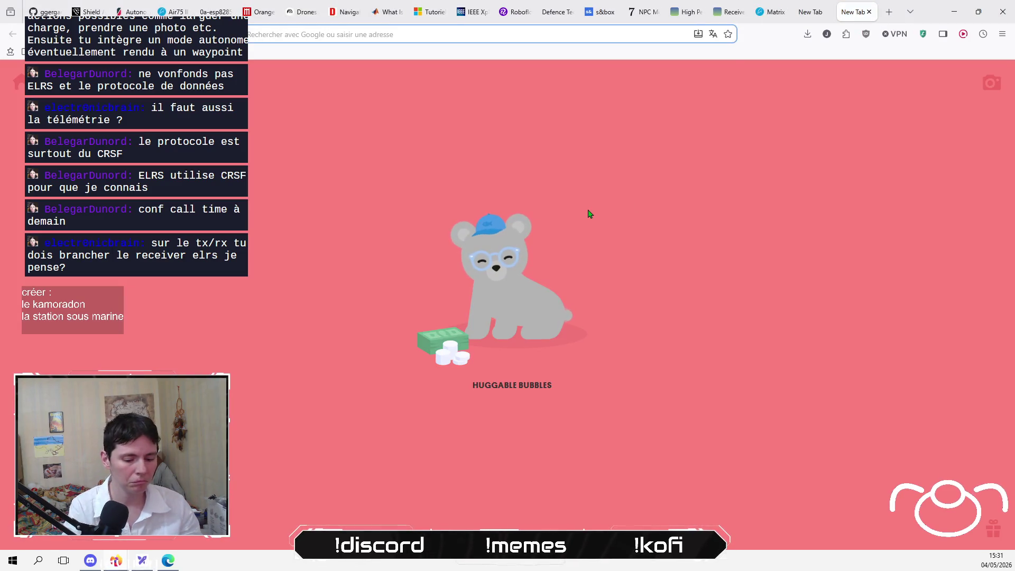
text(docs.google.com/)
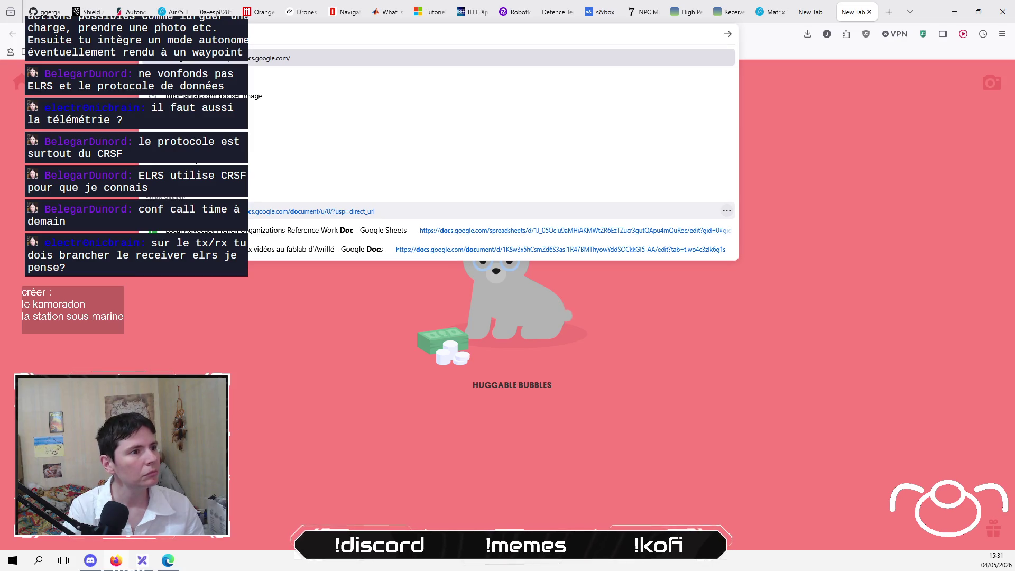
click(590, 214)
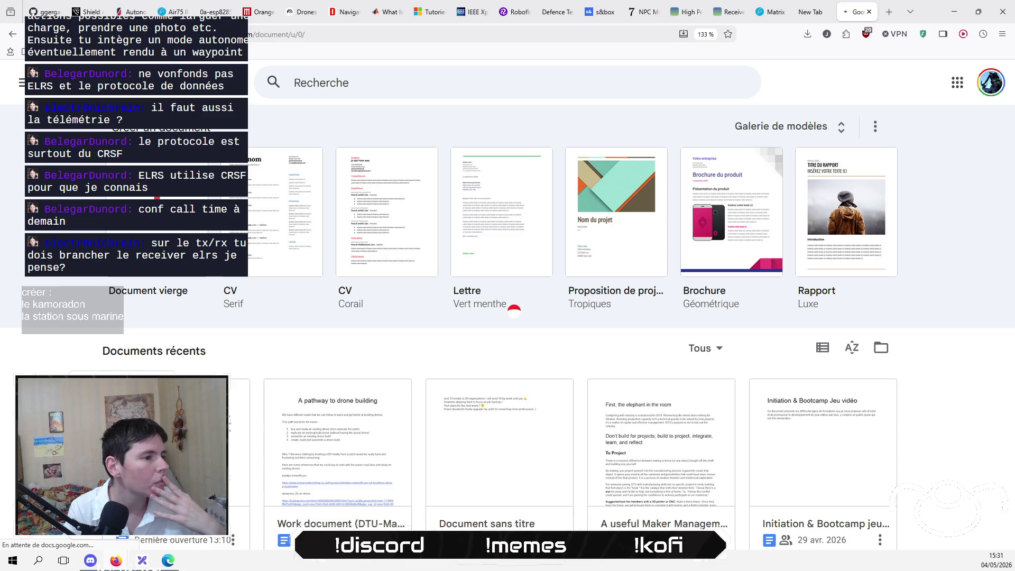
click(159, 450)
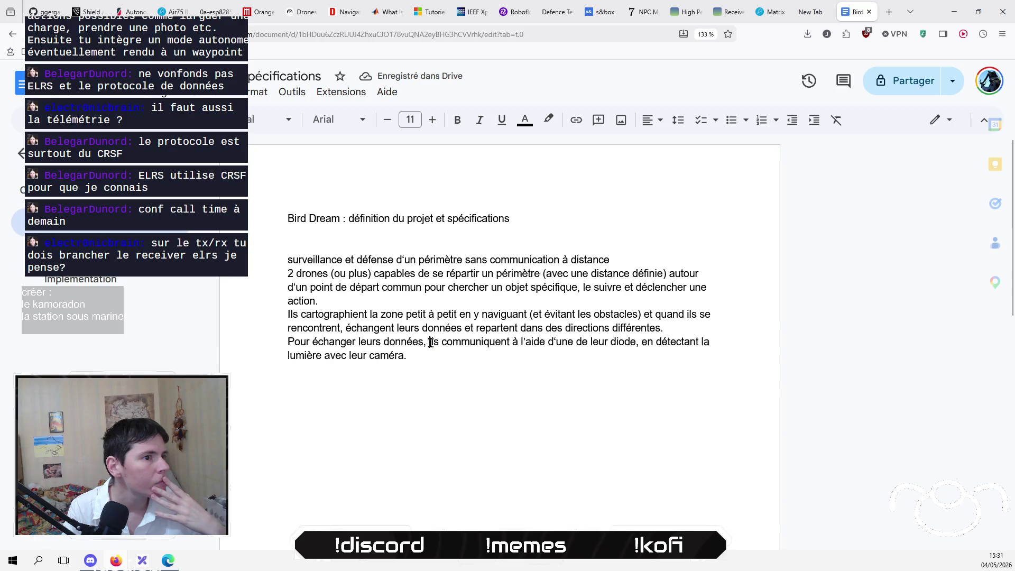
click(442, 368)
click(79, 253)
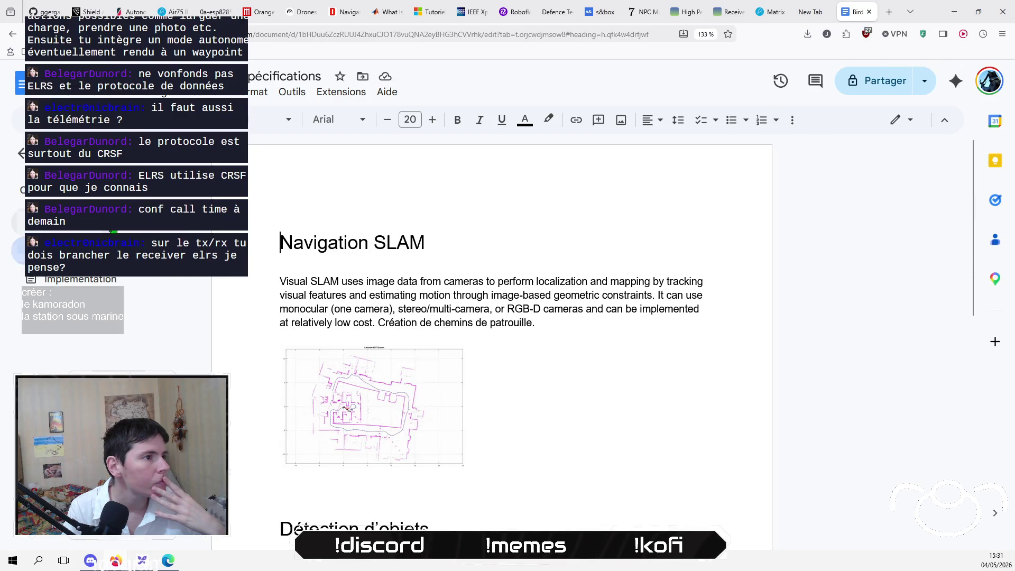
click(80, 222)
click(103, 286)
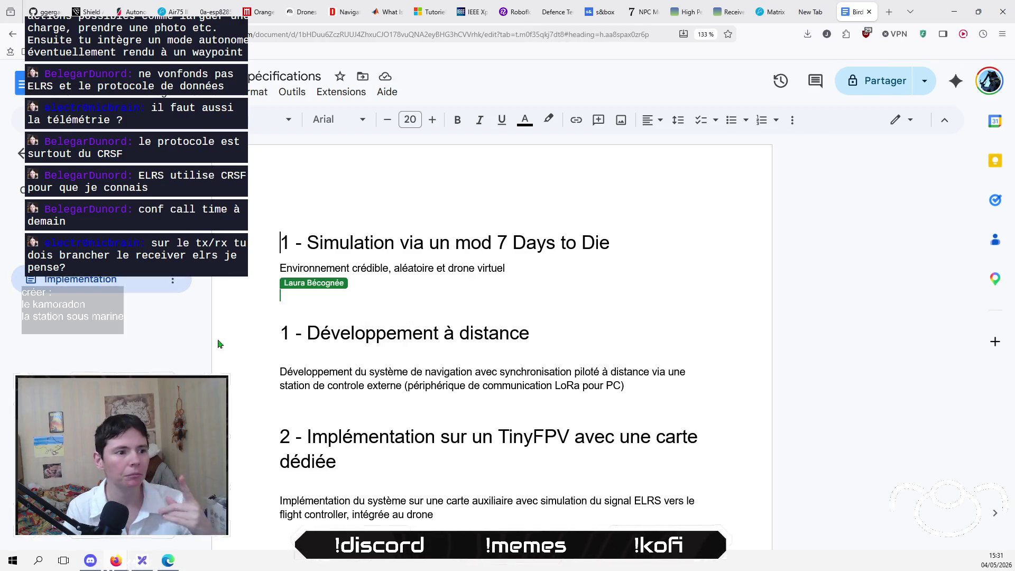
Paste the TX1/RX1 UART1 explanation at the end of section 2.
scroll(444, 426, down, 4)
click(507, 336)
text(Sur une carte Matrix 1S 5IN1 (comme la Matrix 1S de BetaFPV mentionnée dans les sources), les broches TX1 et RX1 correspondent au port de communication série UART1. Bien que les sources ne fournissent pas le schéma de câblage complet, elles expliquent le rôle de ces interfaces dans le cadre de l'intégration d'une intelligence artificielle ou de périphériques externes : Connexion d'un "Companion Computer" (Ordinateur compagnon) : Les sources indiquent que pour doter un drone de capacités d'IA avancées (comme la reconnaissance d'objets ou la navigation SLAM), on utilise un ordinateur compagnon (ex: NVIDIA Jetson, Raspberry Pi) qui communique directement avec l'autopilote via un port UART. Les broches TX1/RX1 servent donc d'interface physique pour cet échange de données. Migration vers un matériel plus puissant : Comme évoqué précédemment dans notre conversation, si vous décidez de passer de l'ESP8285 intégré à une carte de communication plus performante, cela se fait "avec un peu de soudure" sur ces ports série pour permettre au nouveau module d'envoyer des commandes au contrôleur de vol. Transmission de signaux et télémétrie : Ces broches permettent d'échanger des flux de données en temps réel, indispensables pour que votre logique de mission (IA) puisse ajuster la trajectoire du drone sans passer par les liaisons radio classiques. Périphériques tiers : En dehors de l'IA, elles sont classiquement utilisées pour connecter d'autres modules nécessitant une liaison série, comme un module GPS externe ou un récepteur radio externe si vous n'utilisez pas le récepteur ELRS intégré.)
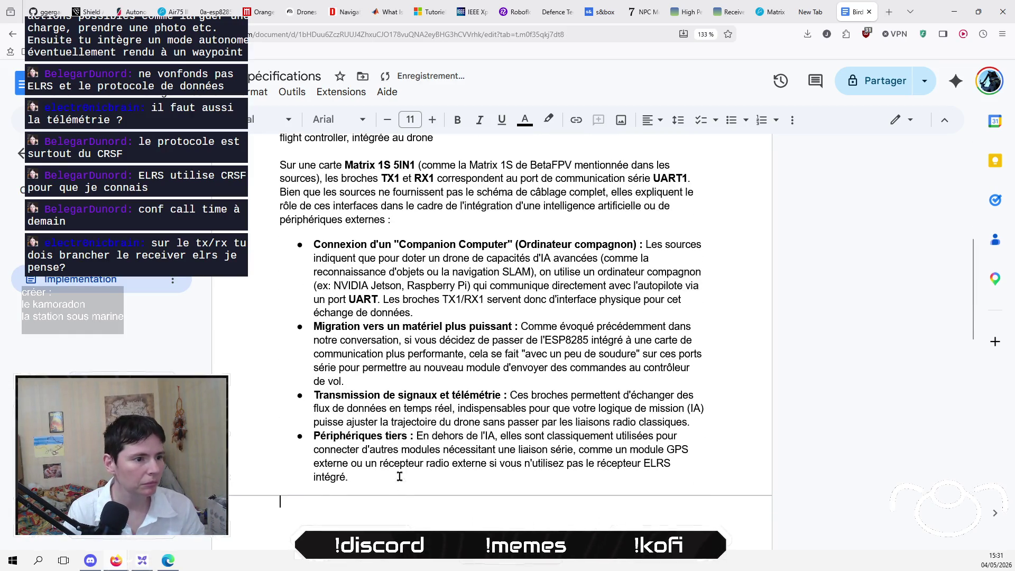
click(406, 484)
scroll(406, 484, up, 3)
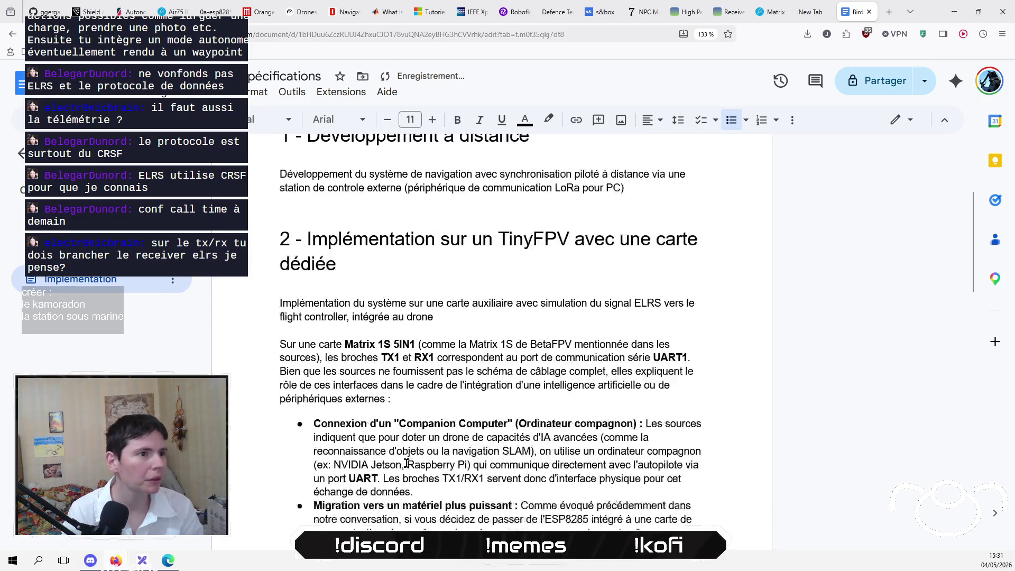
click(283, 355)
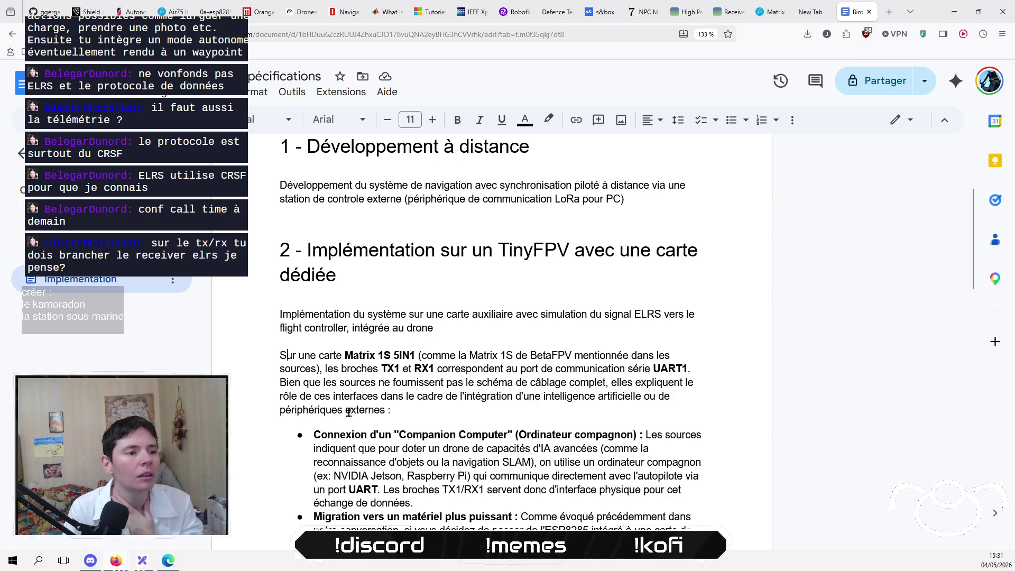
Delete the empty line left after the pasted bullets, then bring up the Excalidraw diagram.
click(457, 419)
scroll(457, 419, down, 1)
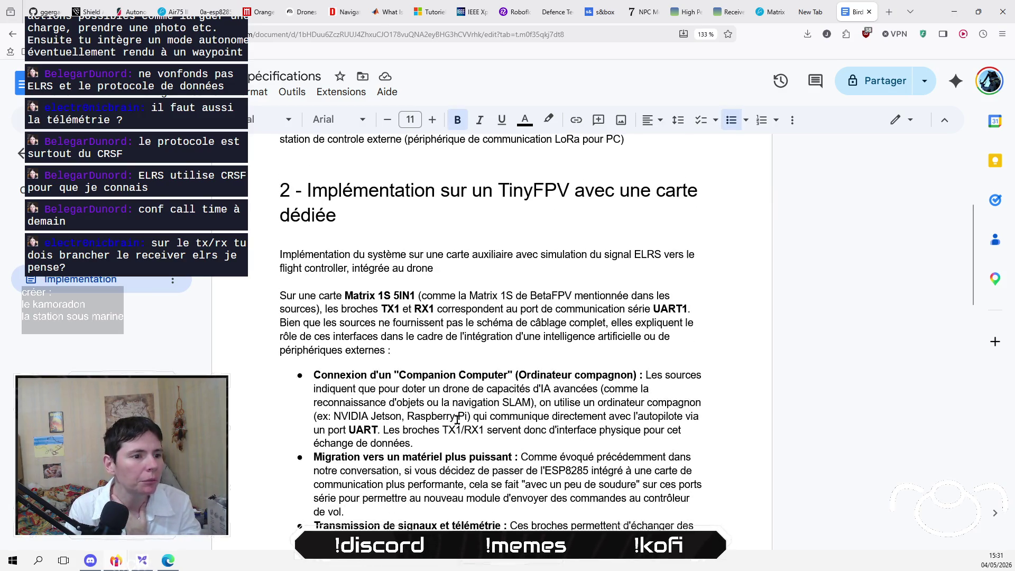
scroll(457, 419, down, 2)
scroll(457, 419, down, 2)
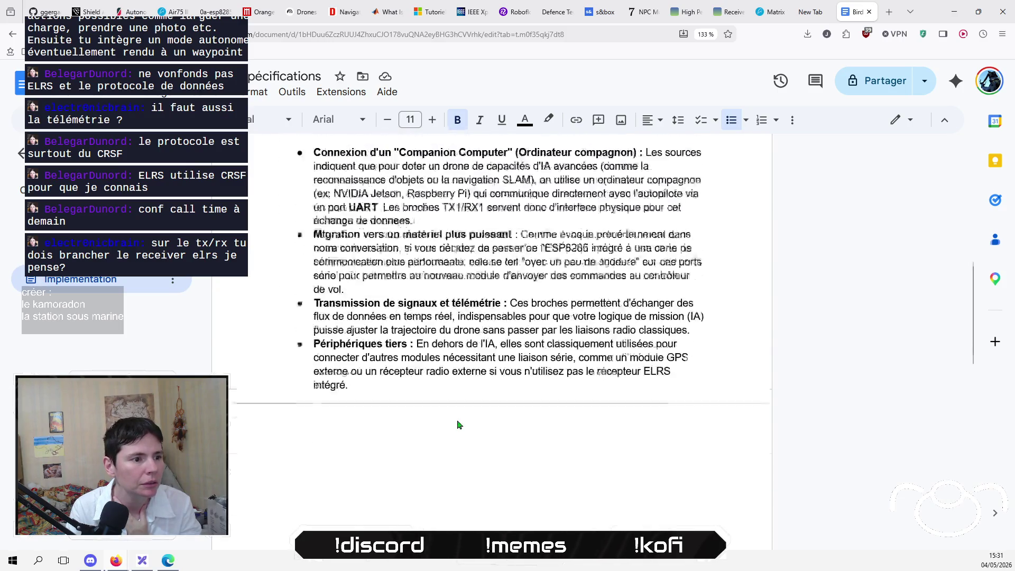
click(462, 421)
key(BackSpace)
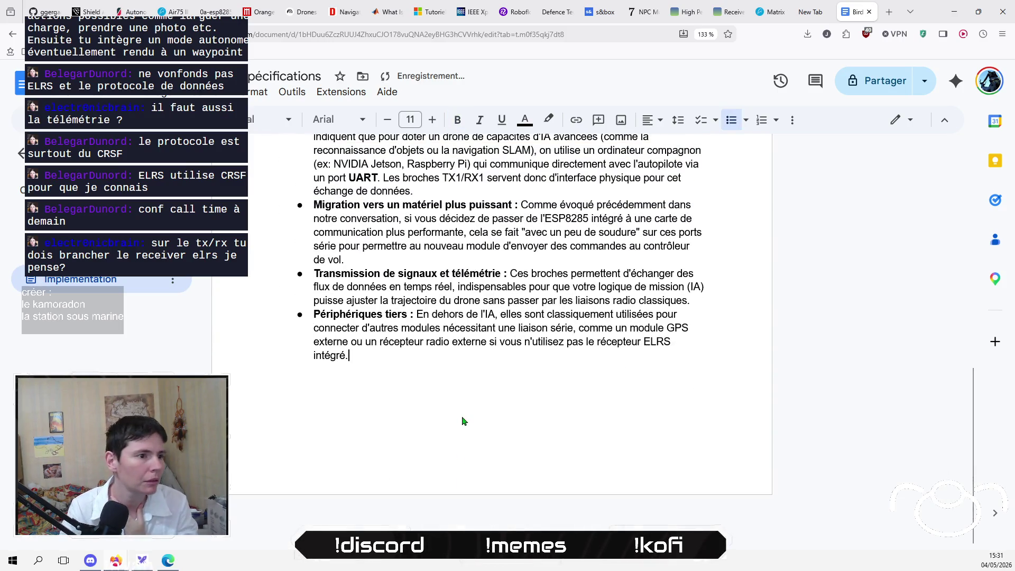
scroll(458, 412, up, 3)
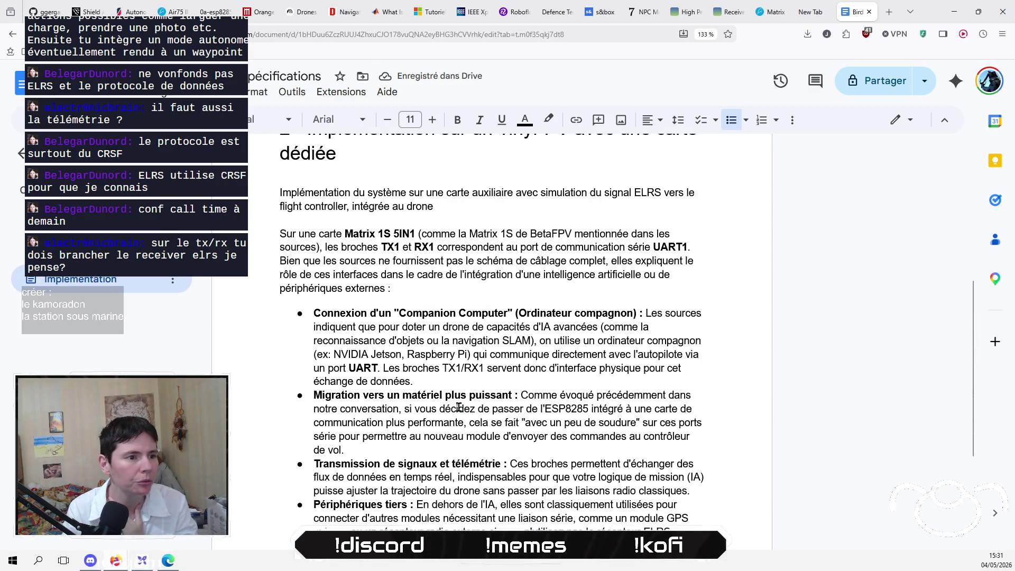
scroll(459, 407, up, 5)
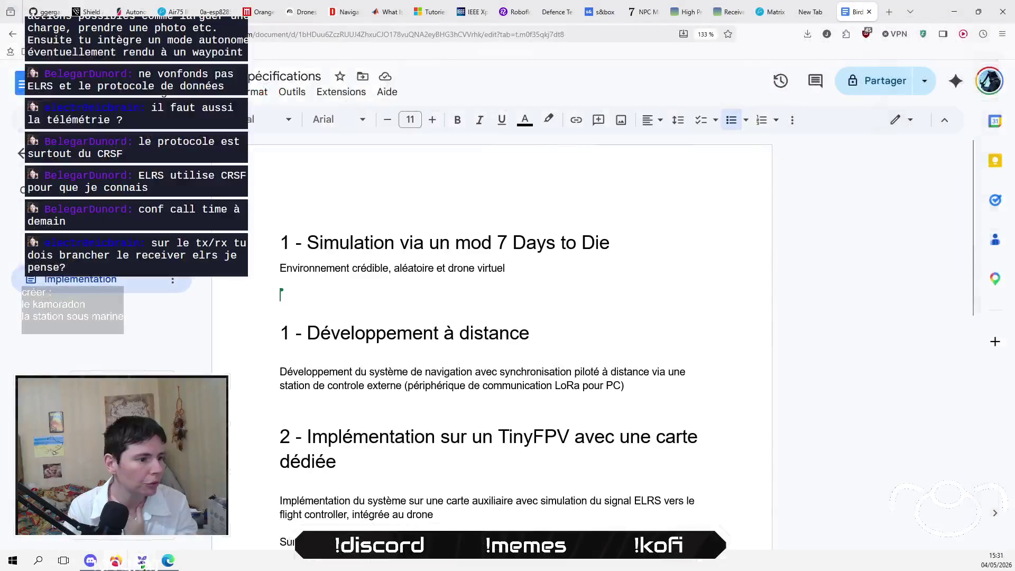
key(alt+Tab)
scroll(466, 342, left, 4)
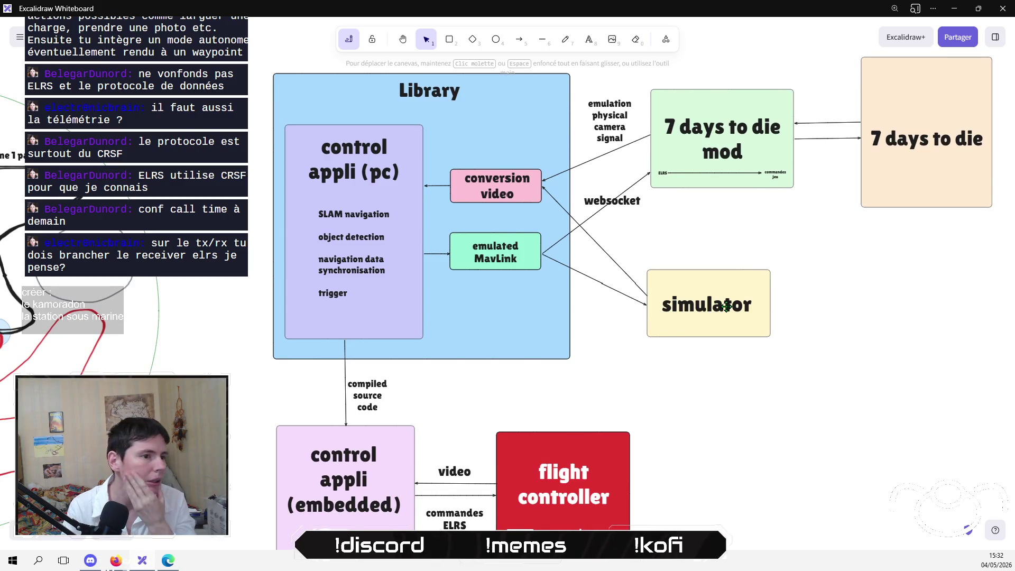
double_click(494, 258)
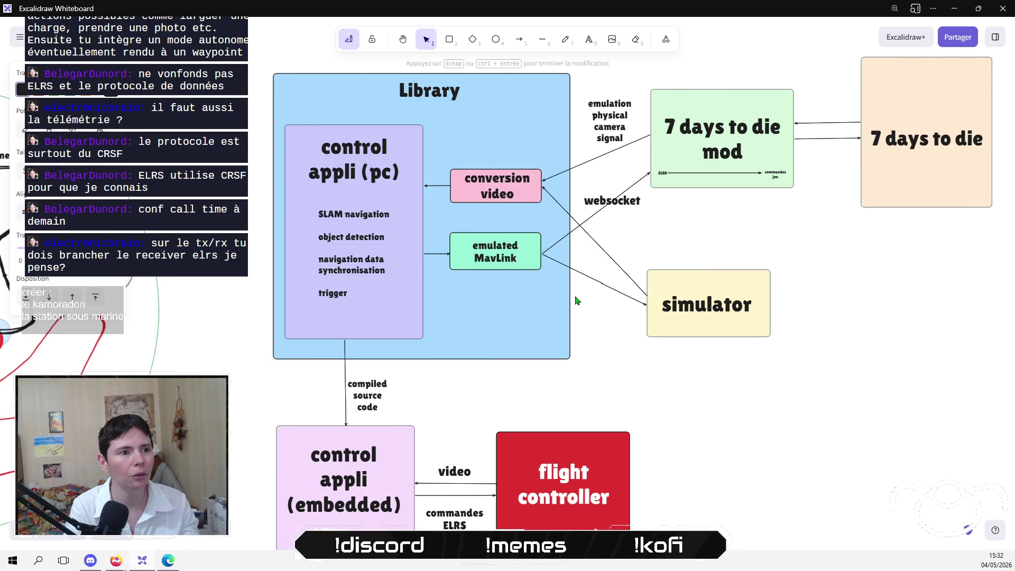
double_click(495, 258)
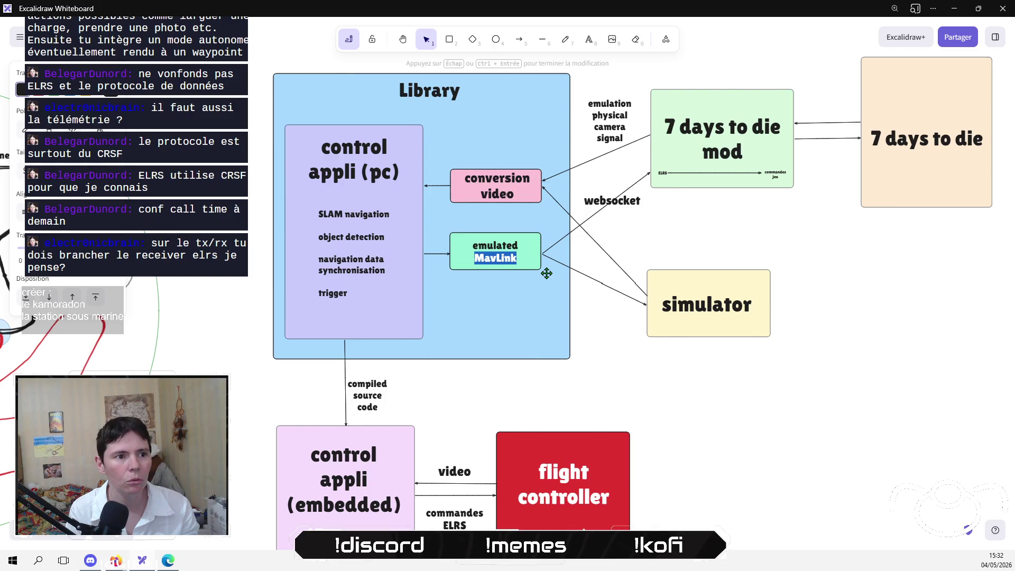
key(Escape)
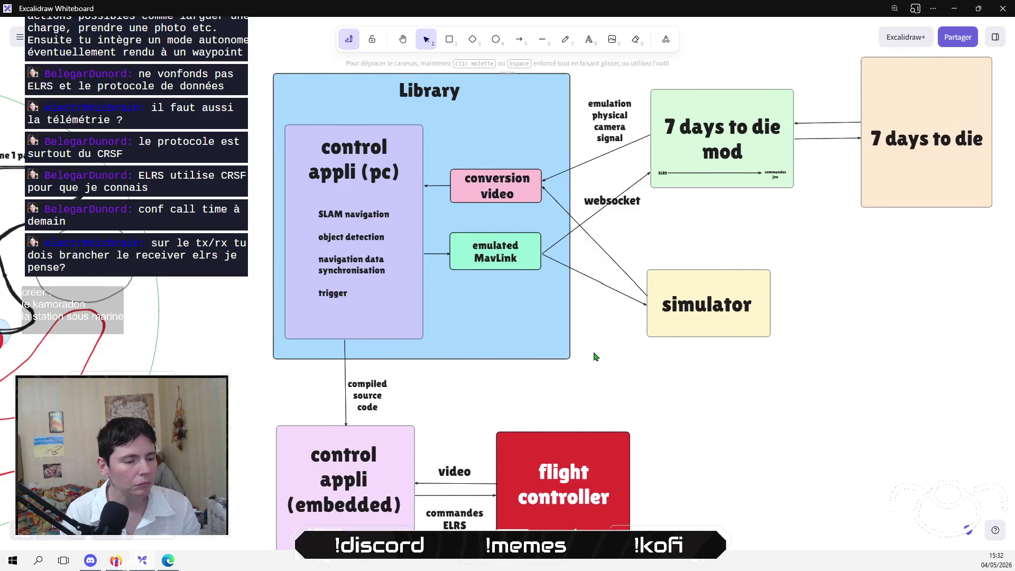
mouse_move(593, 356)
mouse_down()
mouse_move(621, 218)
mouse_move(568, 319)
mouse_up()
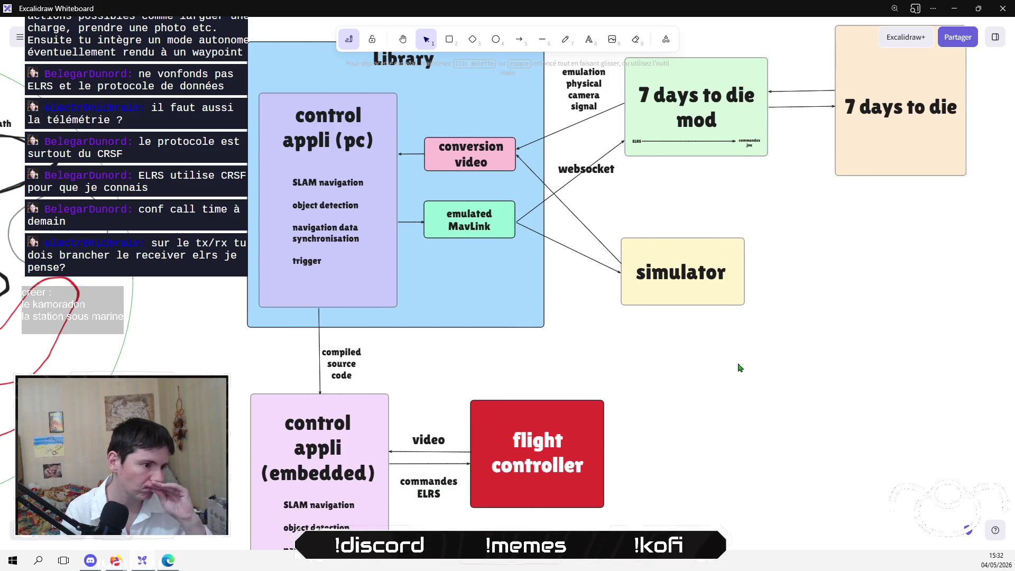
mouse_move(116, 563)
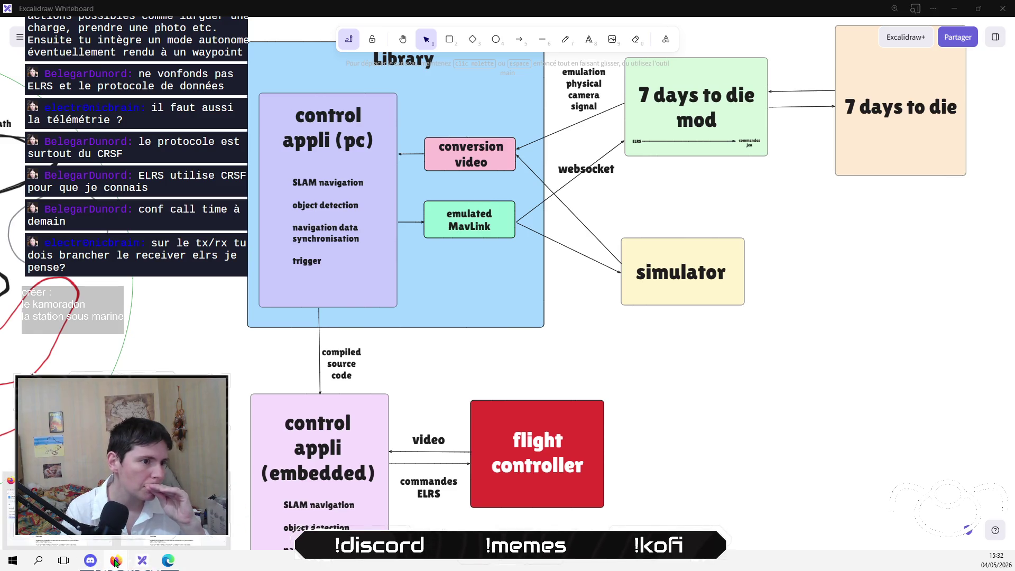
Close the Betaflight configurator window.
click(63, 508)
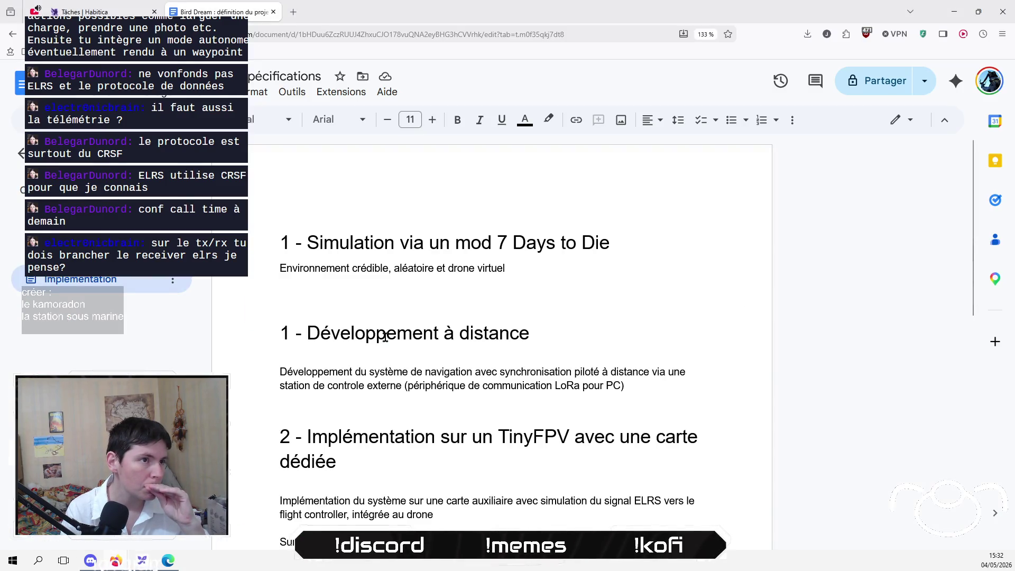
scroll(386, 330, down, 3)
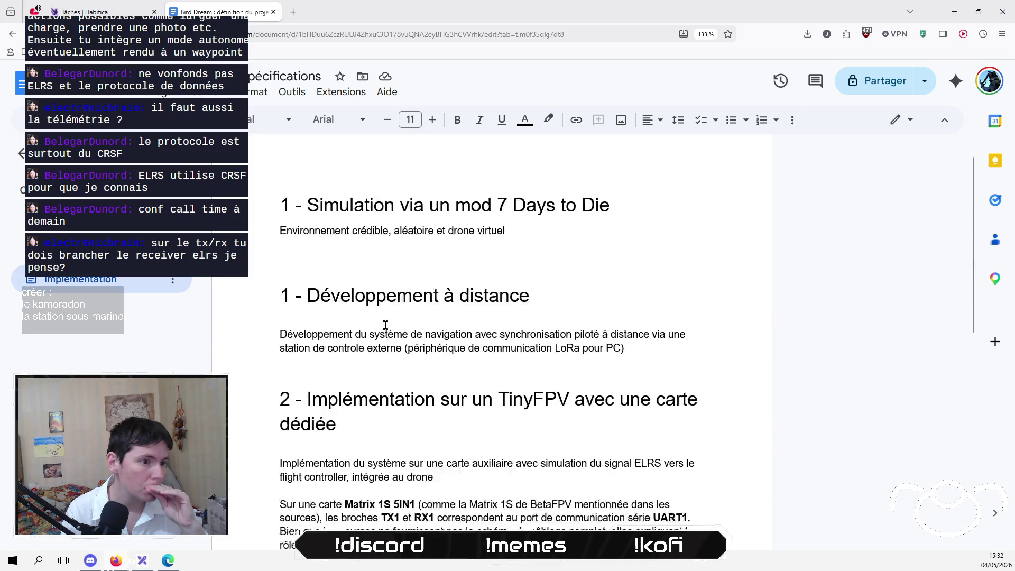
scroll(386, 326, up, 3)
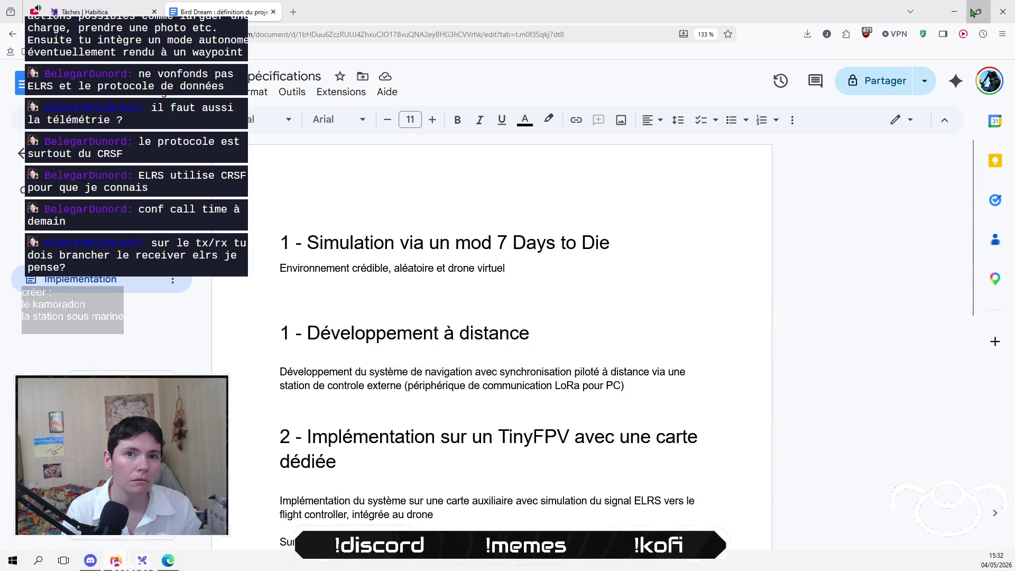
click(70, 506)
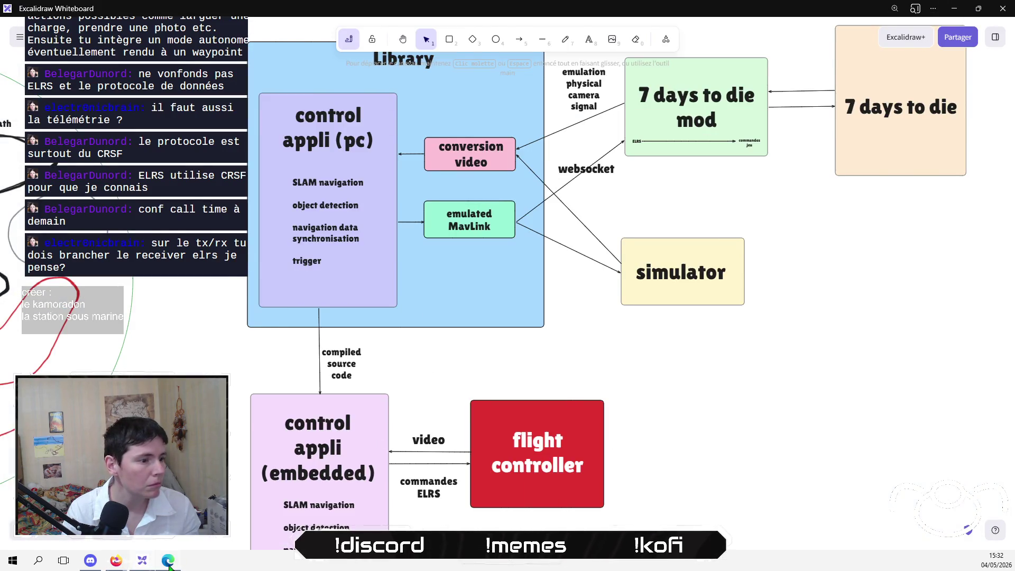
click(168, 564)
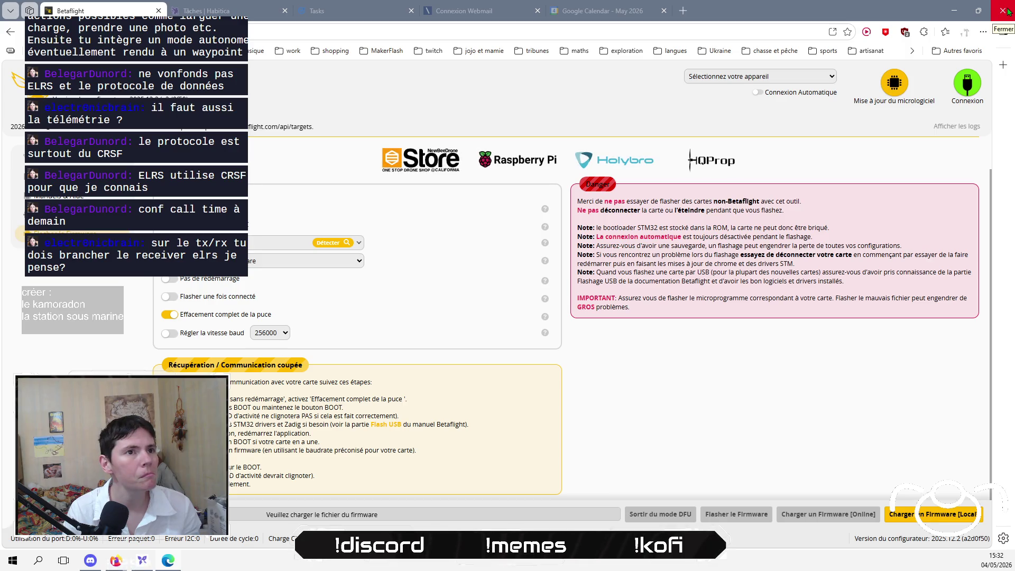
click(1007, 10)
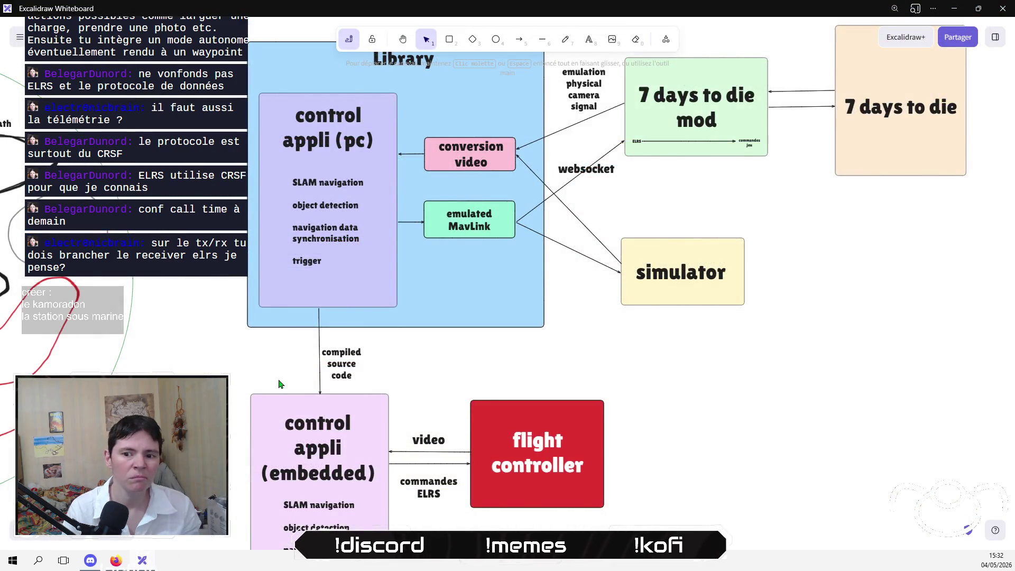
Close the duplicate Bird Dream spec tab and the Habitica tasks window.
click(115, 565)
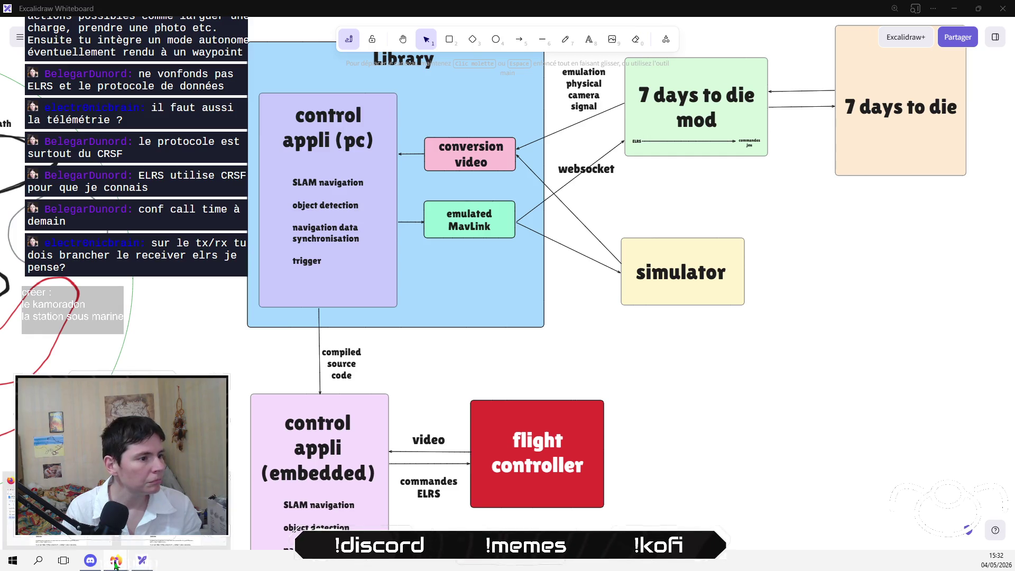
click(116, 563)
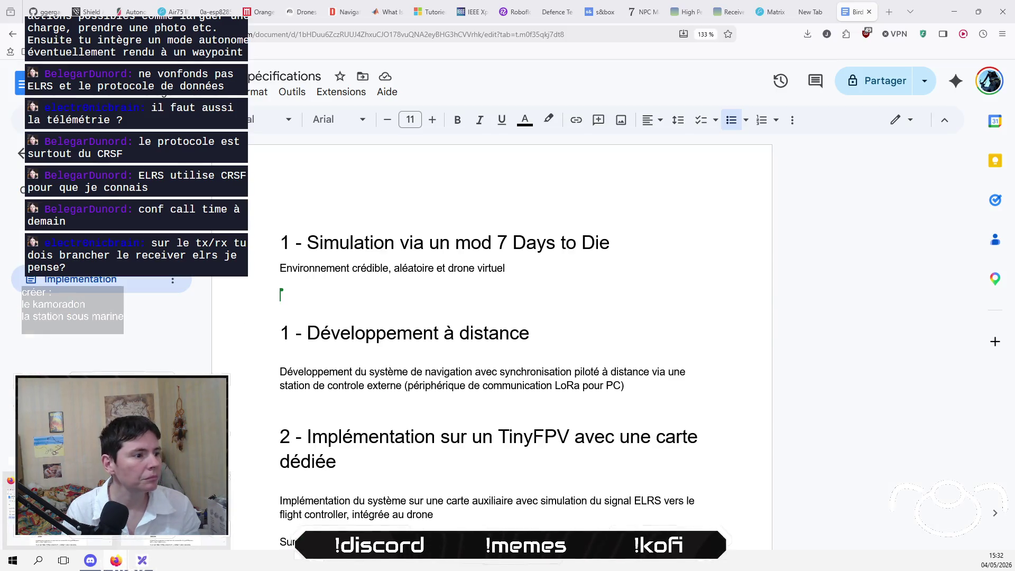
click(954, 10)
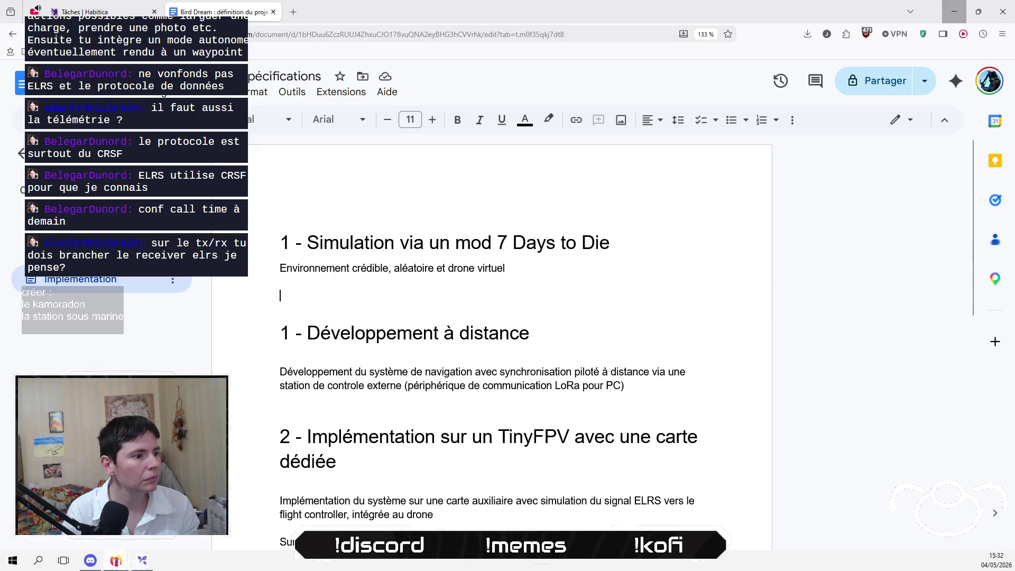
click(273, 12)
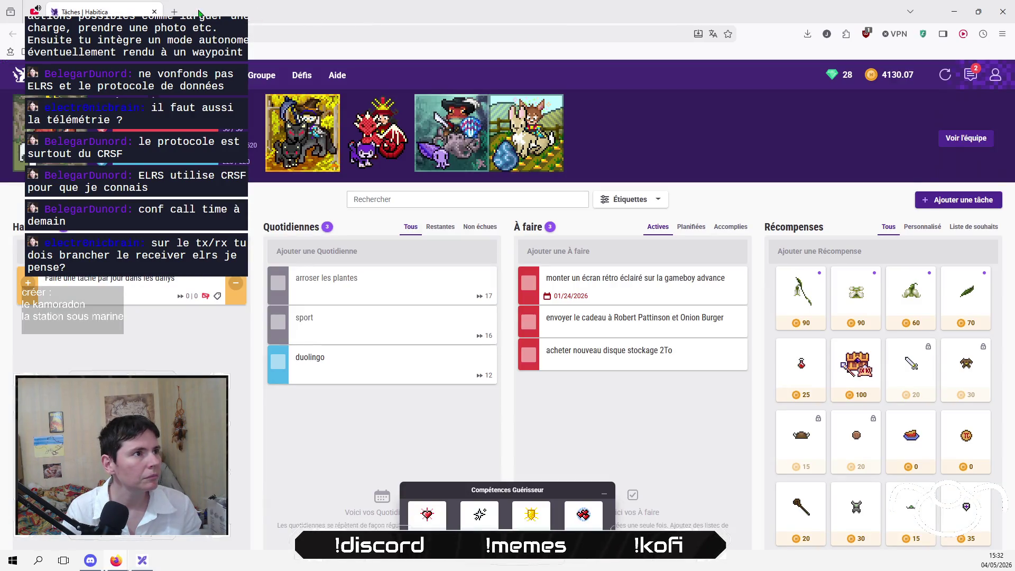
click(154, 12)
Move the YouTube window aside and bring the Excalidraw whiteboard to the front.
drag(349, 43, 370, 365)
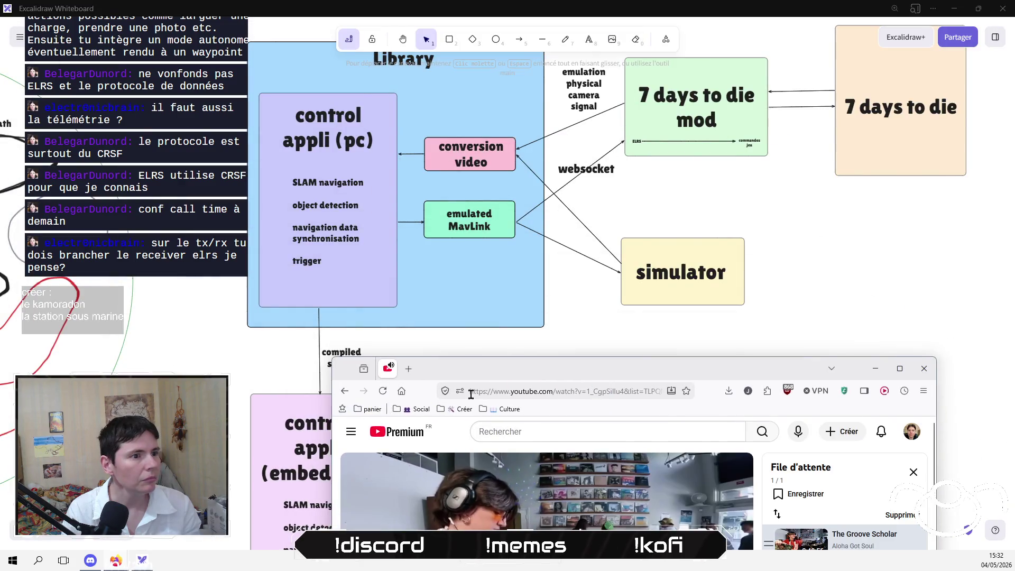
click(898, 359)
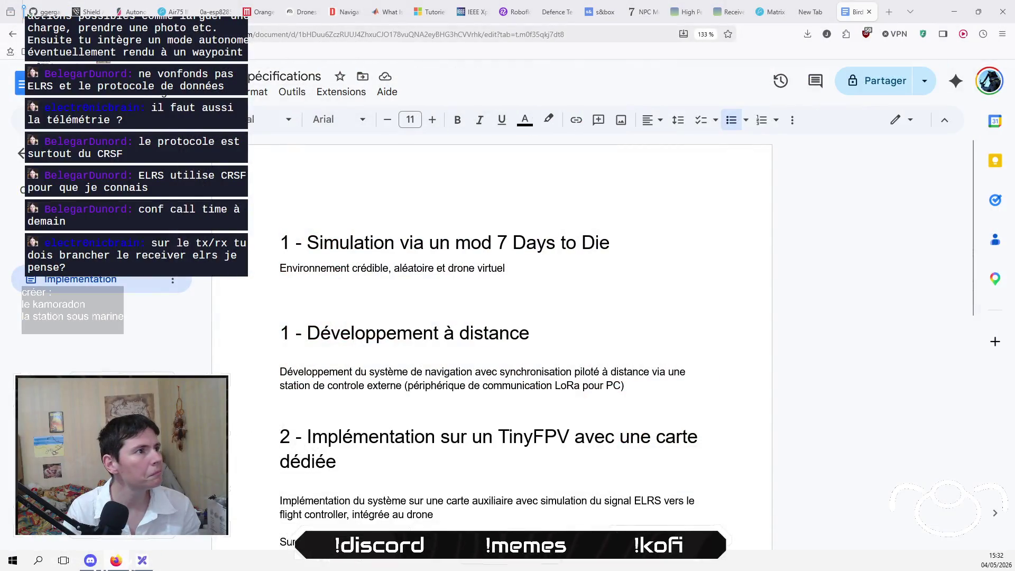
click(826, 18)
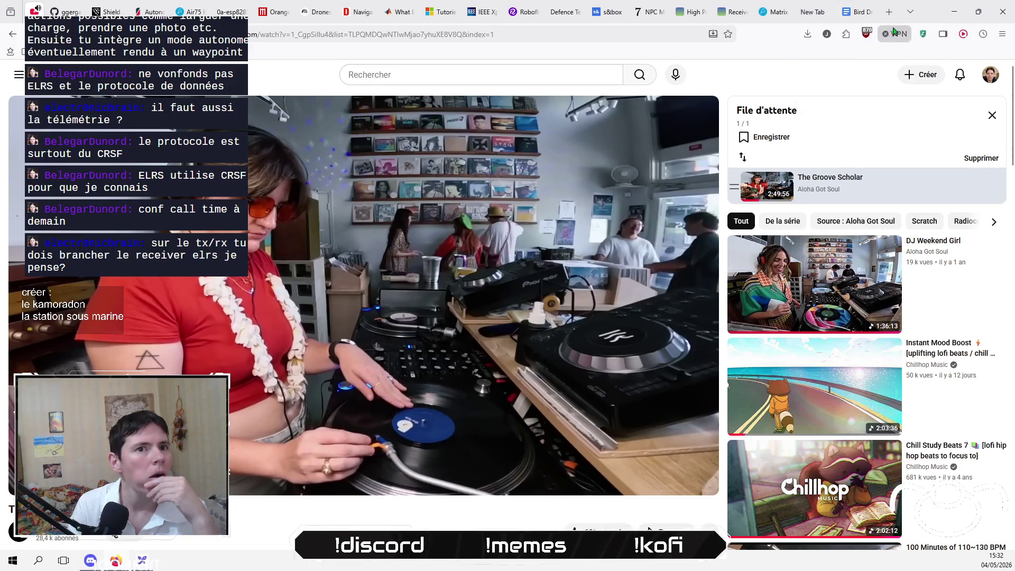
click(856, 11)
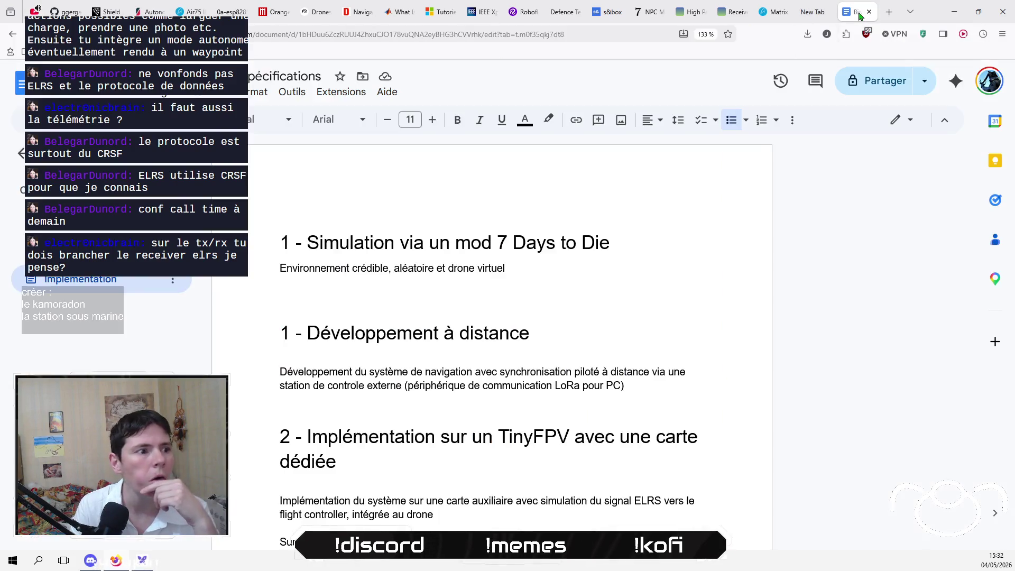
click(498, 285)
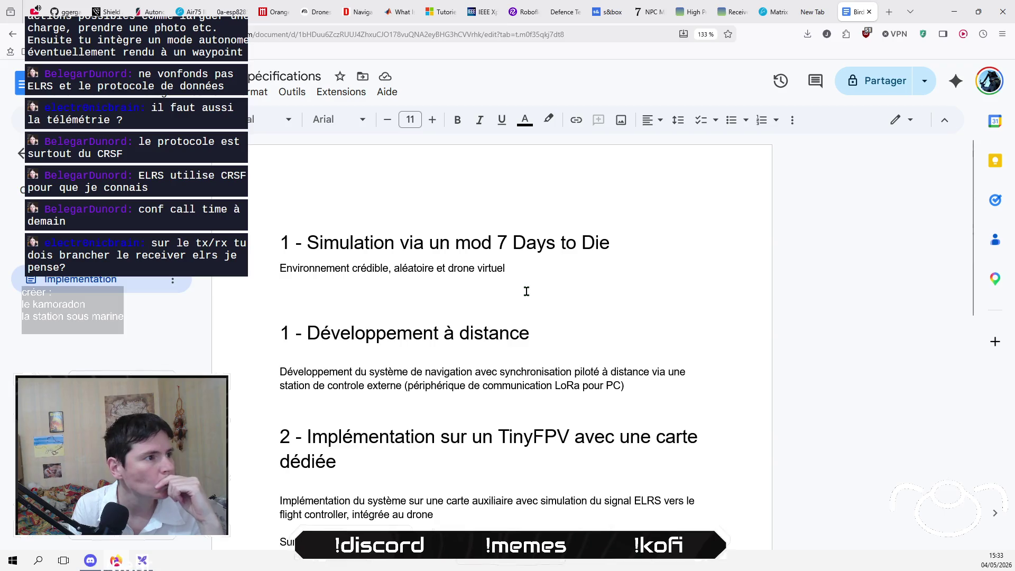
click(142, 564)
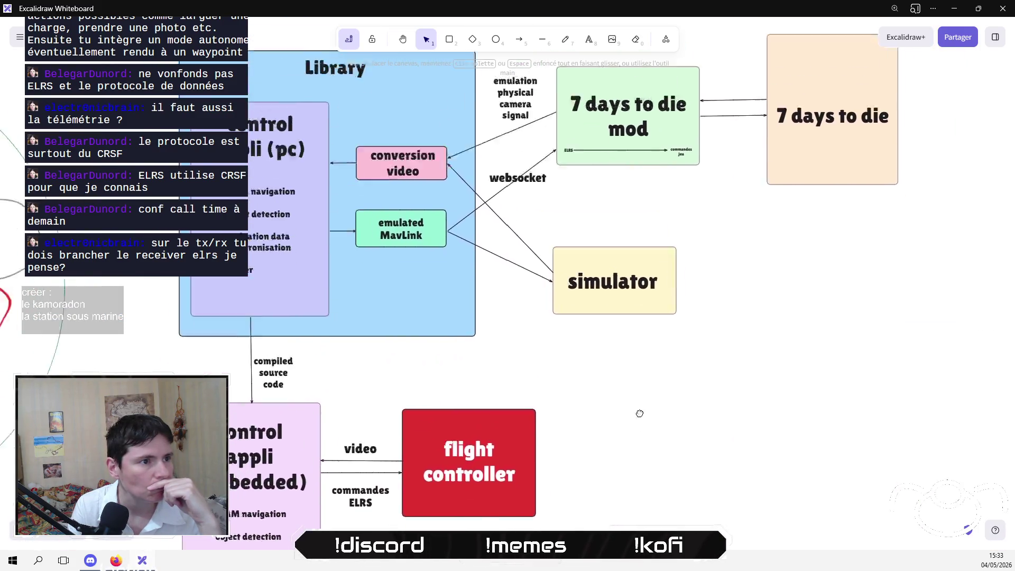
Change the 'emulated MavLink' label to 'emulated ELRS signals'.
double_click(428, 276)
click(447, 281)
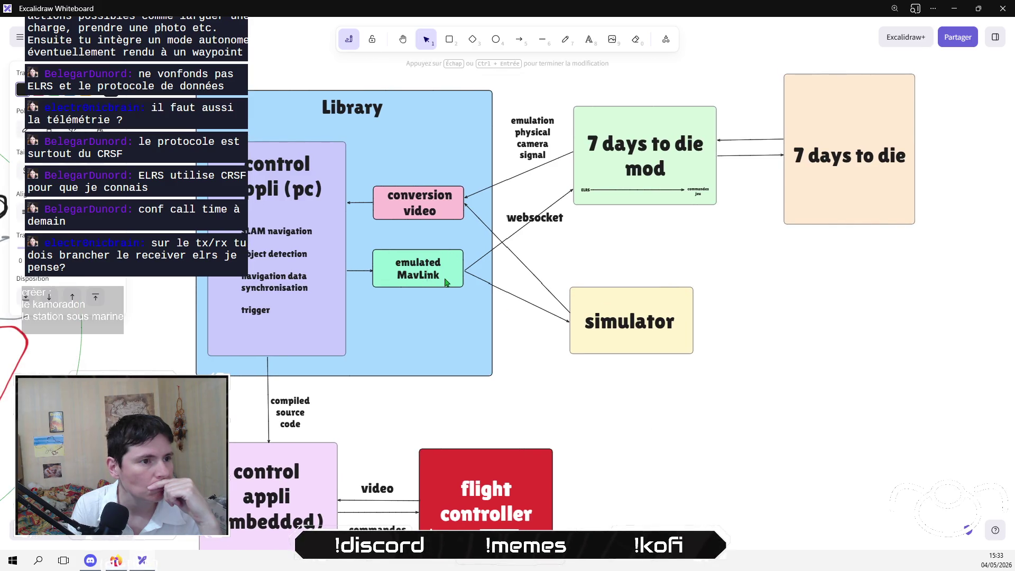
key(ctrl+shift+Left)
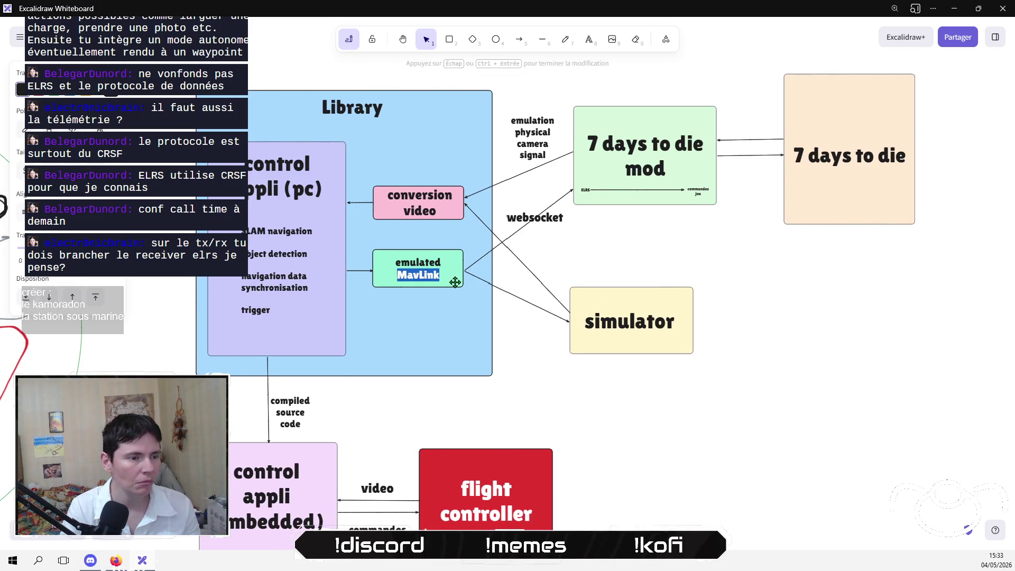
text(EL)
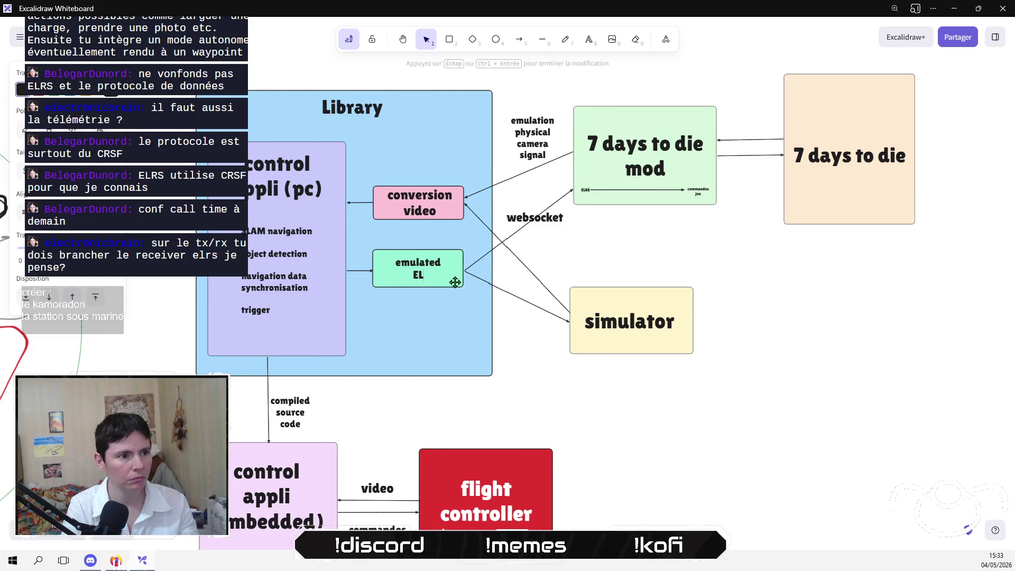
text(RS signals)
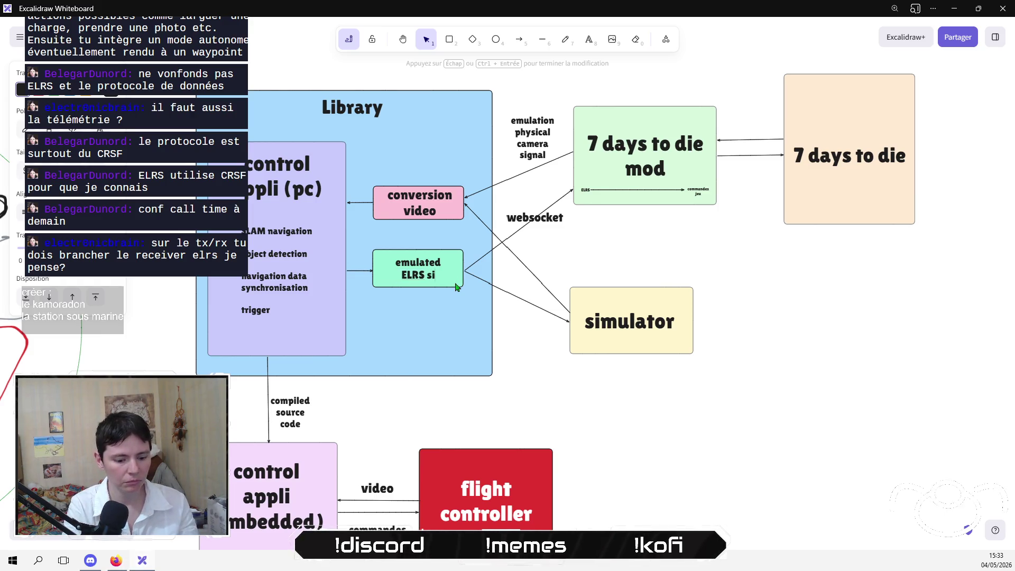
click(677, 438)
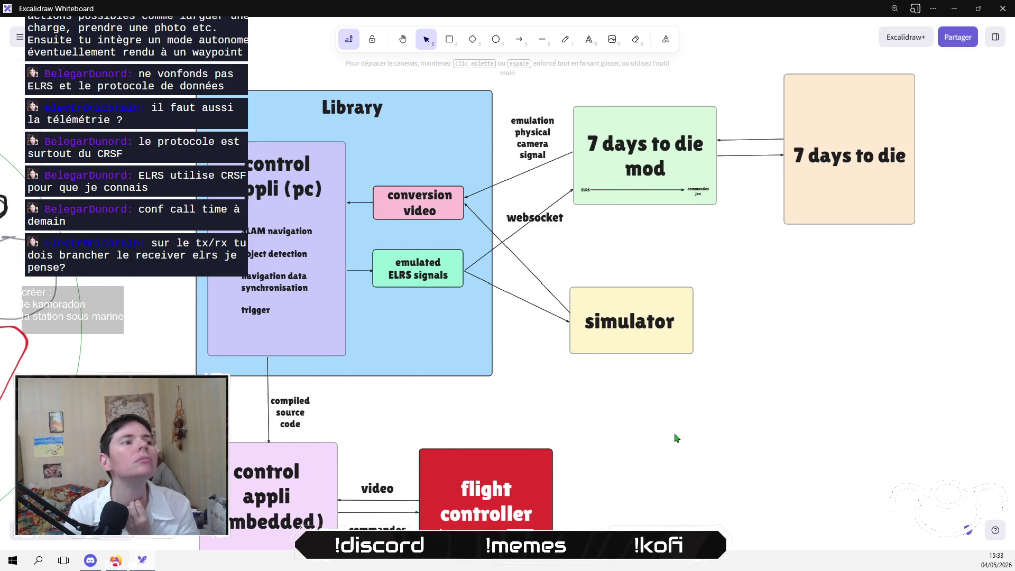
Return to the NotebookLM chat showing the TX1/RX1 answer.
drag(454, 445, 563, 314)
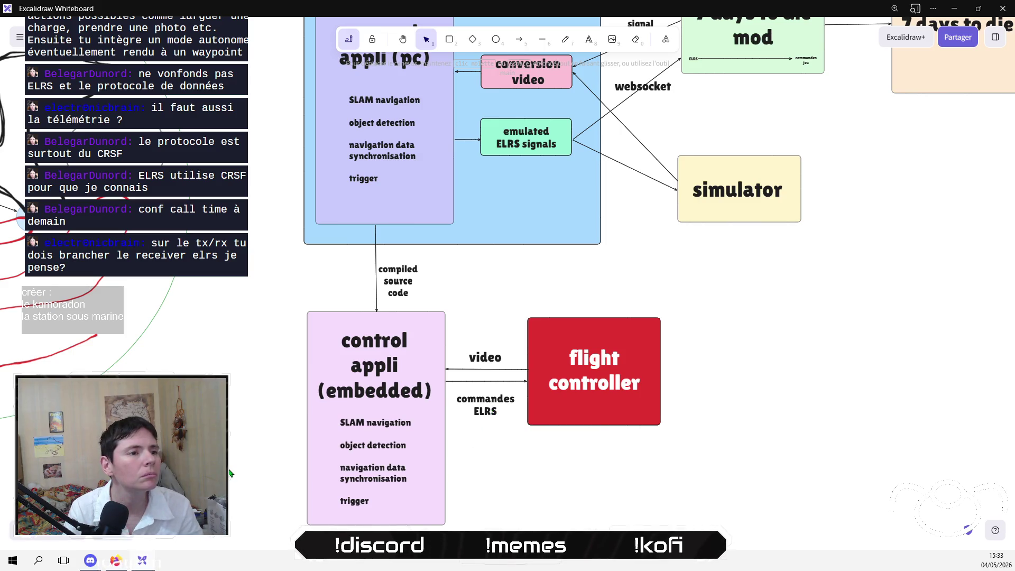
scroll(230, 472, up, 3)
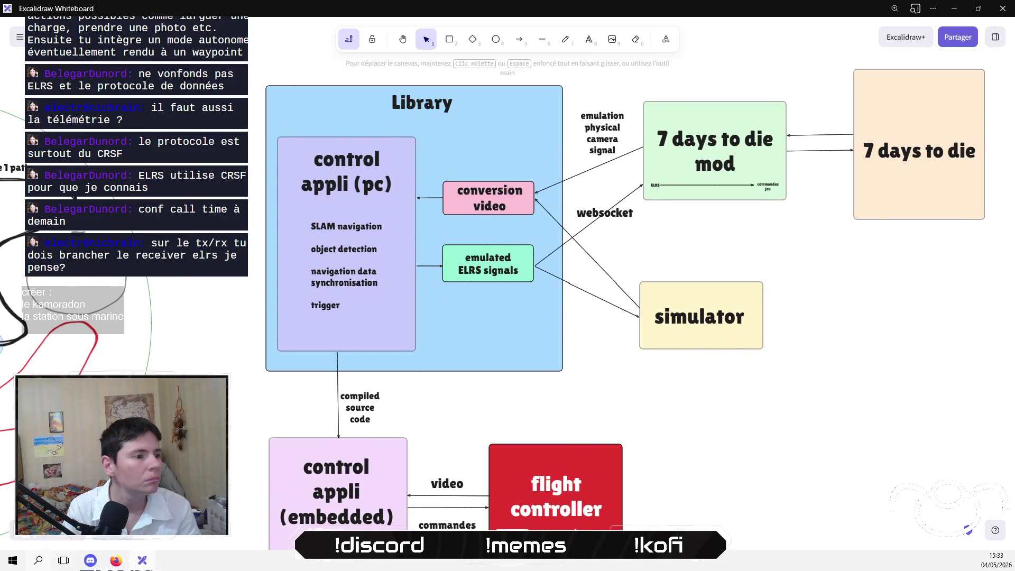
key(alt+Tab)
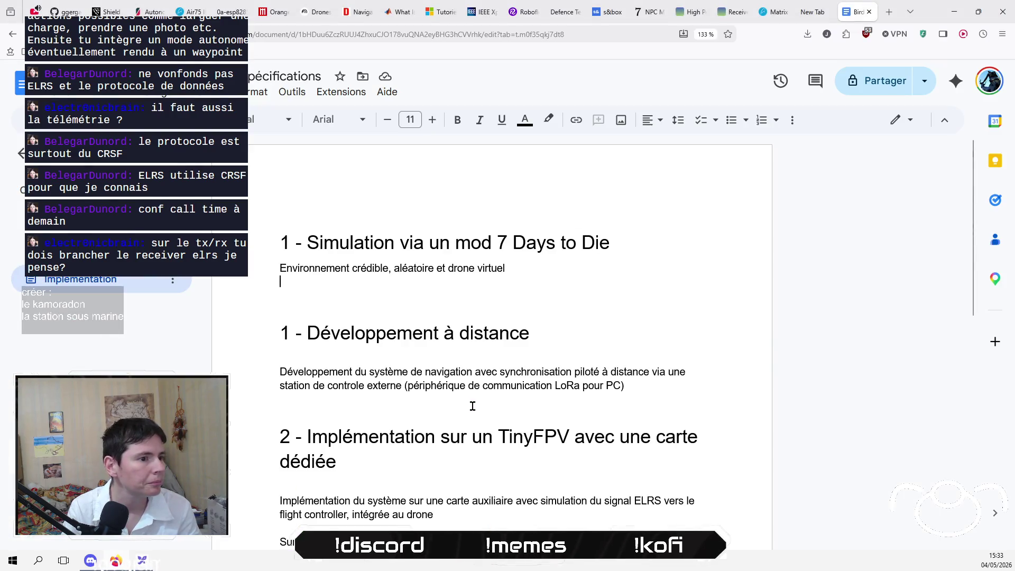
click(316, 13)
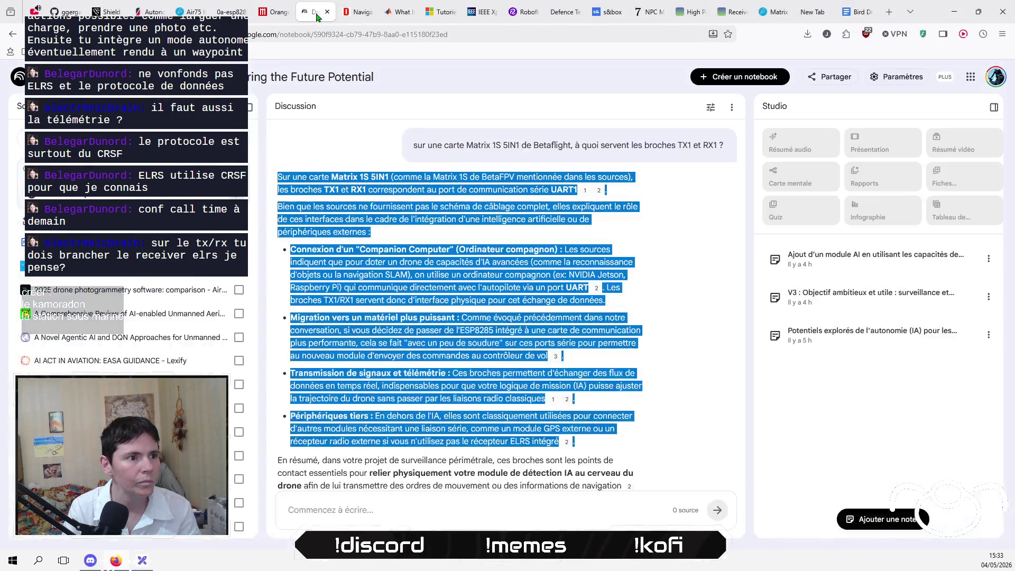
click(489, 435)
scroll(486, 439, down, 3)
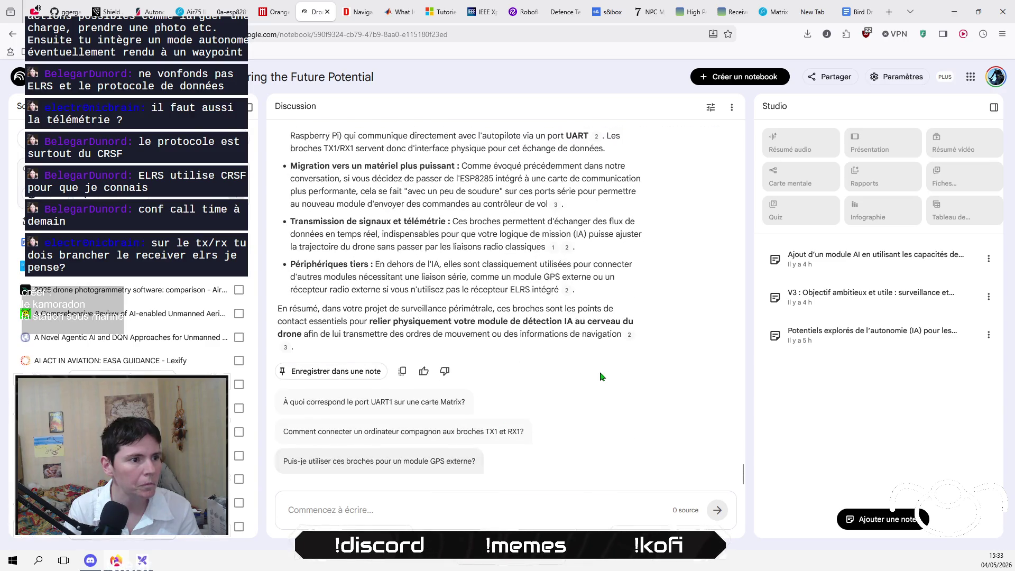
scroll(600, 380, up, 4)
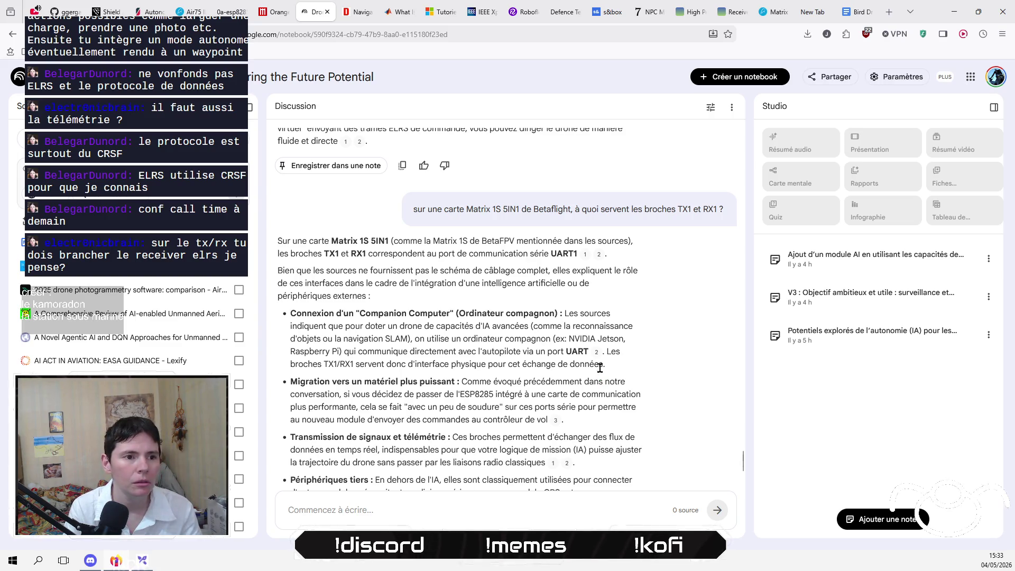
mouse_move(596, 357)
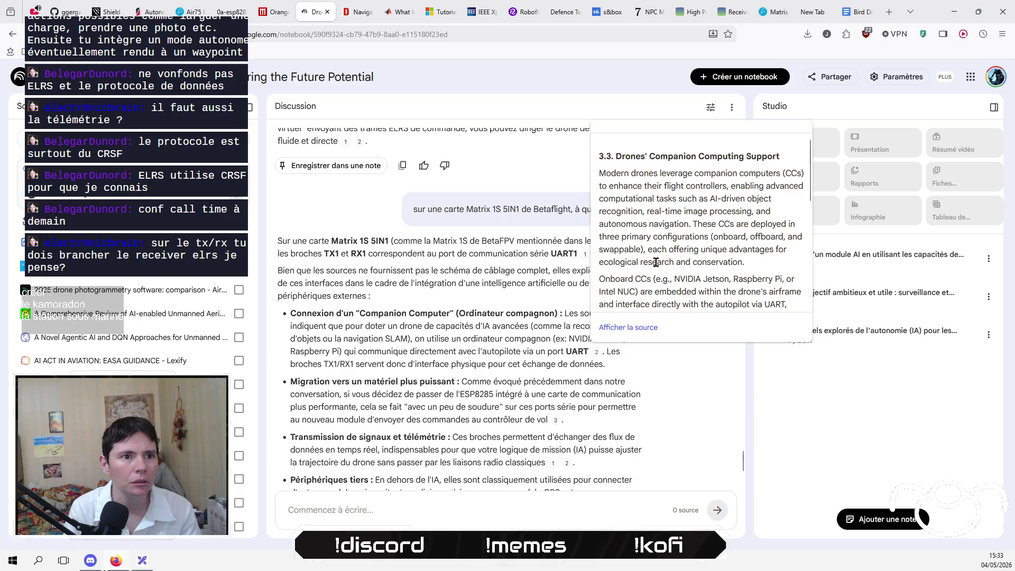
scroll(778, 227, down, 2)
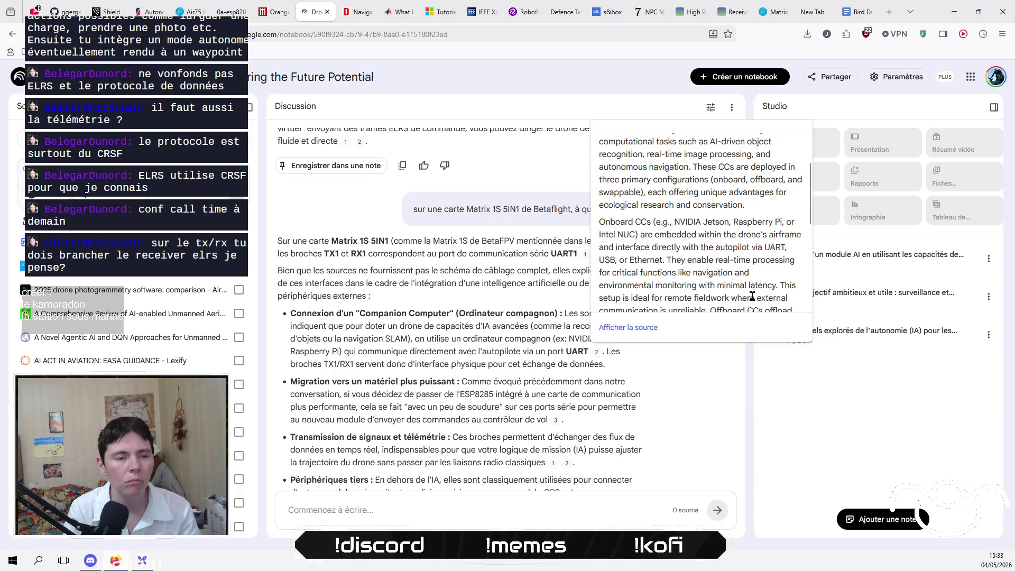
scroll(752, 297, down, 4)
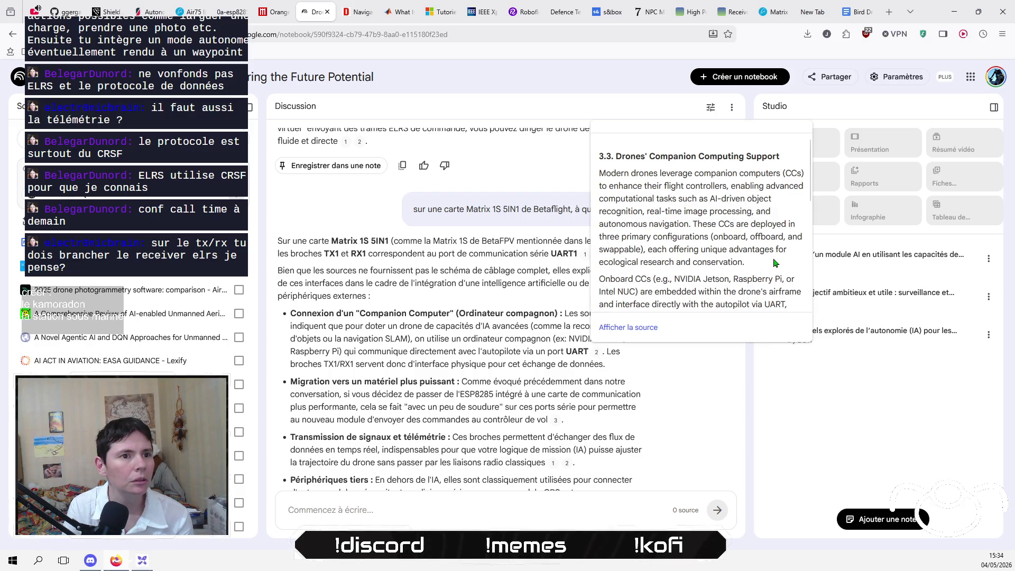
scroll(773, 260, down, 2)
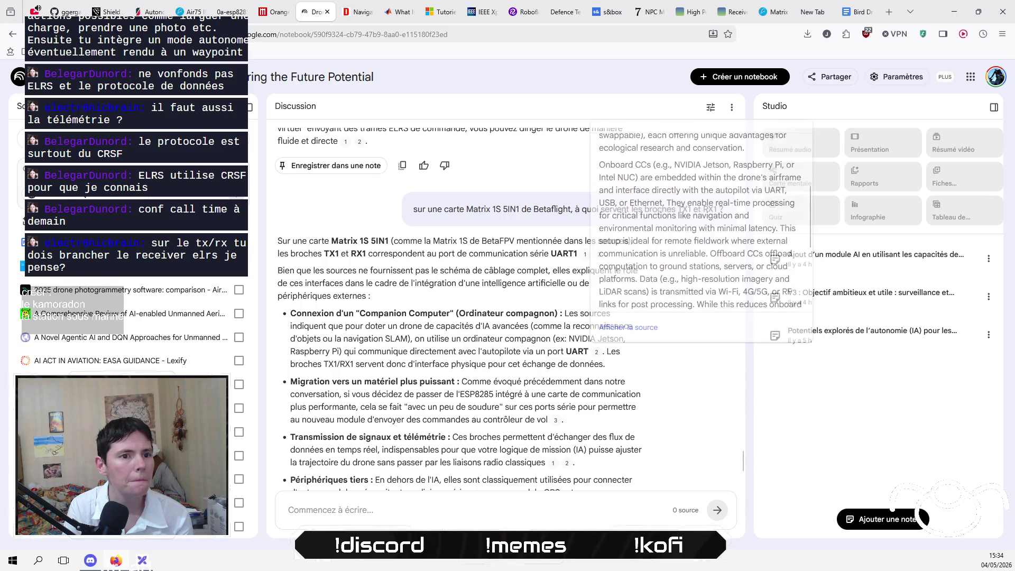
click(523, 505)
Ask NotebookLM 'est-ce que UART1 permet d'avoir le signal vidéo ?' and close the blank tab.
text(e)
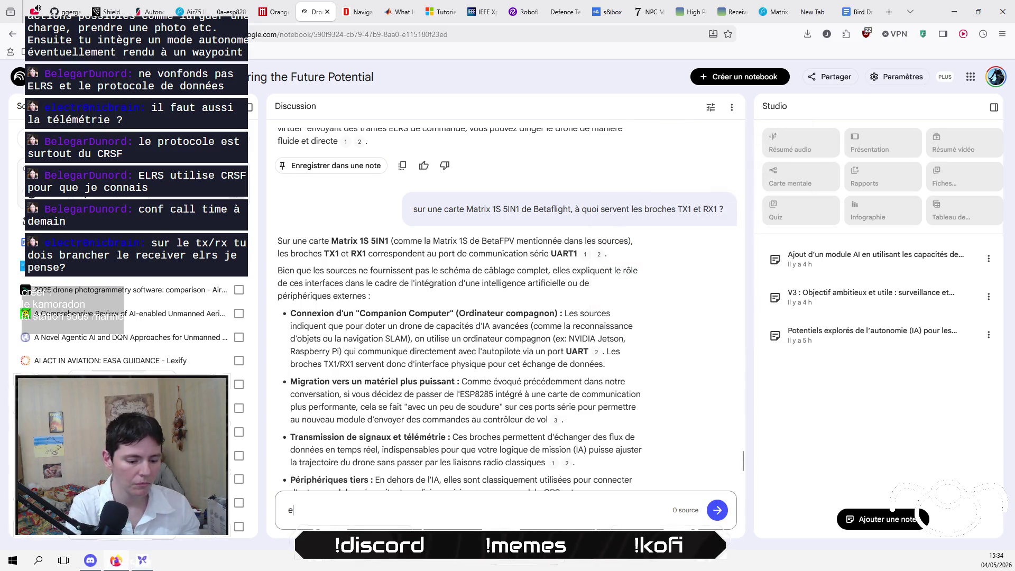
text(st-ce que )
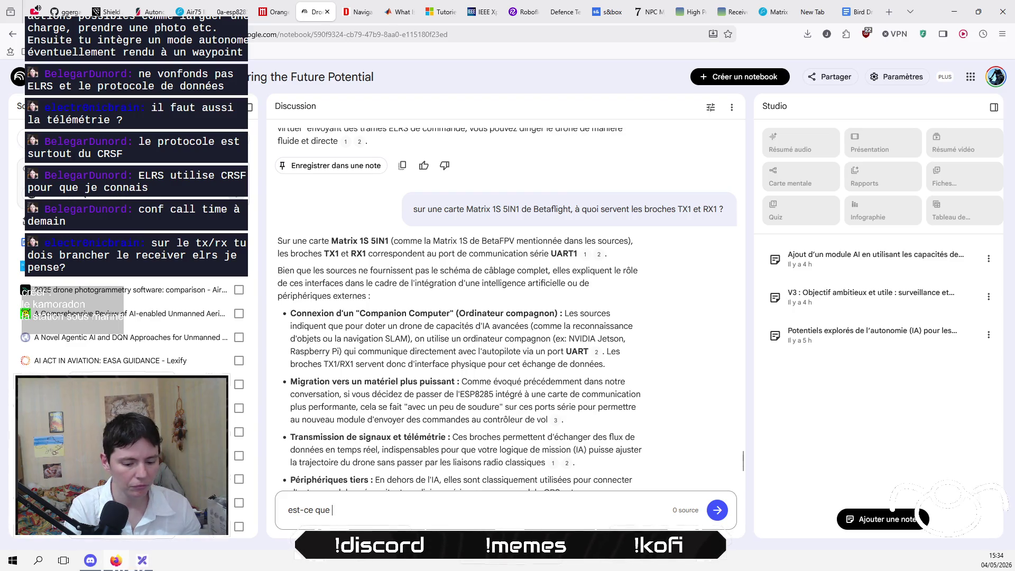
text(UART1 permet de)
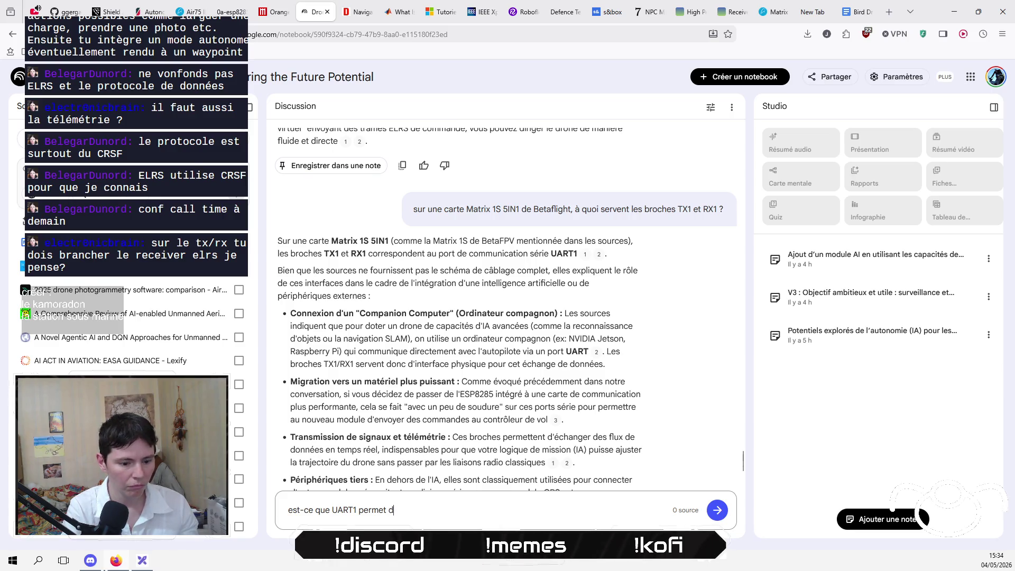
text(avoir le)
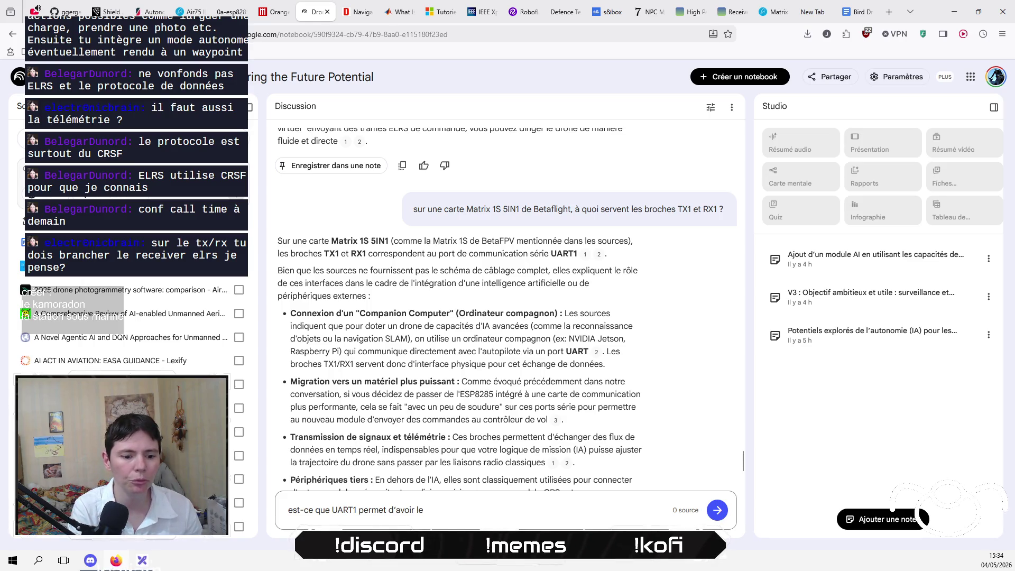
text( signa)
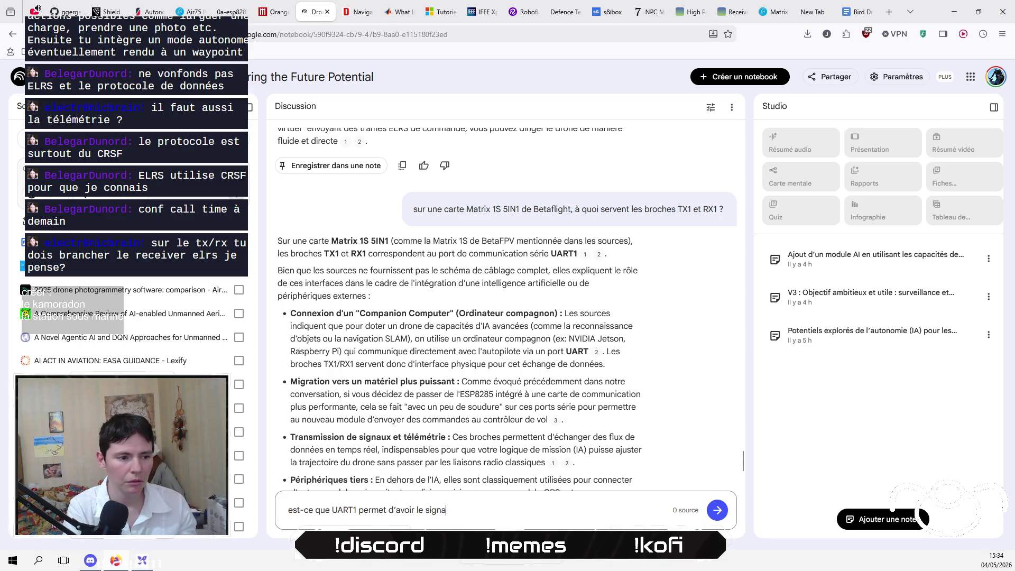
text(?)
key(Return)
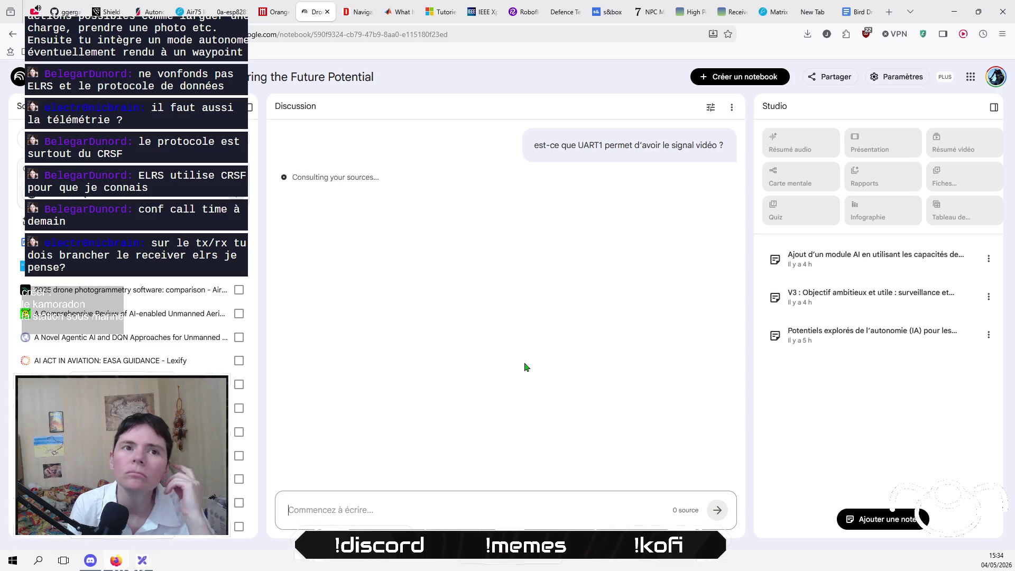
click(815, 12)
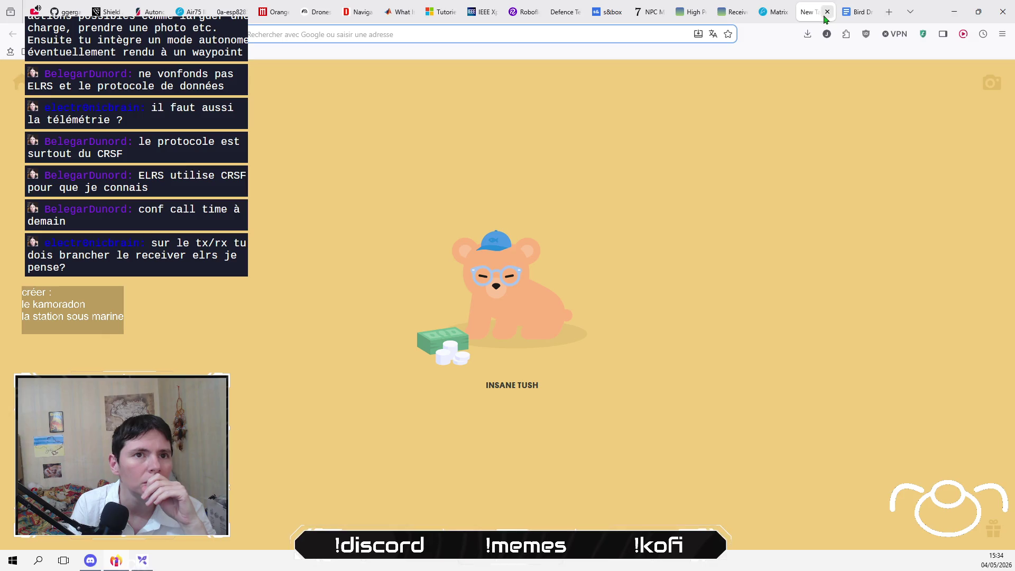
Copy the Matrix 1S TOP FRONT pinout image from the BETAFPV page, then return to the Bird doc.
click(827, 12)
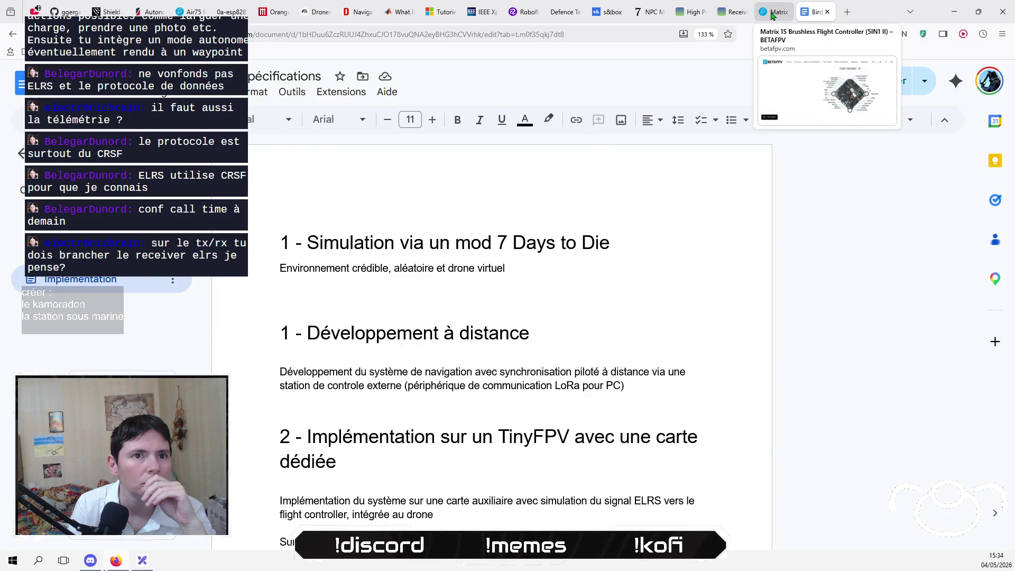
click(772, 16)
right_click(706, 312)
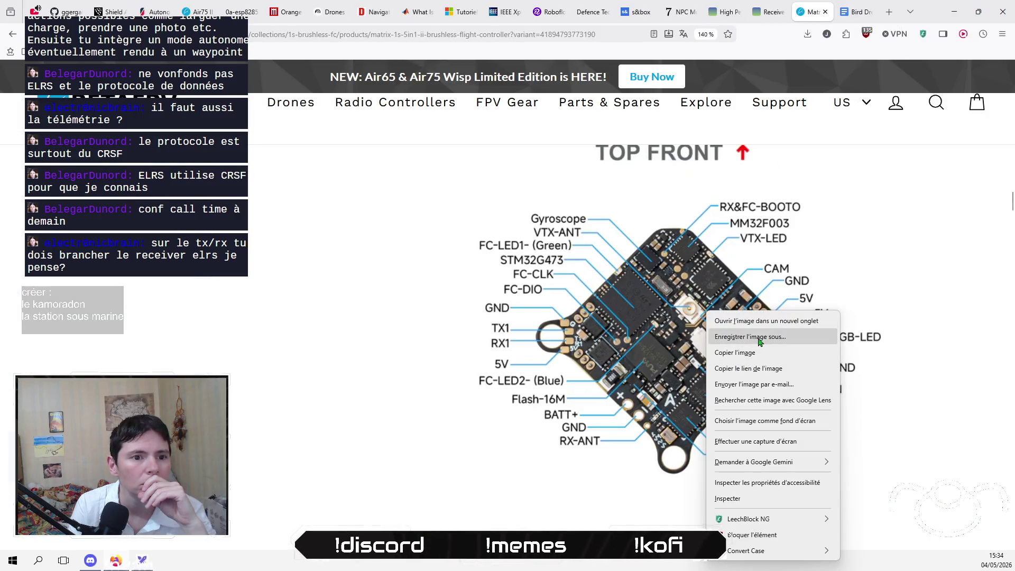
click(751, 353)
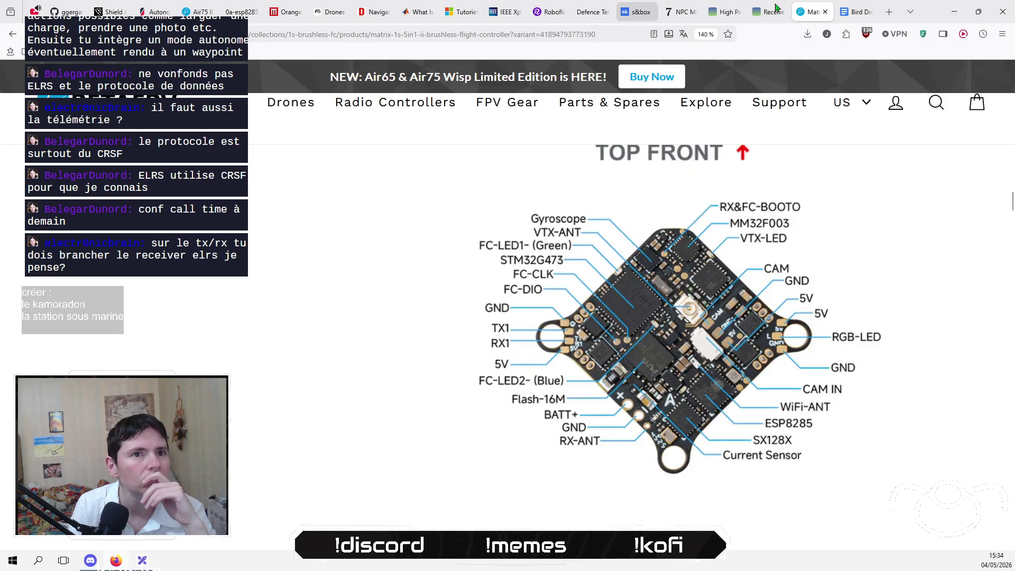
click(852, 11)
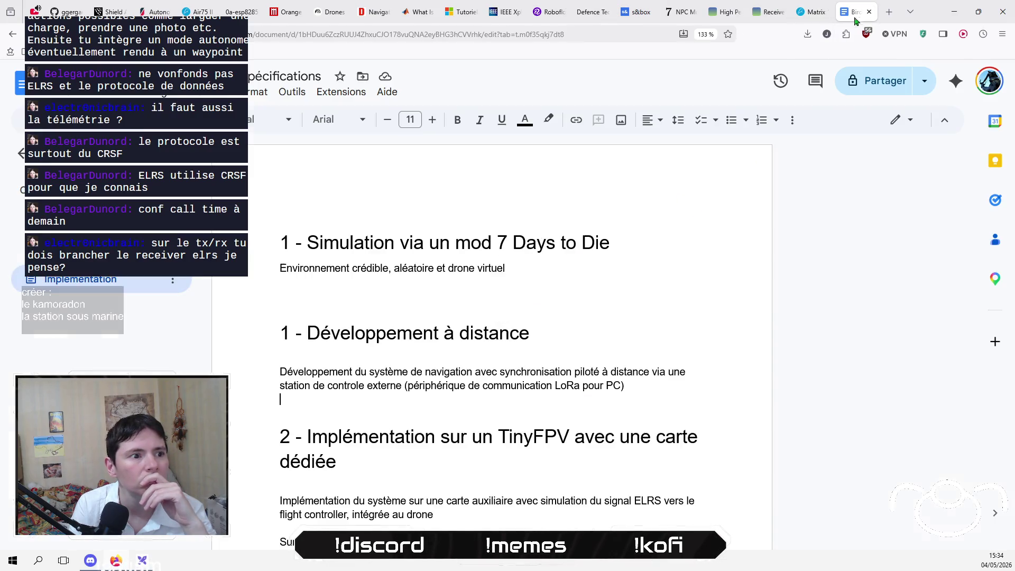
Paste the TOP FRONT pinout diagram after 'intégré.' at the end of the Implémentation bullets.
click(376, 301)
scroll(378, 301, down, 2)
click(388, 287)
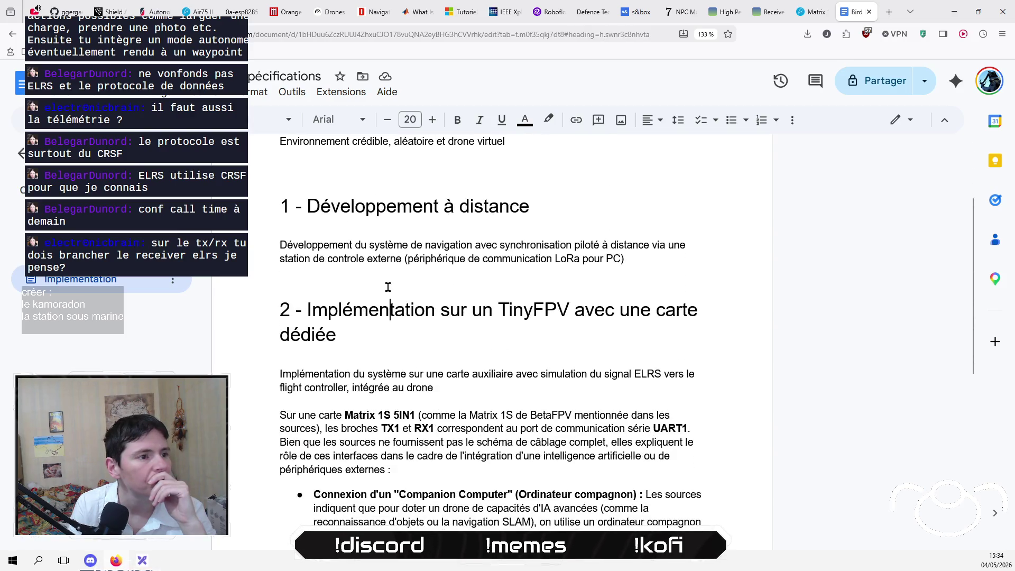
scroll(388, 287, down, 5)
click(403, 435)
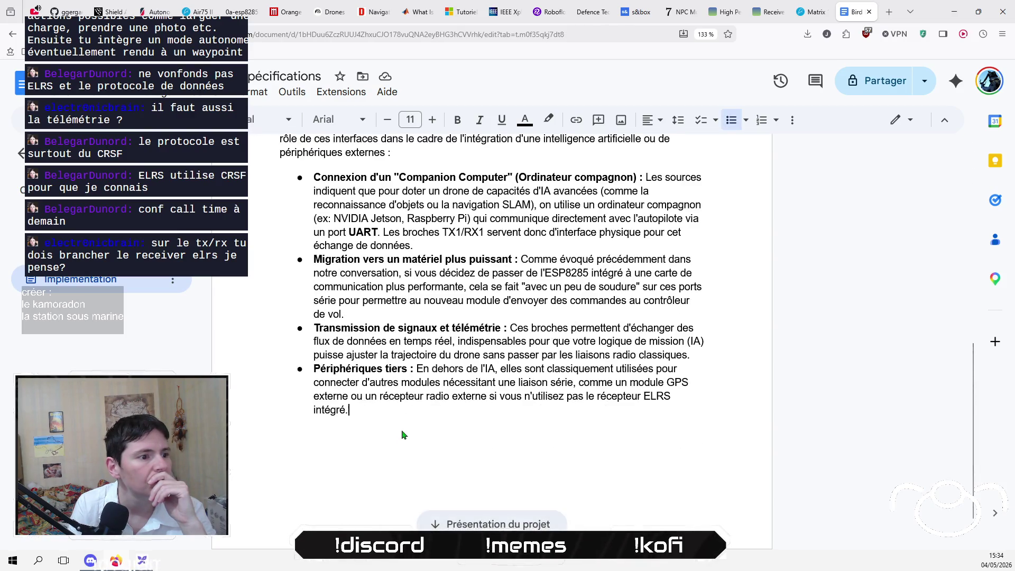
scroll(403, 435, up, 3)
scroll(401, 430, down, 3)
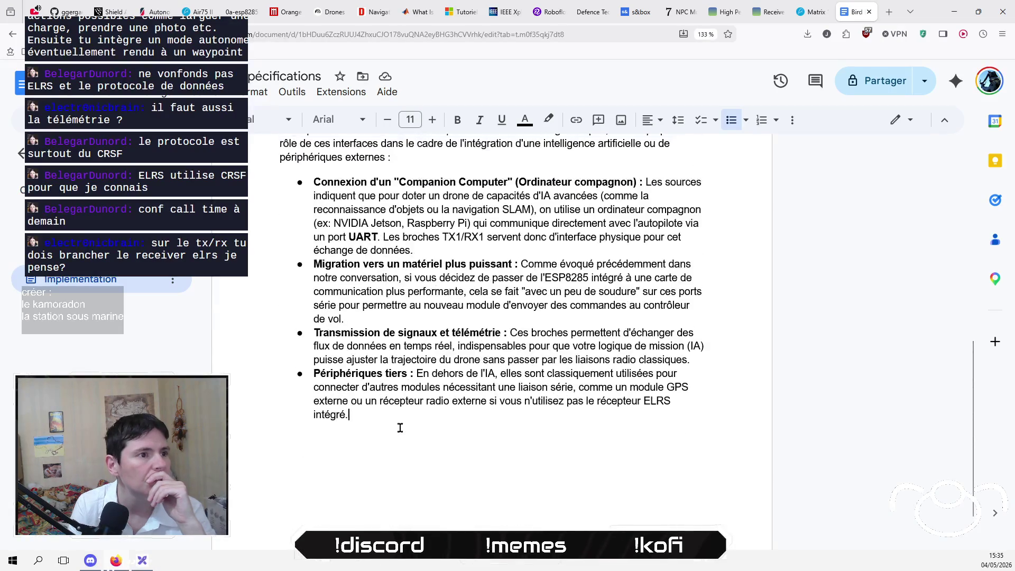
scroll(398, 426, up, 3)
click(441, 232)
scroll(440, 229, down, 4)
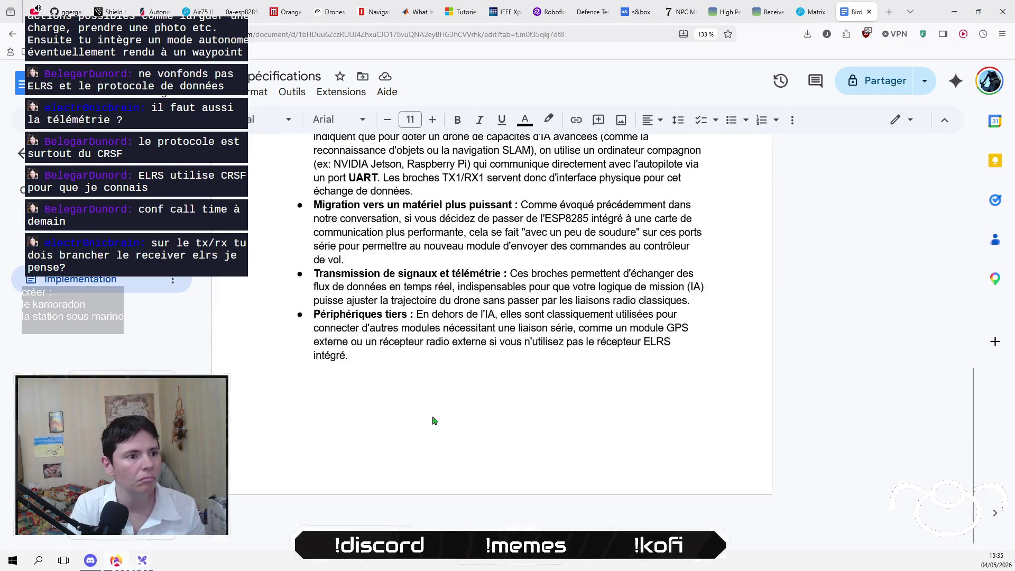
click(431, 385)
key(ctrl+v)
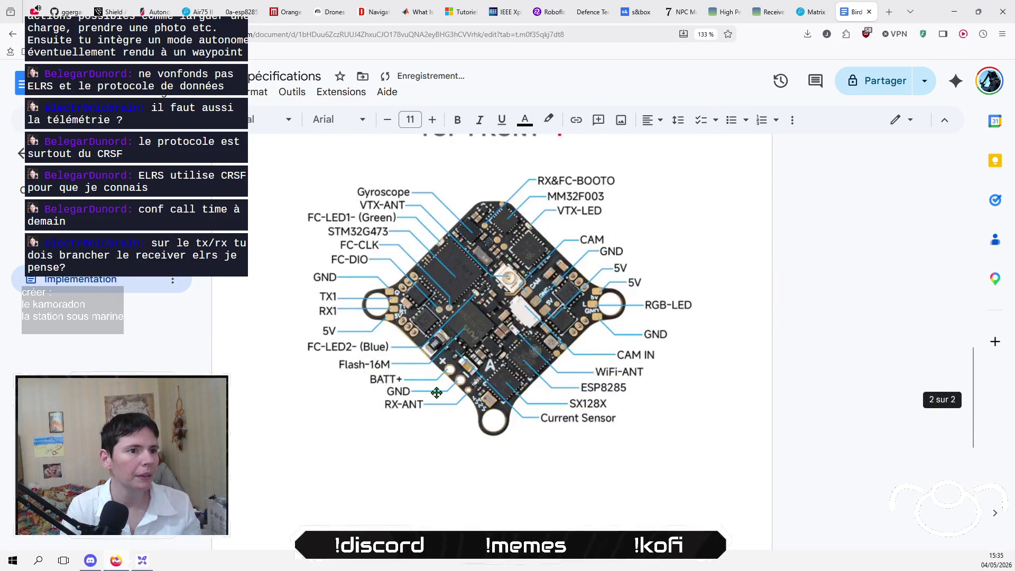
Look through the pasted image's options, then add a blank line above the diagram.
scroll(612, 357, up, 3)
click(613, 357)
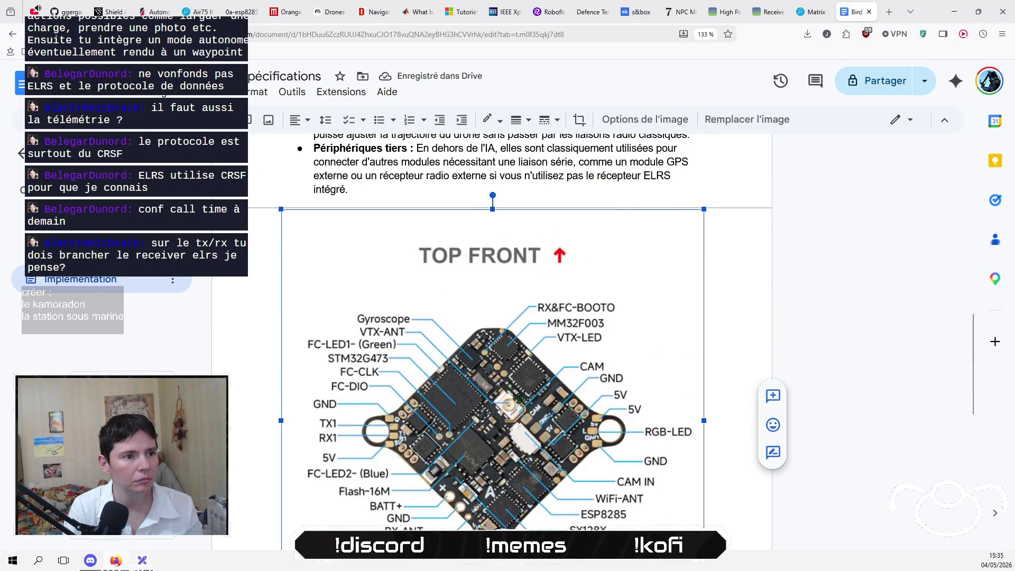
scroll(451, 341, down, 1)
scroll(451, 341, down, 3)
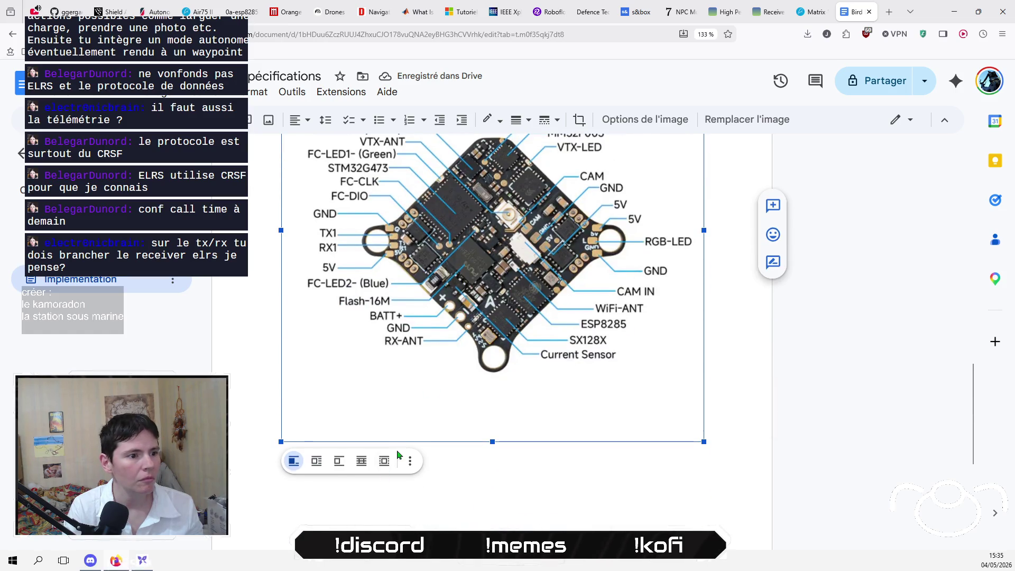
click(409, 461)
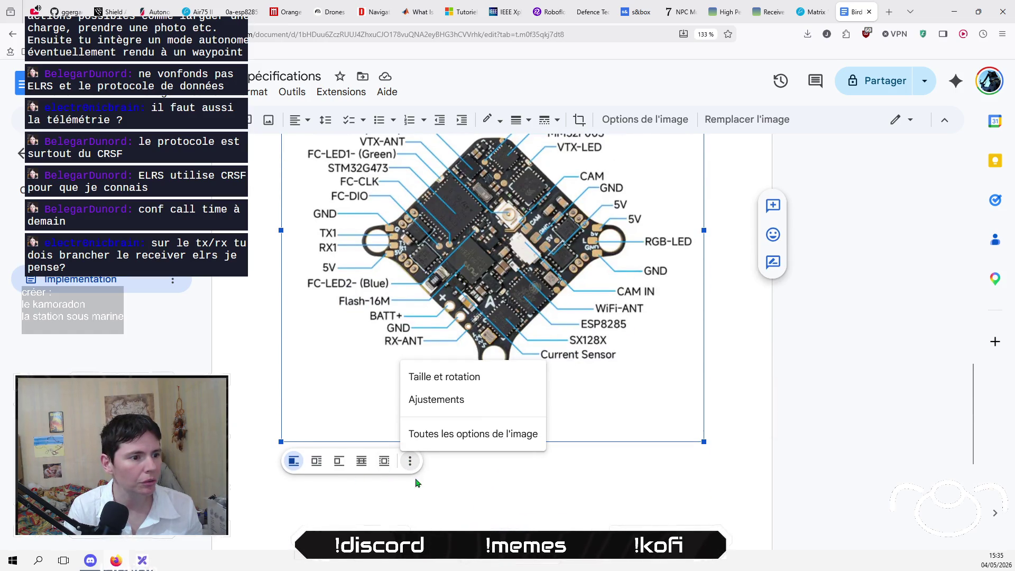
click(416, 482)
click(410, 462)
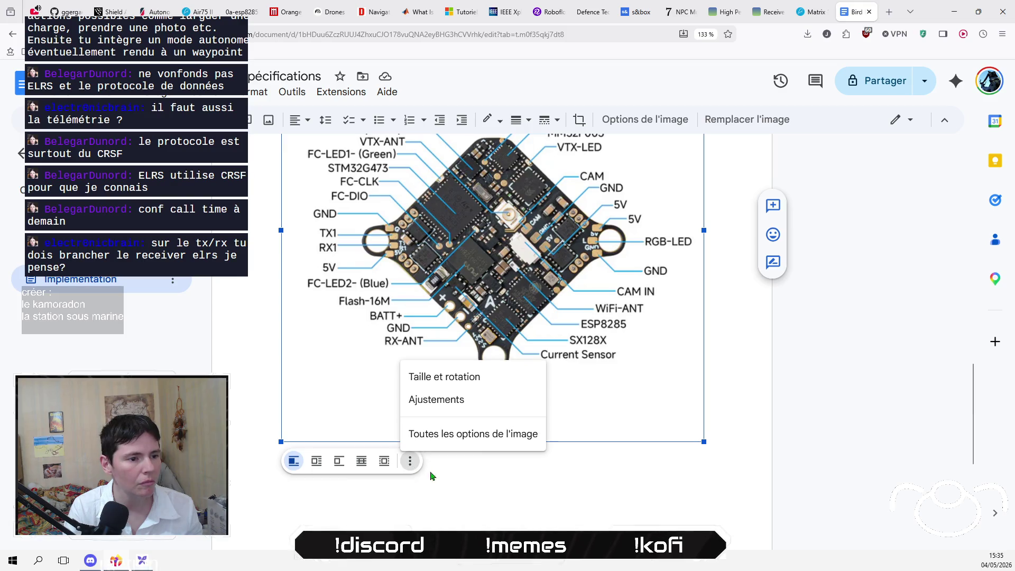
click(479, 447)
click(946, 123)
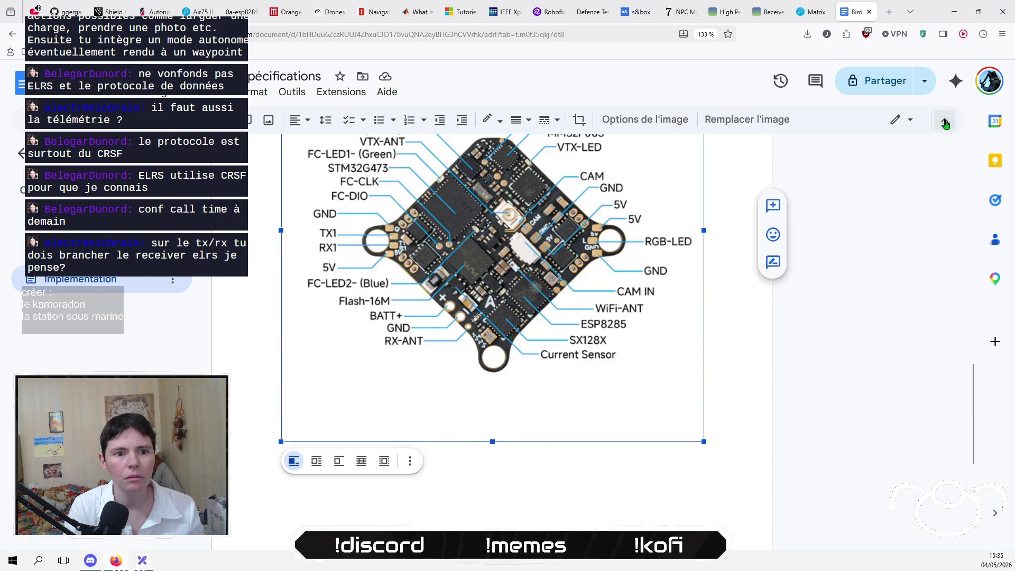
scroll(514, 360, up, 1)
scroll(524, 423, up, 5)
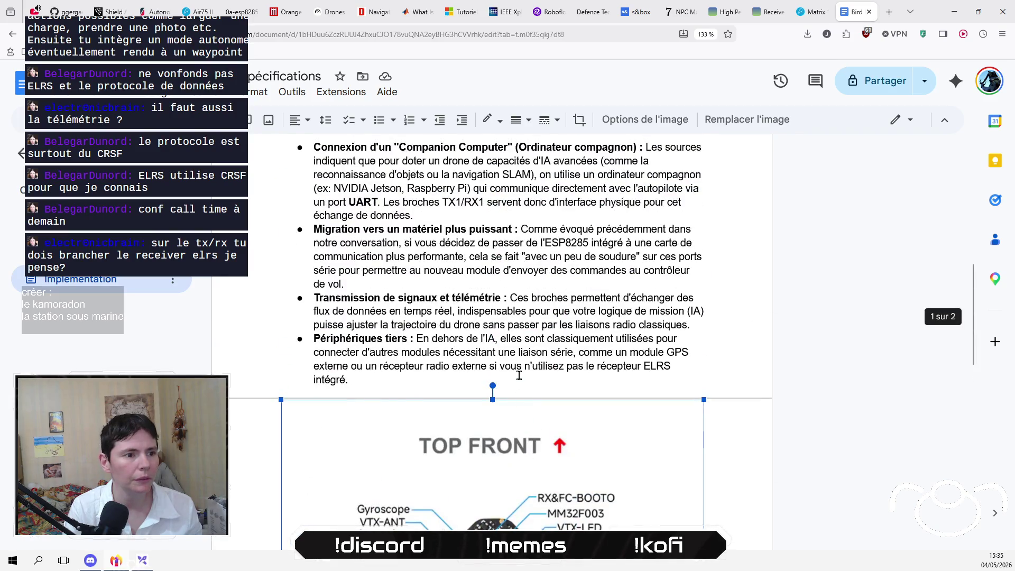
key(Return)
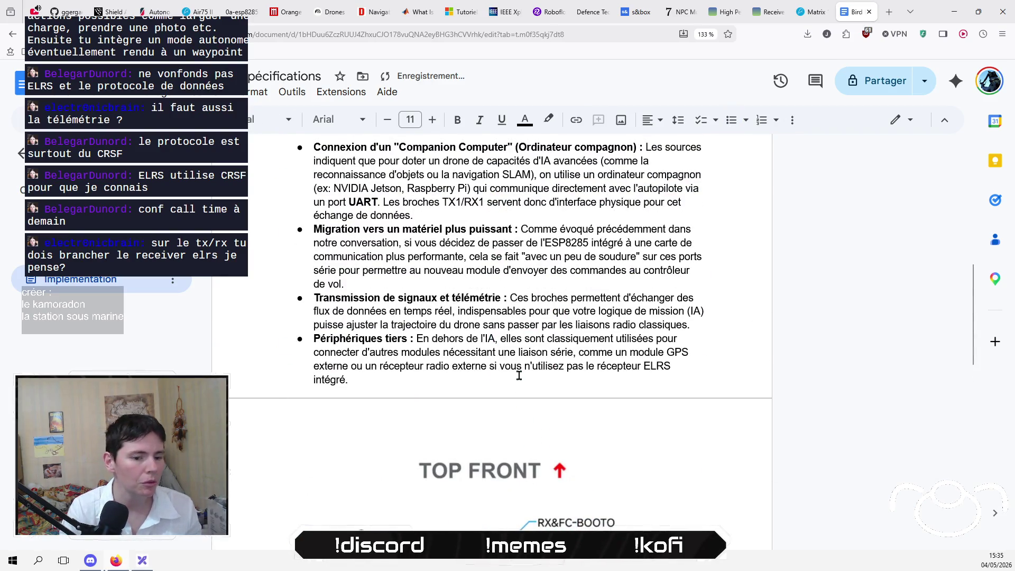
Add more blank lines above the diagram and type the caption 'Le flight controler du drone'.
key(Return)
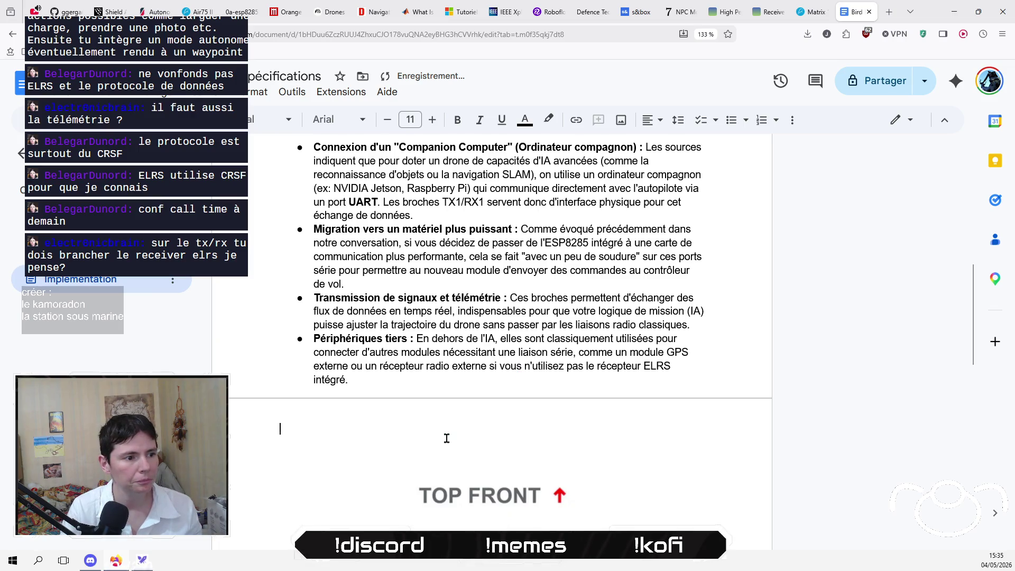
key(Return)
key(Return)
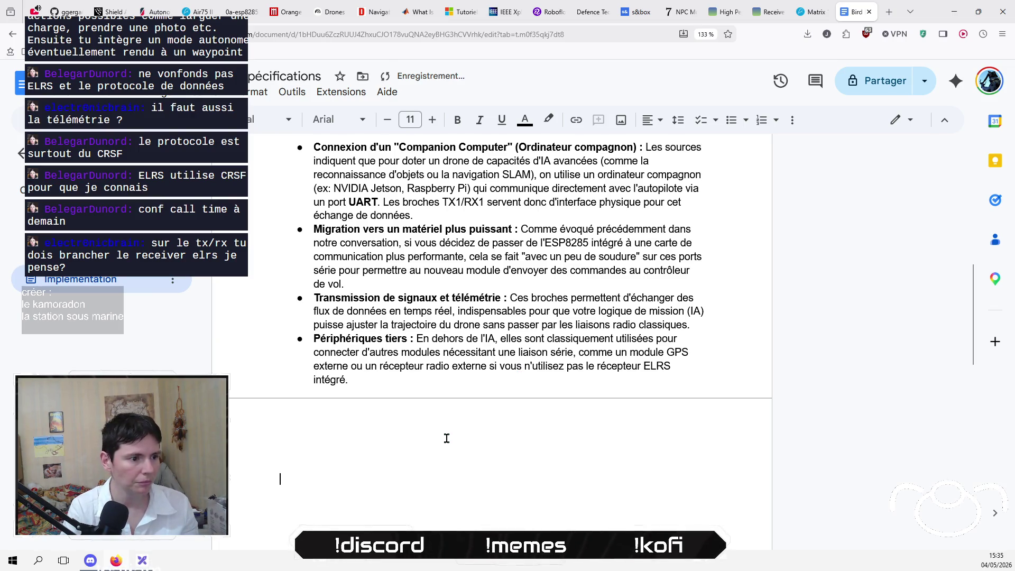
scroll(446, 438, down, 5)
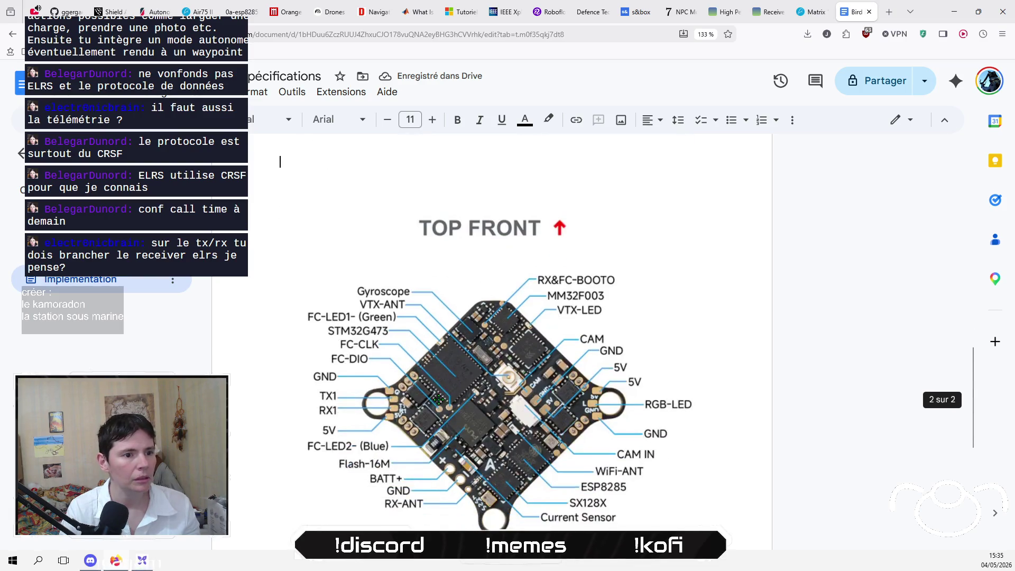
key(Return)
key(Return)
text(La a)
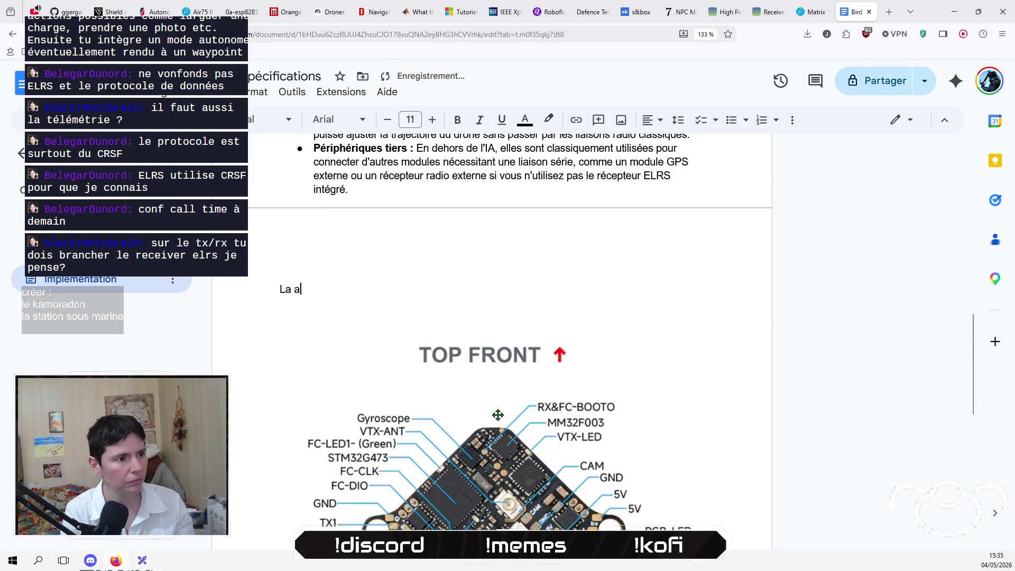
key(BackSpace)
text(flitht )
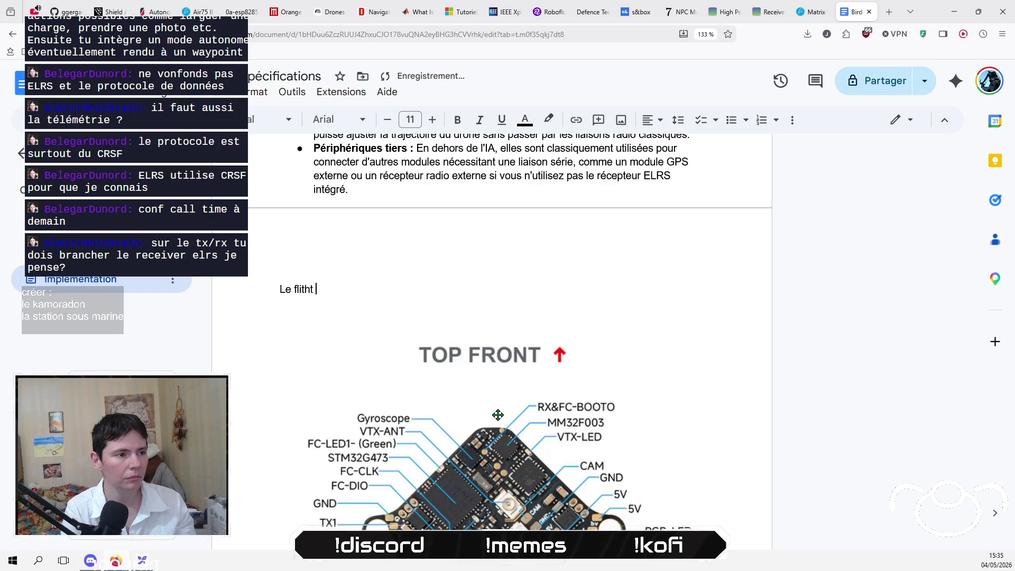
key(BackSpace)
key(BackSpace)
key(BackSpace)
key(BackSpace)
text(ght contr)
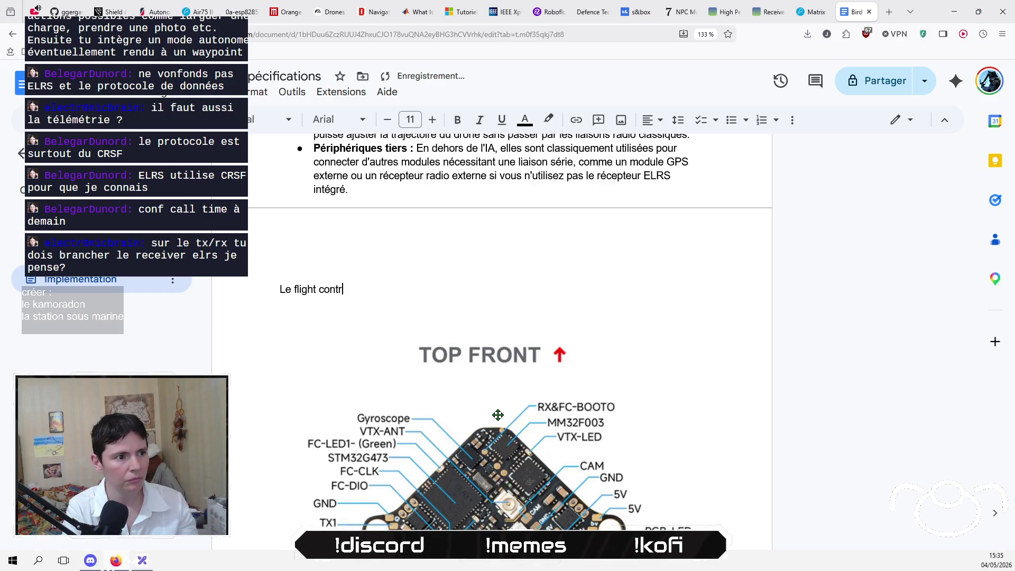
text(oler du drone)
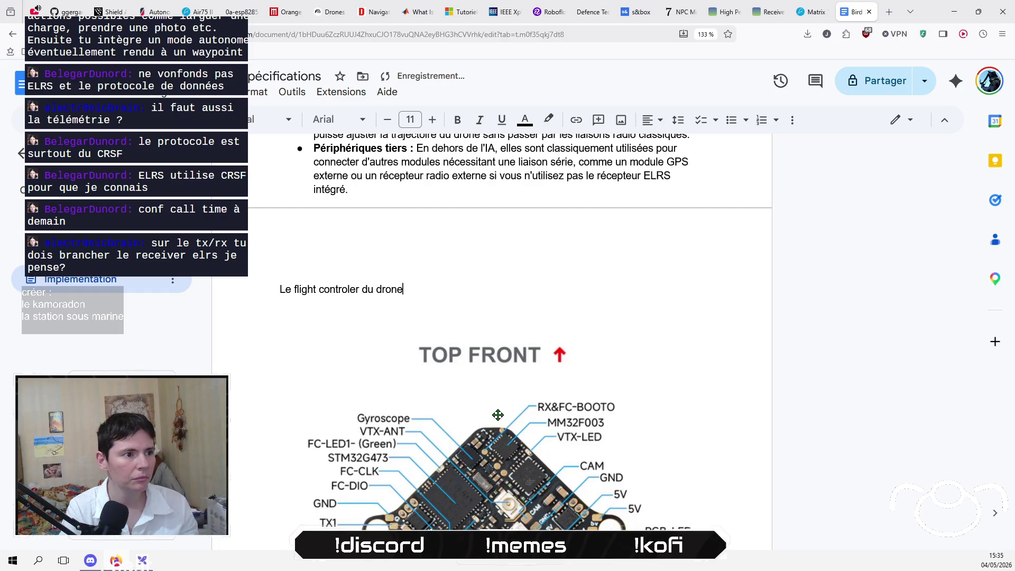
key(shift+Home)
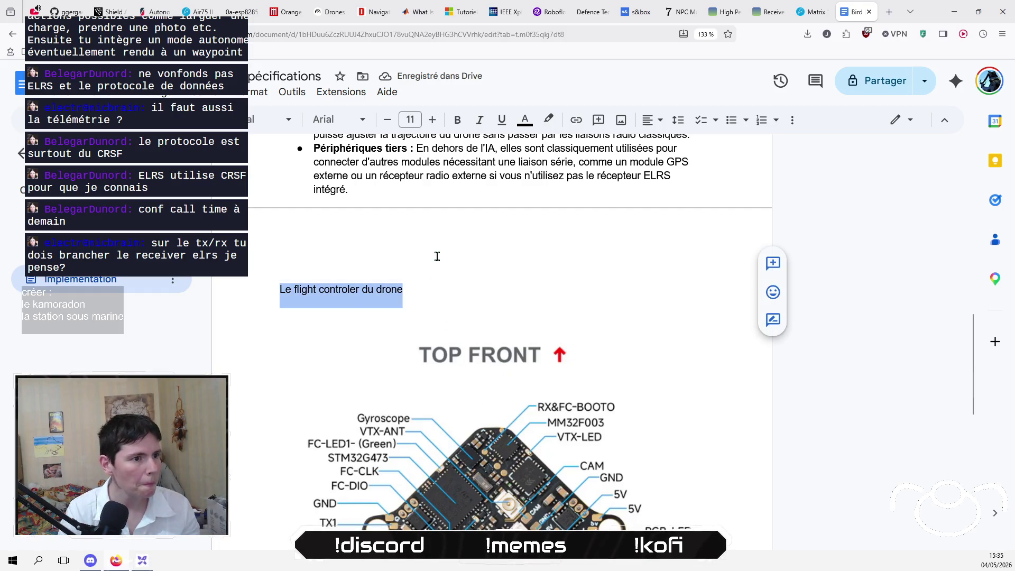
click(437, 256)
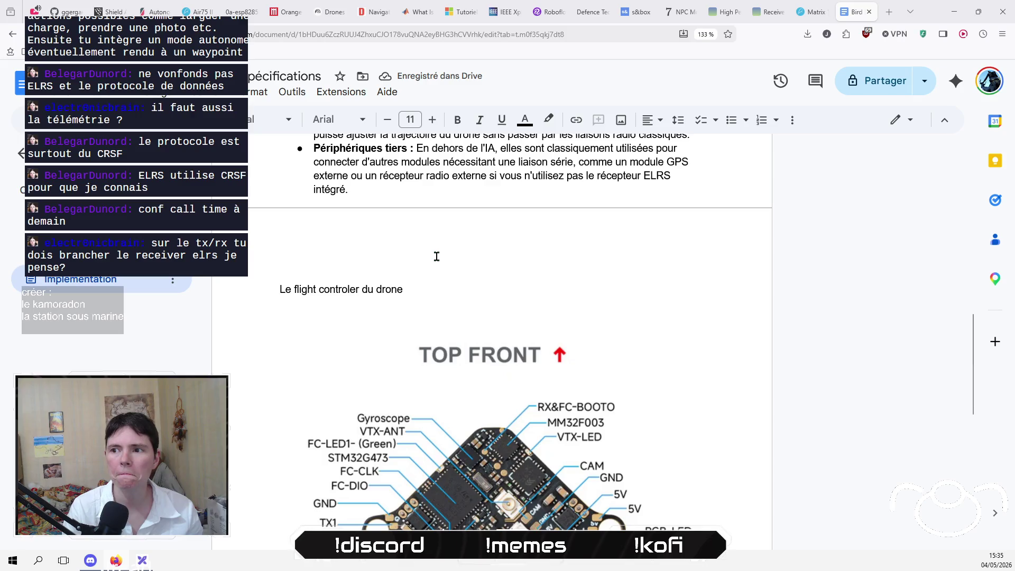
Check the Drones notebook's pending UART1 video answer, then open a new browser tab.
click(324, 17)
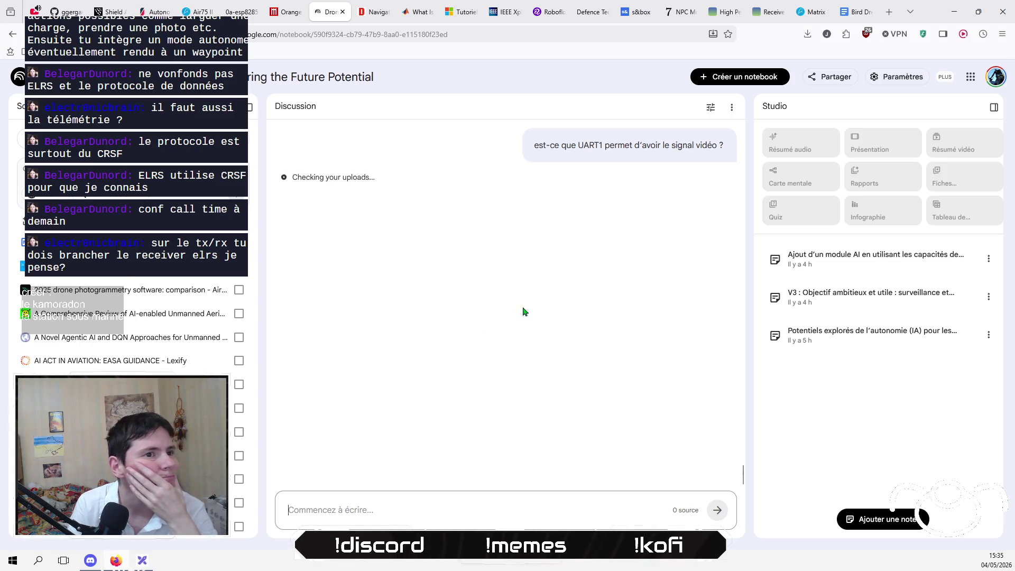
click(889, 12)
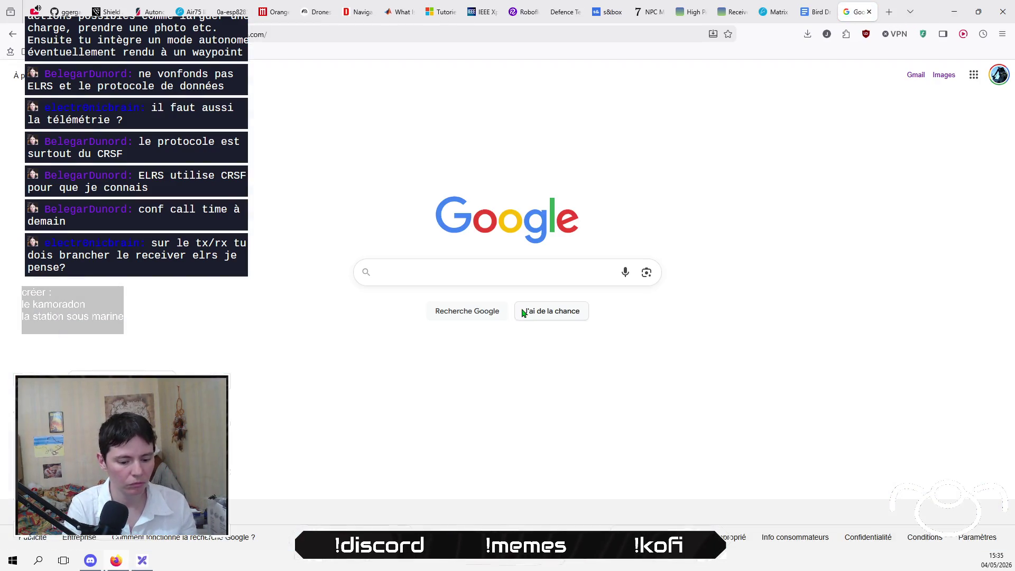
Search Google for 'UART1 video signal' and open the serial communication video result.
text(UART1 video sig)
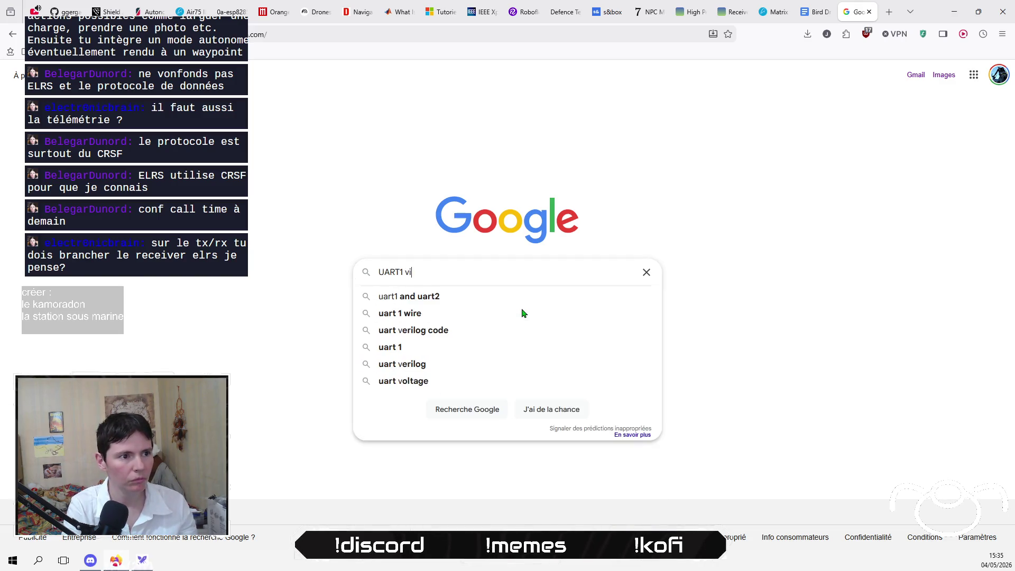
text(nal)
key(Return)
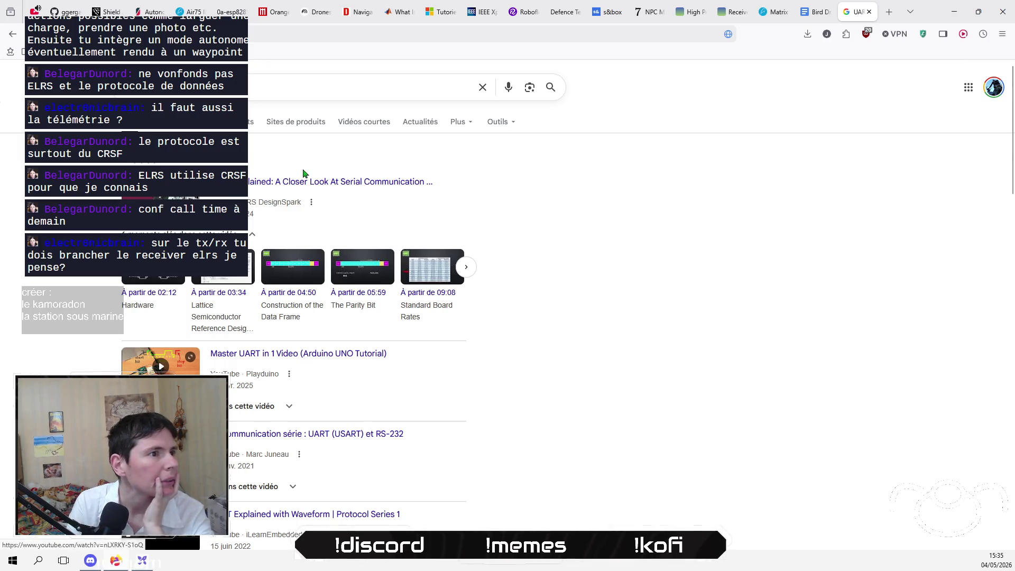
click(366, 182)
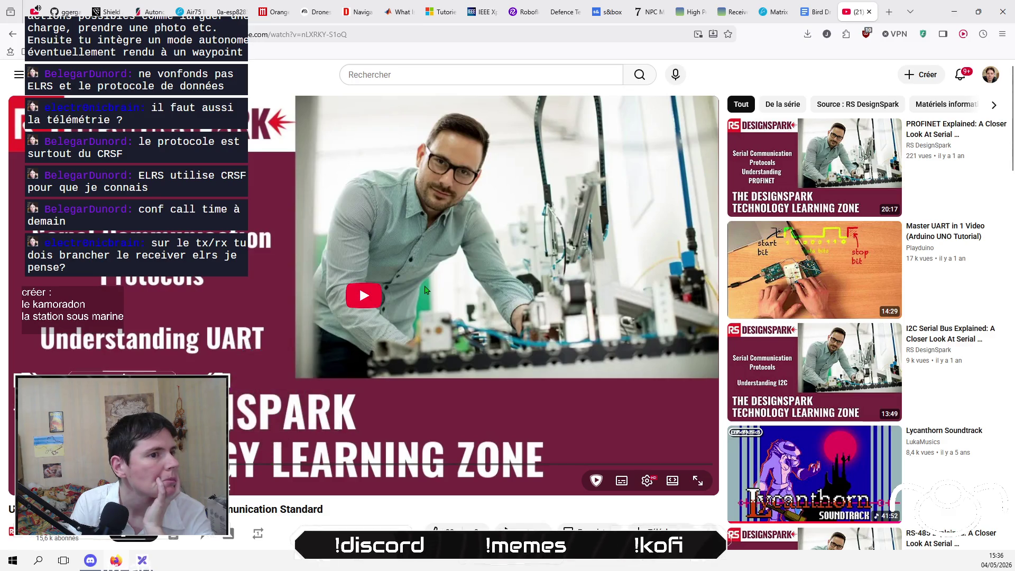
Play the UART explainer video and skip ahead to its USART block-diagram slides.
click(360, 285)
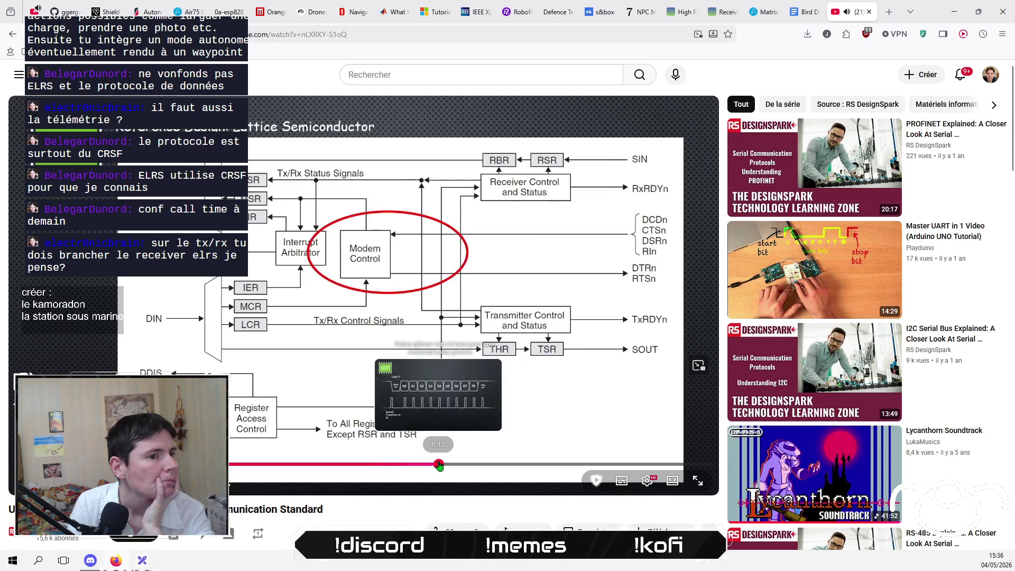
click(439, 464)
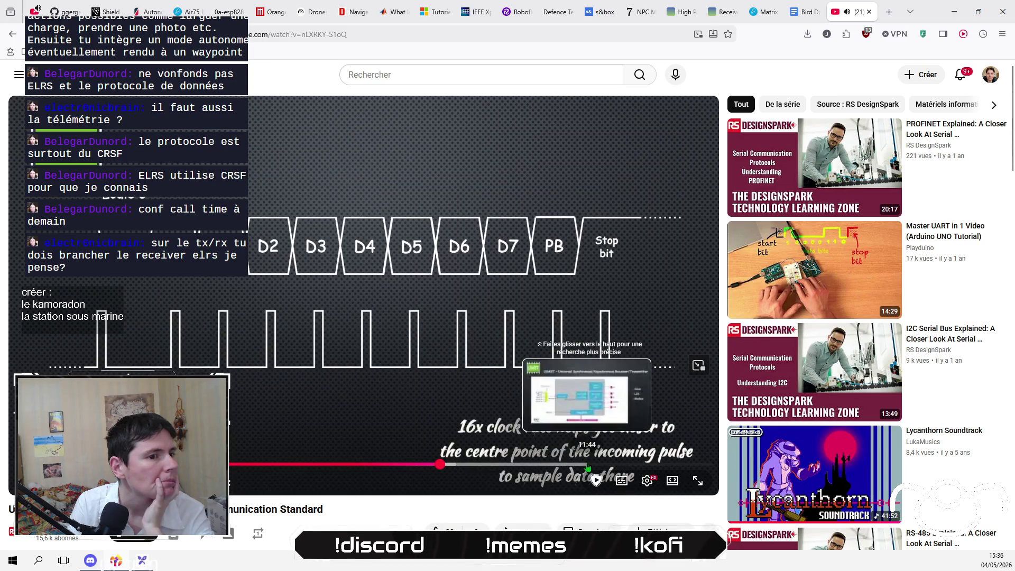
click(588, 465)
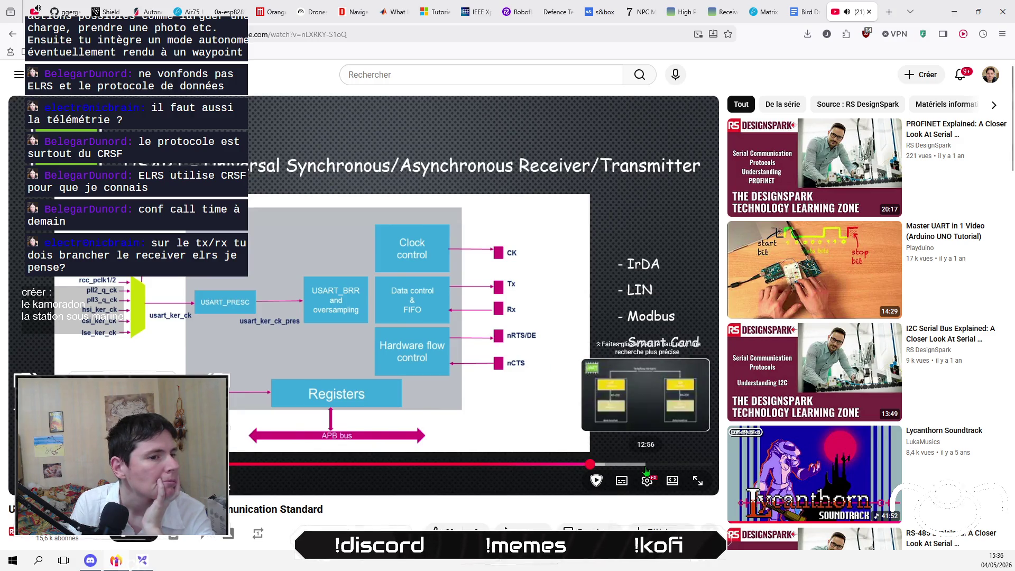
Go back to the Google UART results and scroll down through them.
click(14, 37)
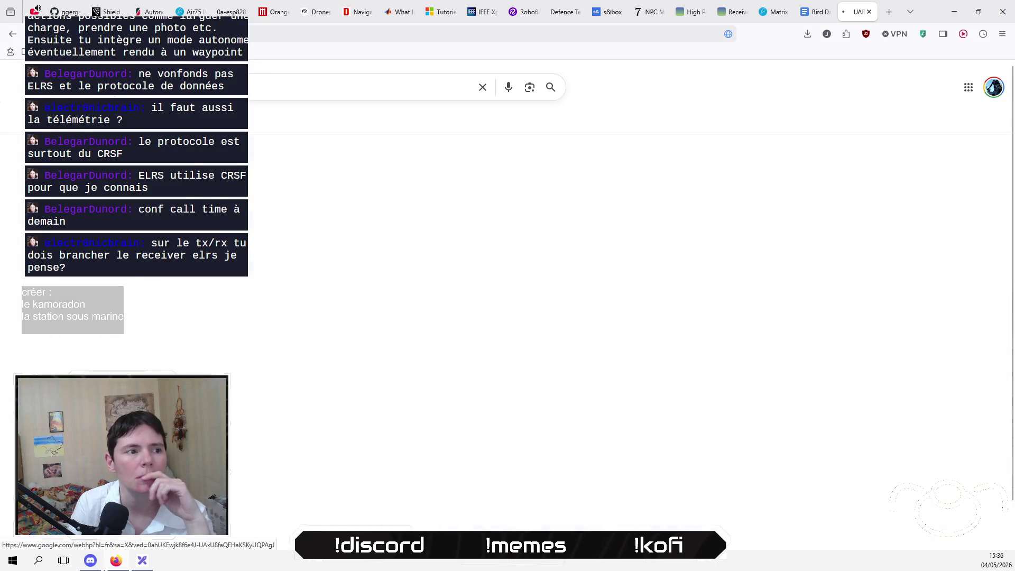
scroll(237, 295, down, 6)
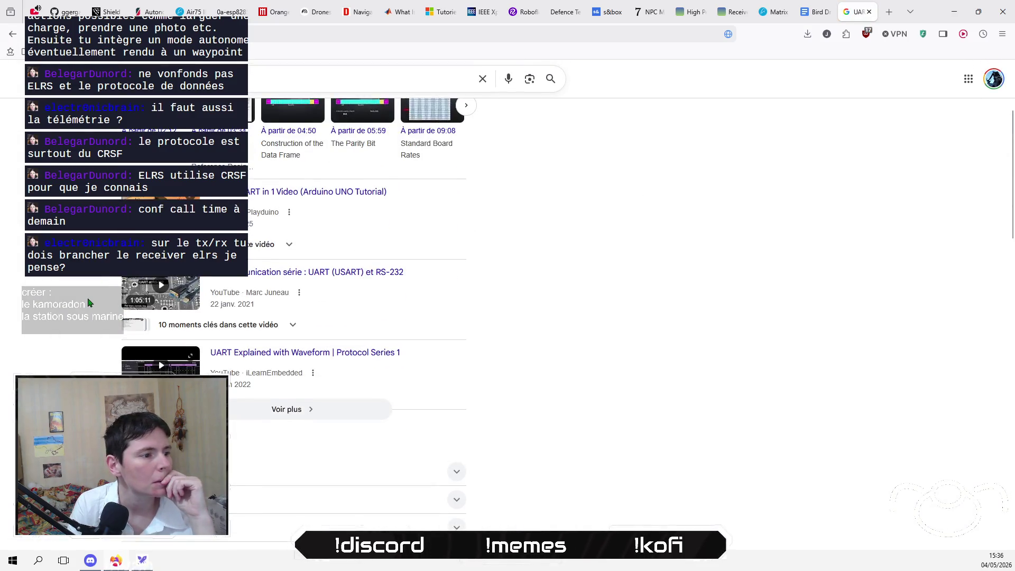
scroll(89, 303, down, 3)
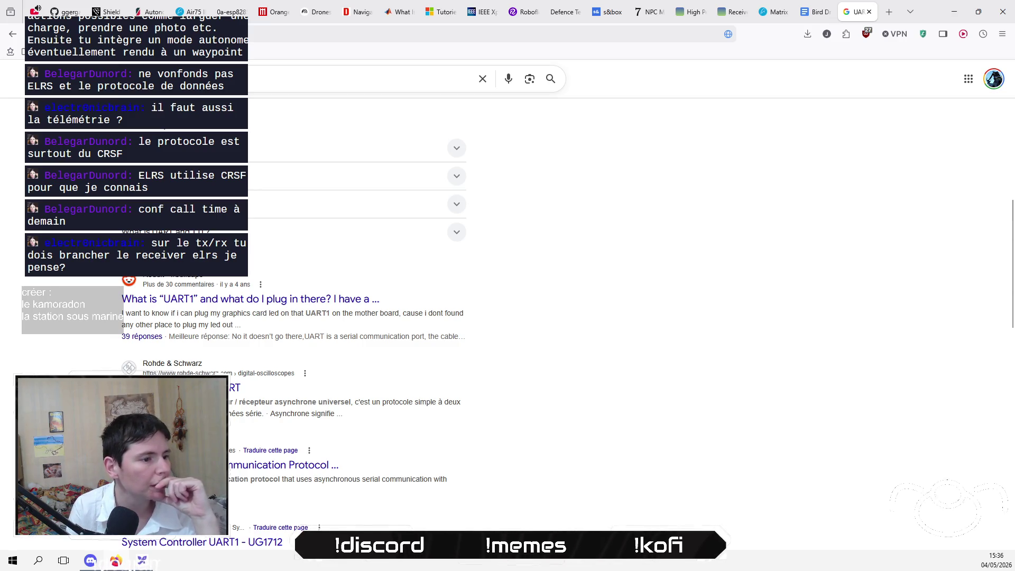
Look over the UART results, then refine the search query and rerun it.
scroll(293, 317, down, 2)
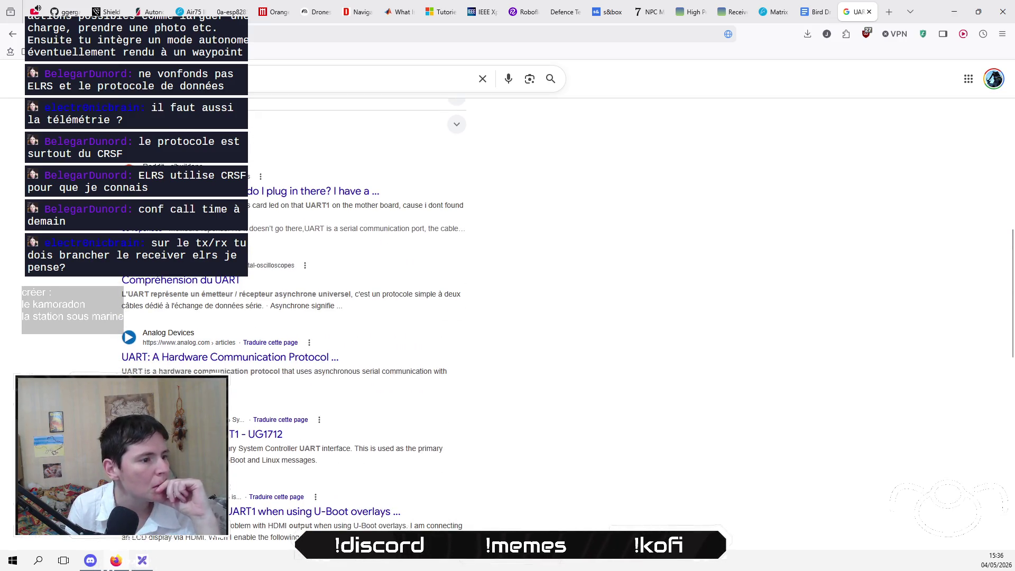
scroll(293, 321, down, 1)
scroll(294, 317, down, 2)
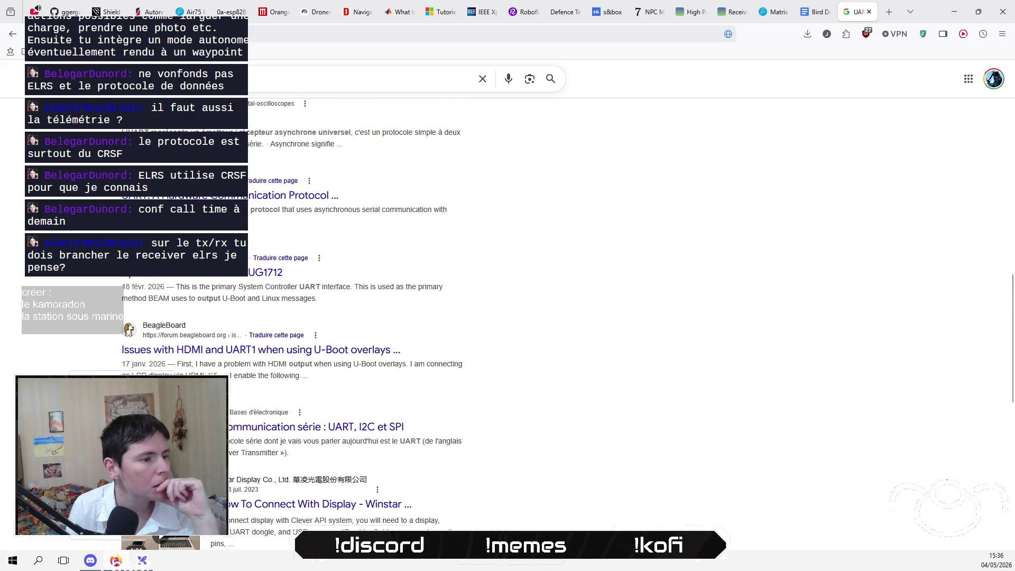
scroll(294, 317, up, 5)
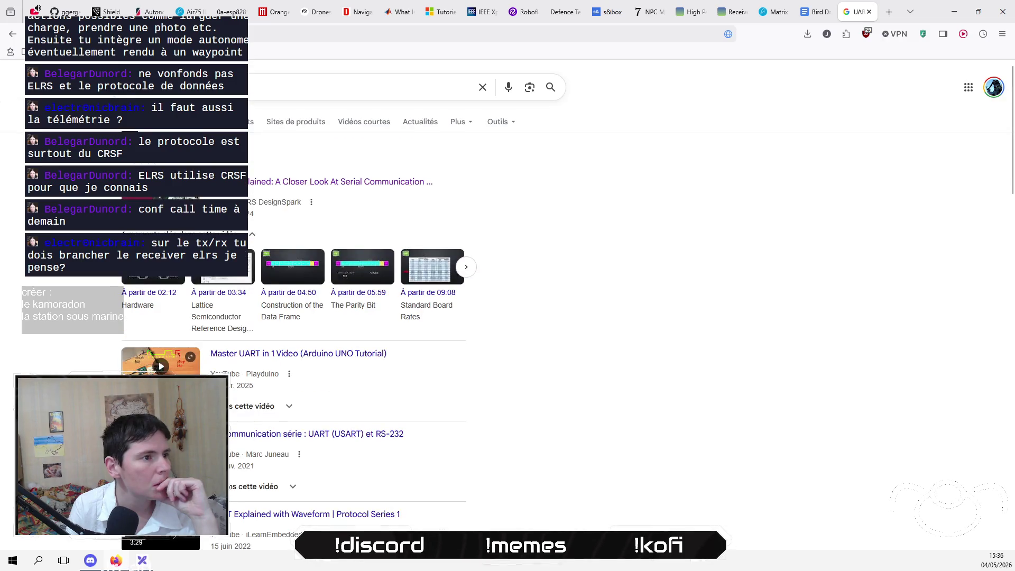
click(159, 87)
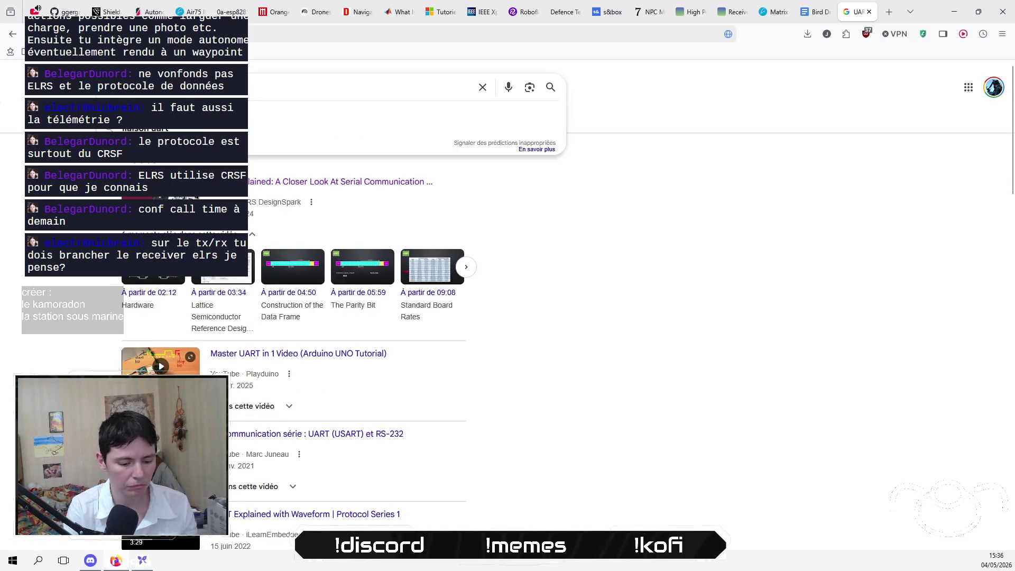
key(Return)
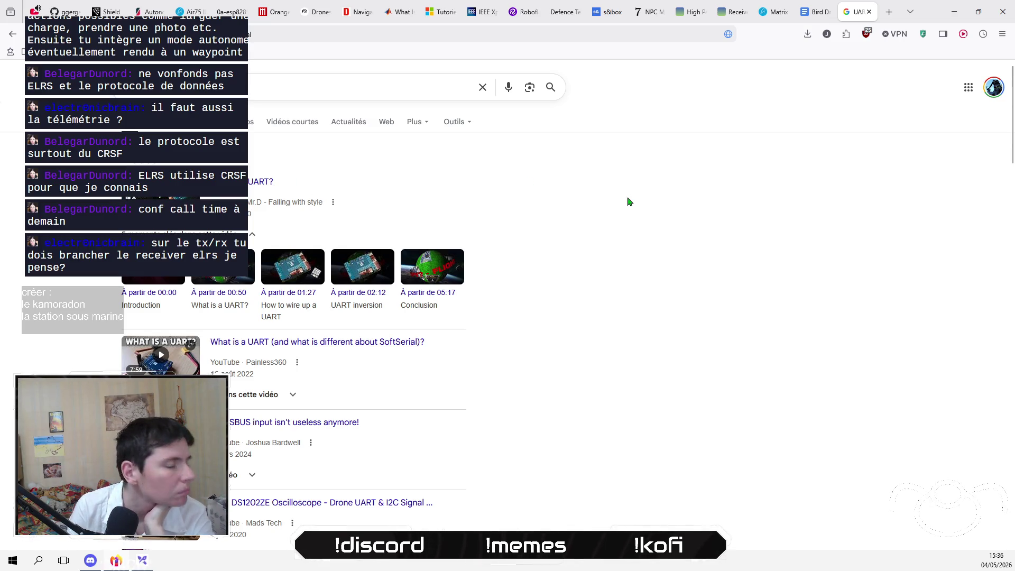
Scroll down the new results and open the studioSPORT guide on UART for FPV drones.
scroll(628, 199, down, 5)
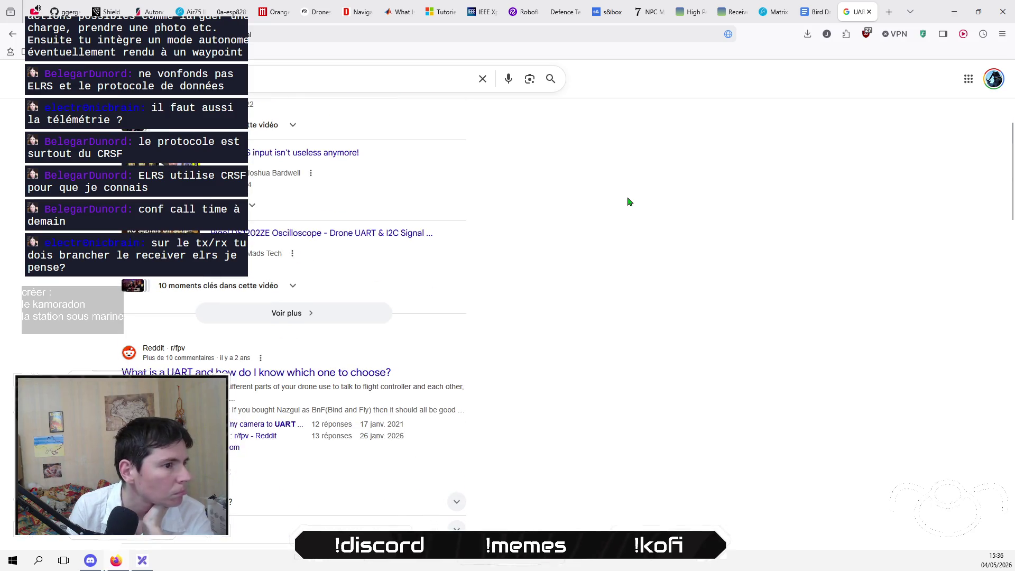
scroll(628, 201, down, 2)
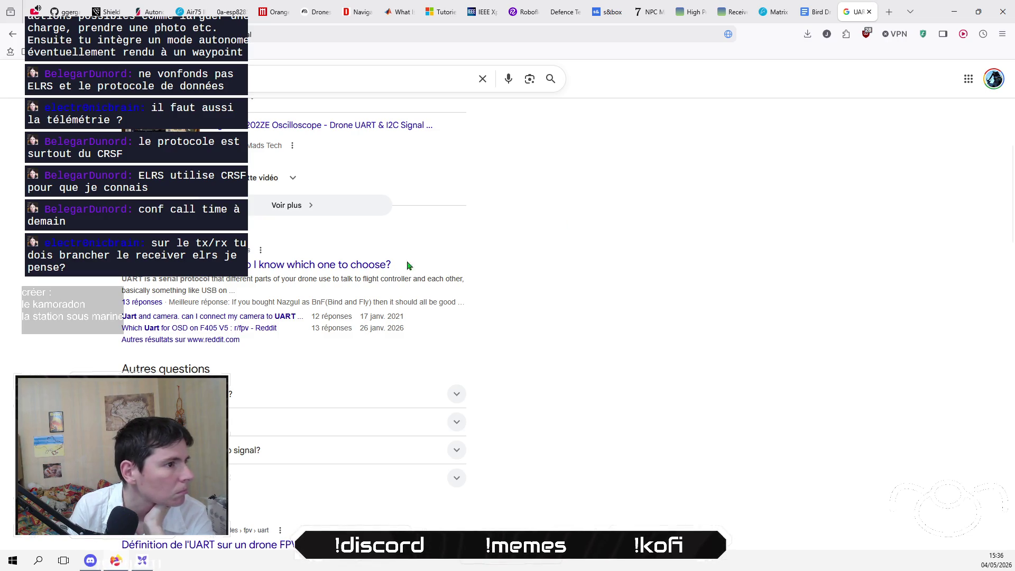
scroll(294, 317, down, 2)
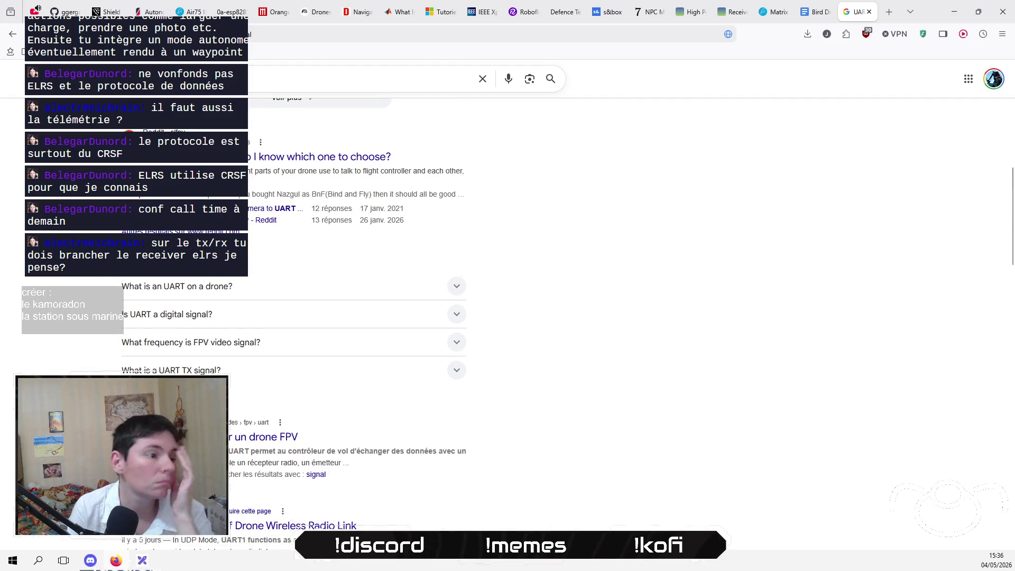
scroll(294, 317, down, 1)
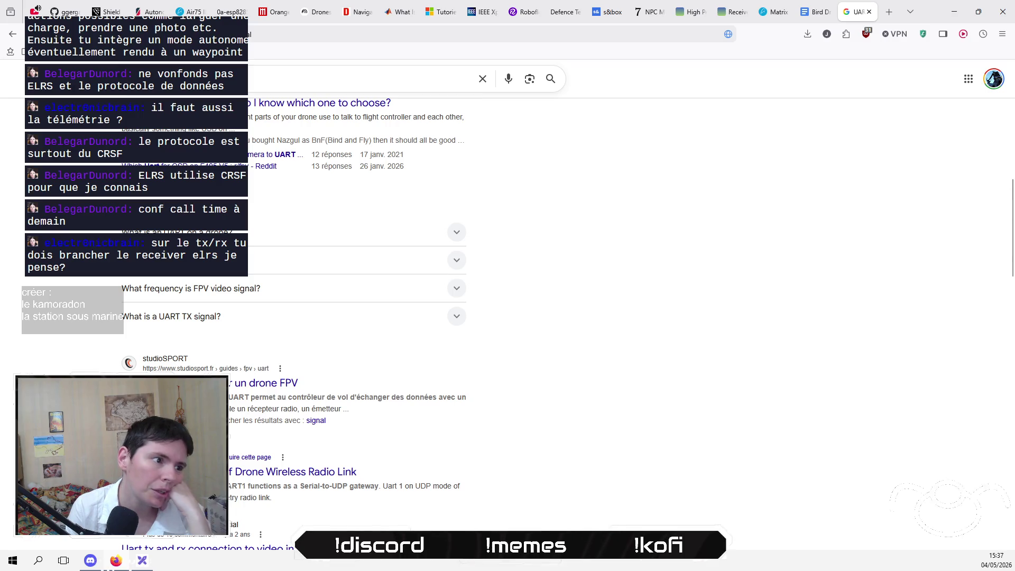
click(262, 382)
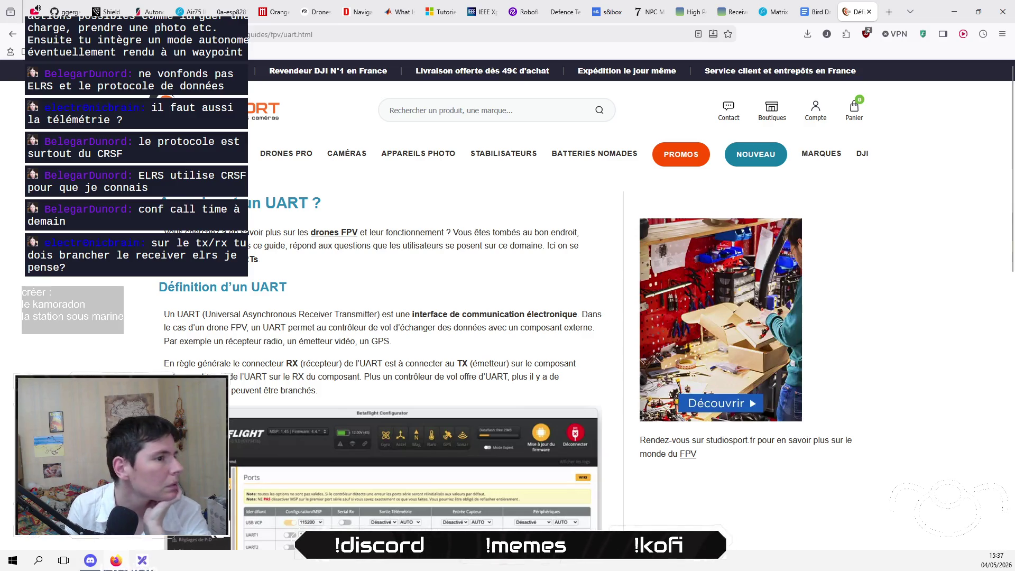
Scroll to the UART definition and highlight the sentence on wiring RX to TX.
scroll(507, 318, down, 1)
scroll(507, 317, down, 3)
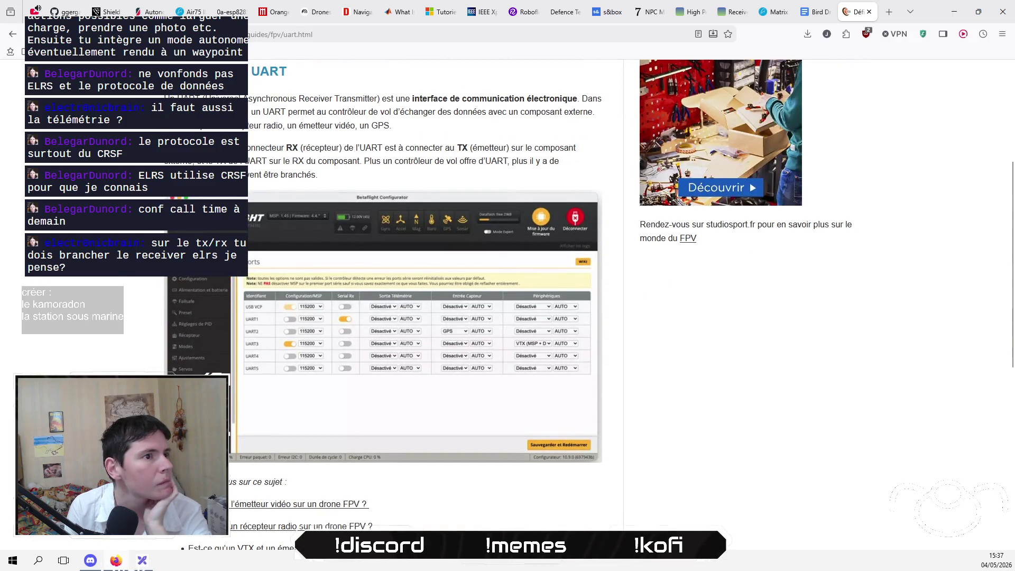
drag(165, 148, 382, 152)
click(453, 167)
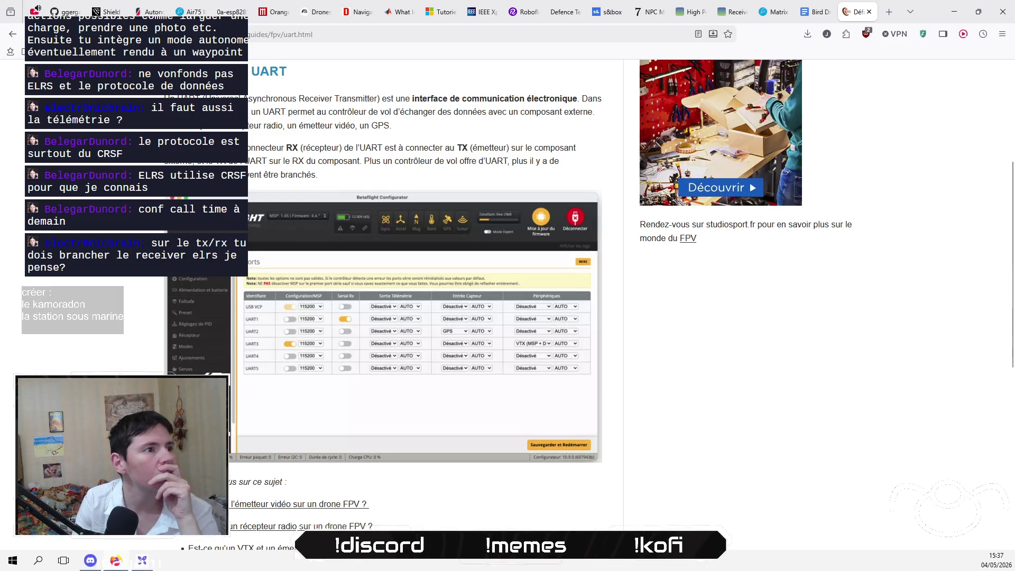
mouse_move(165, 148)
mouse_down()
mouse_move(404, 160)
mouse_move(363, 160)
mouse_up()
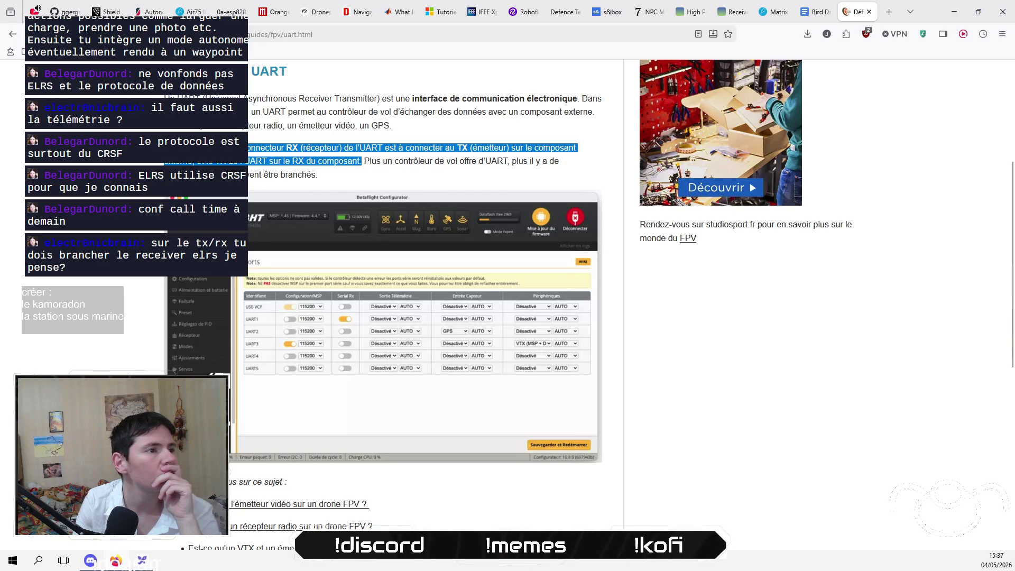
Skim the surrounding text of the guide, then return to the NotebookLM notebook.
scroll(381, 238, down, 3)
scroll(380, 238, up, 1)
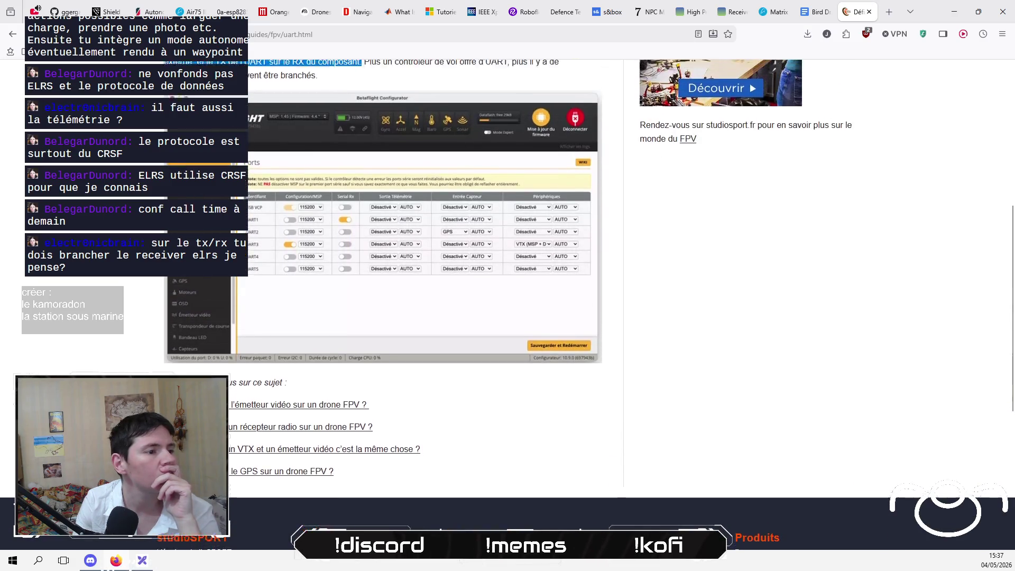
scroll(380, 238, up, 2)
scroll(381, 264, up, 3)
scroll(381, 264, down, 2)
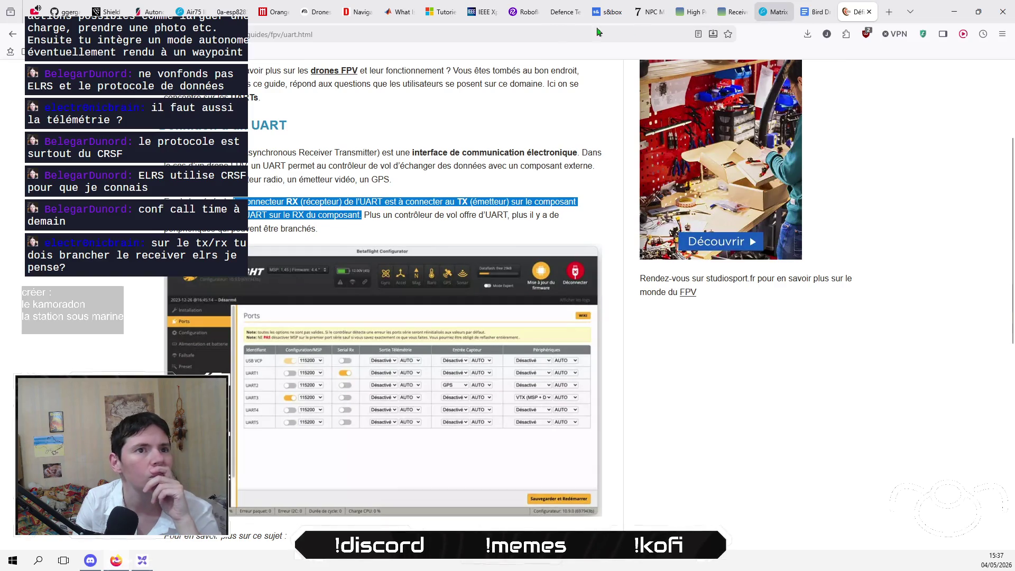
click(316, 12)
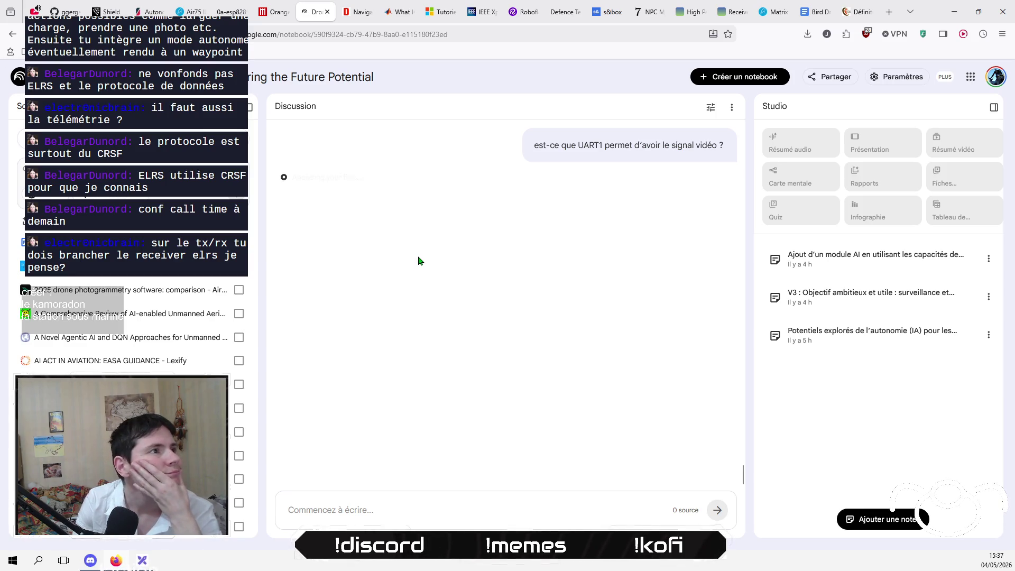
Close the ggwave GitHub page.
click(61, 12)
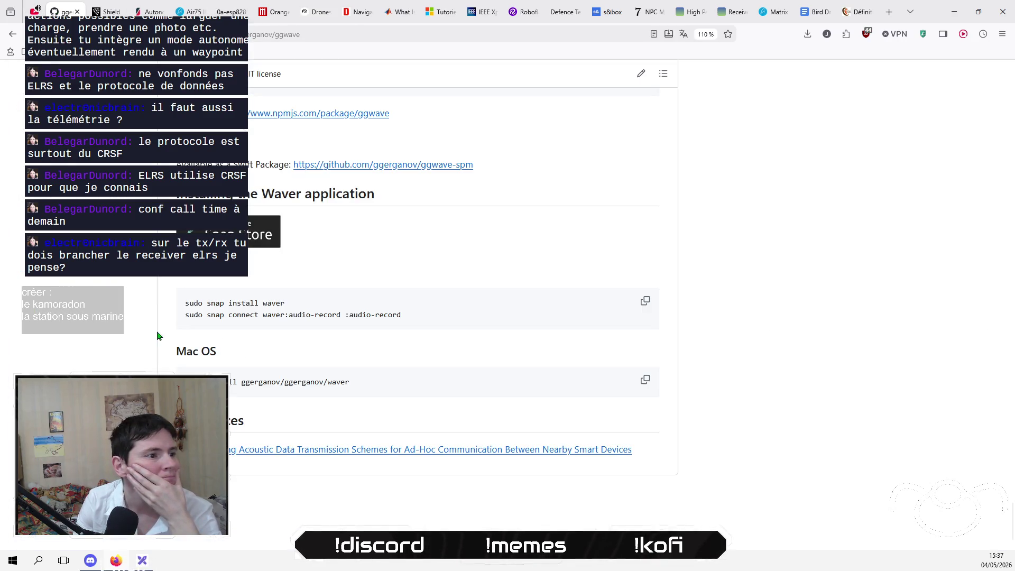
scroll(142, 309, up, 15)
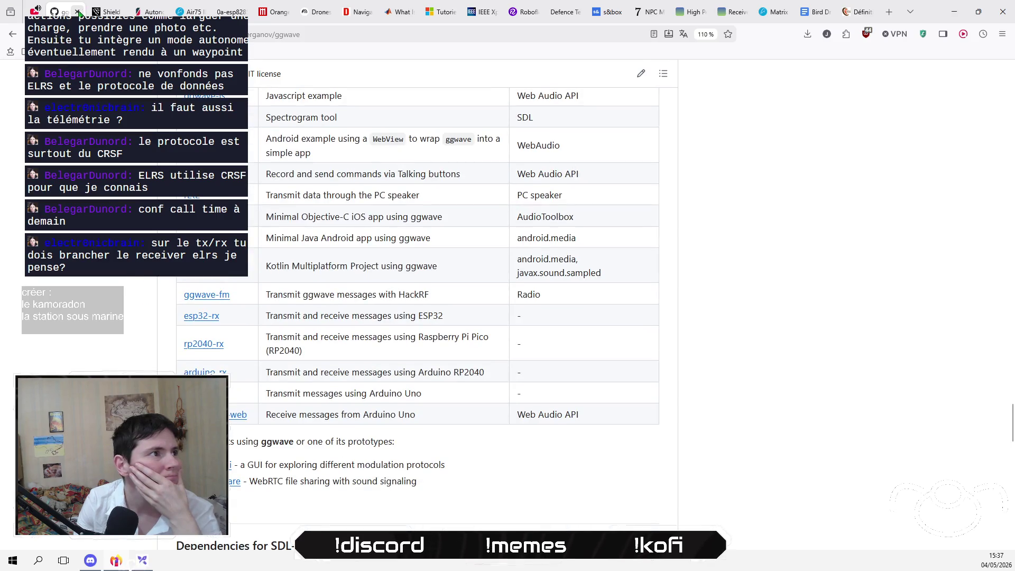
click(77, 11)
Bring up the Orange Pi Zero 3W article and scroll to its GPIO pinout diagram.
click(108, 12)
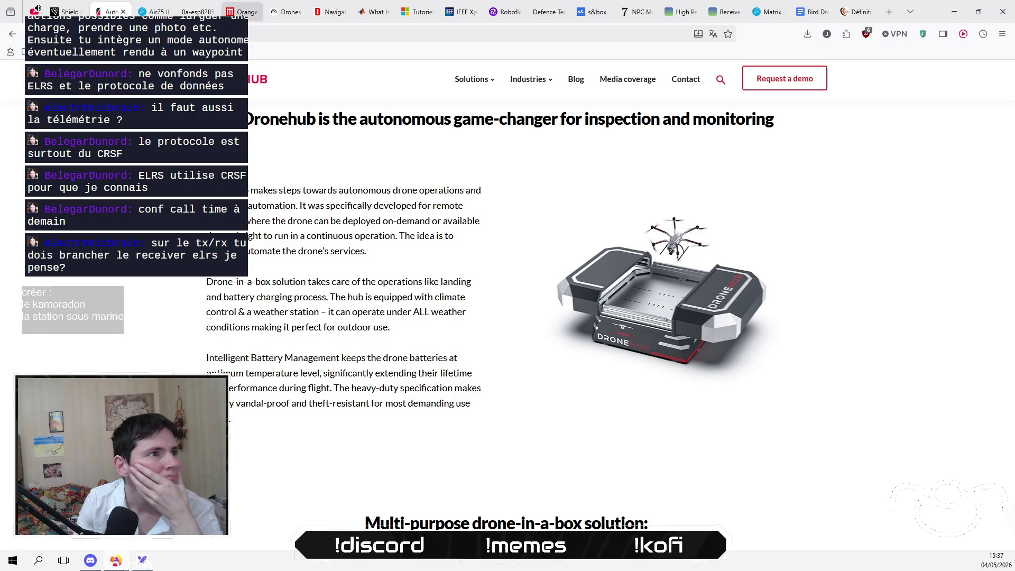
click(243, 12)
scroll(82, 334, up, 10)
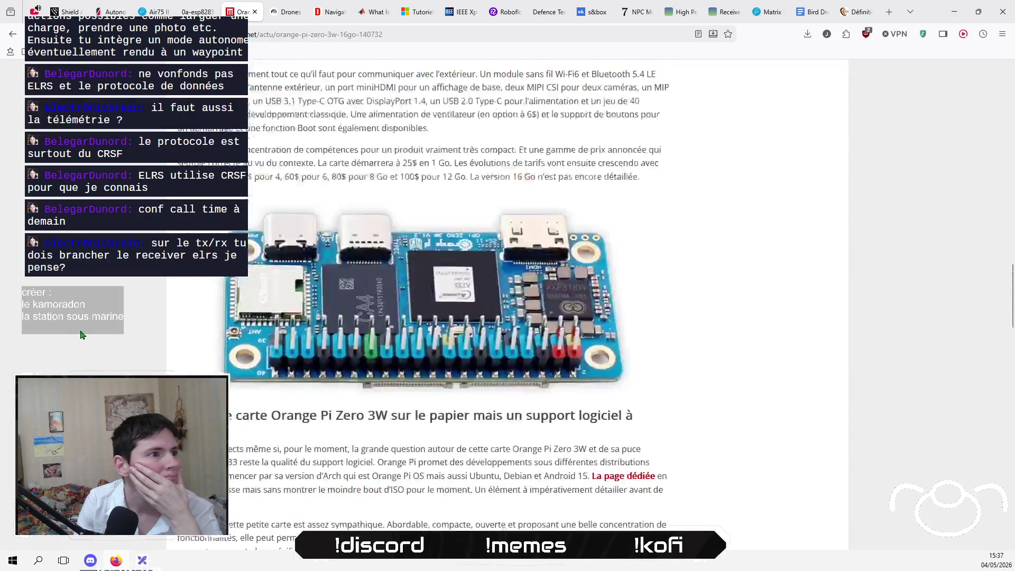
scroll(82, 334, up, 2)
scroll(82, 334, up, 6)
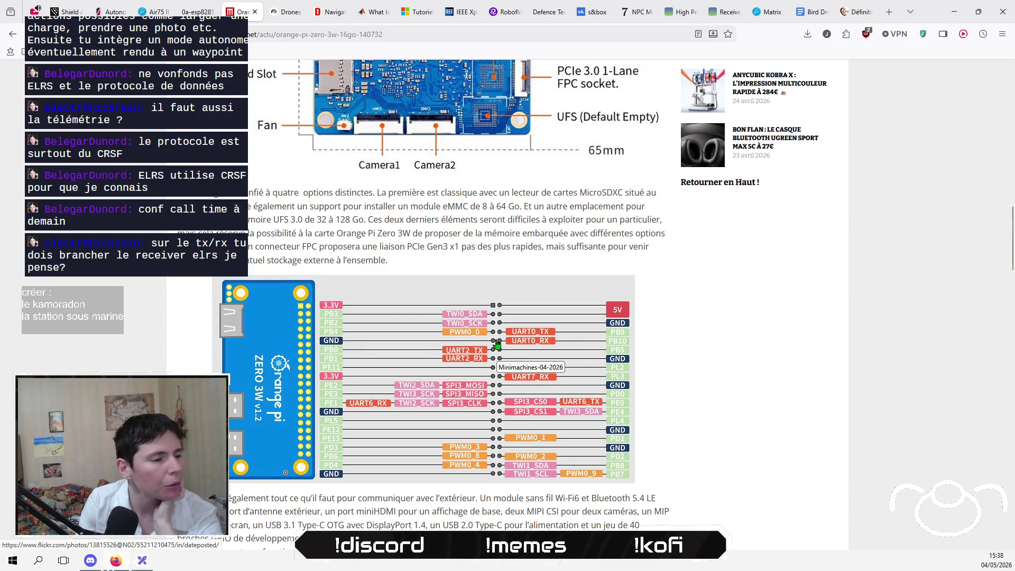
scroll(118, 353, up, 3)
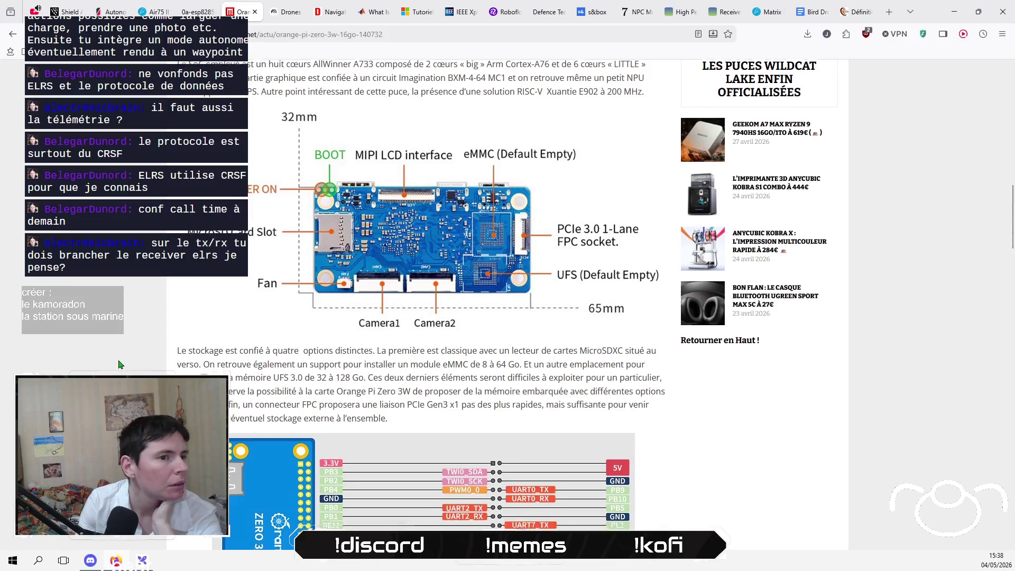
scroll(120, 359, down, 4)
scroll(121, 365, up, 1)
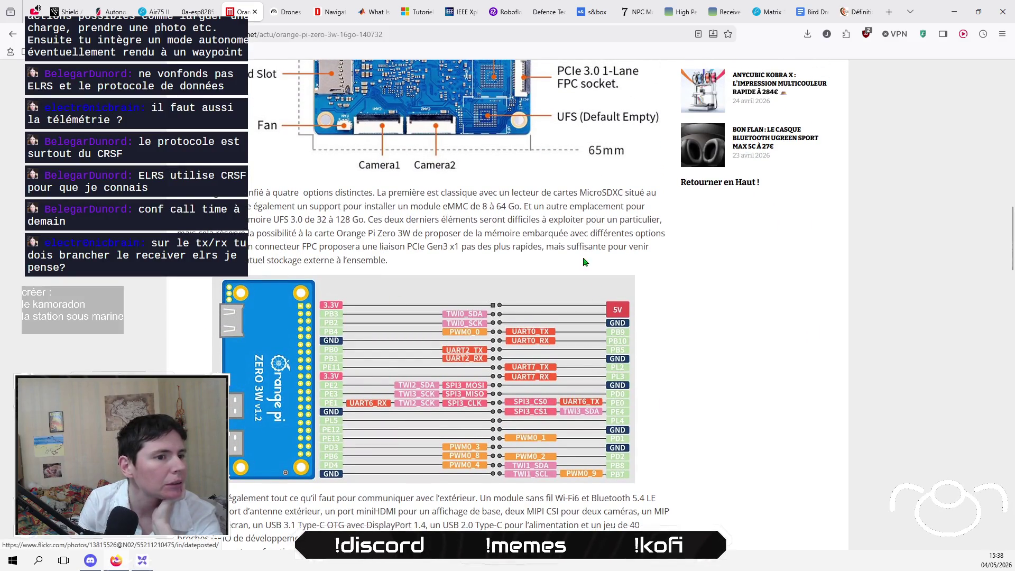
Search Google in a new tab for 'esp32 s3 super mini pinout' images.
click(891, 18)
text(p32 s)
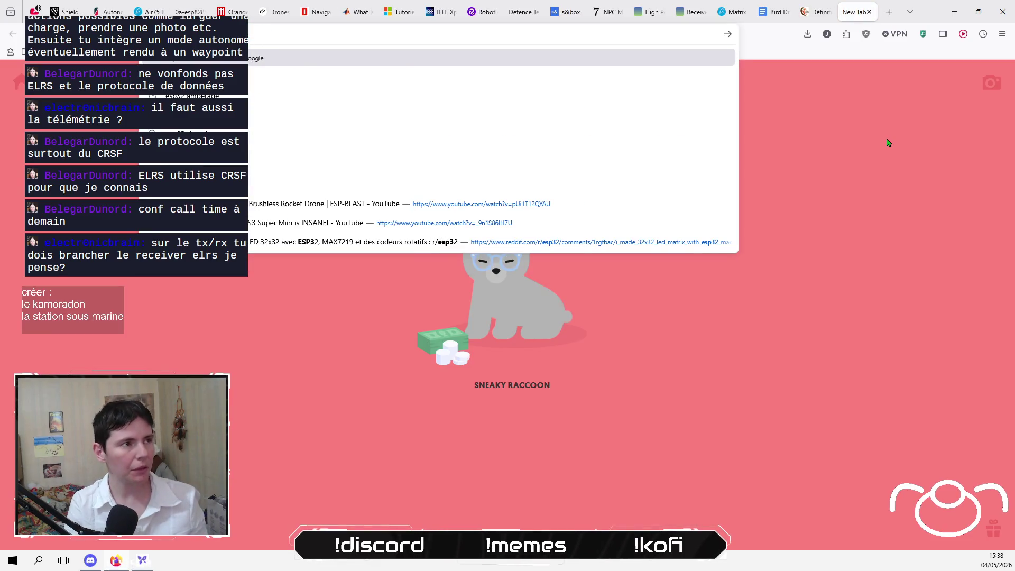
text(3)
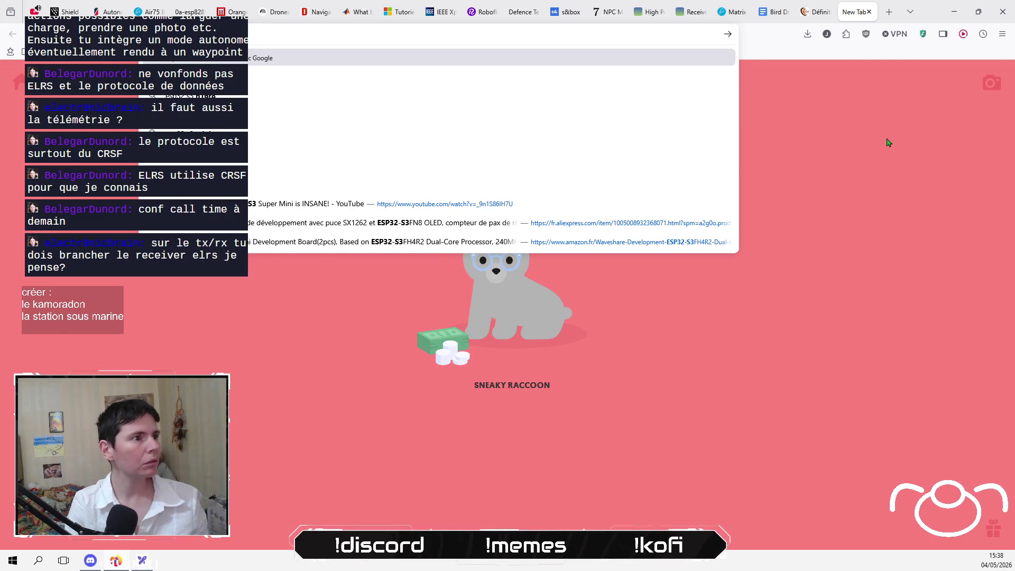
text( super)
key(Down)
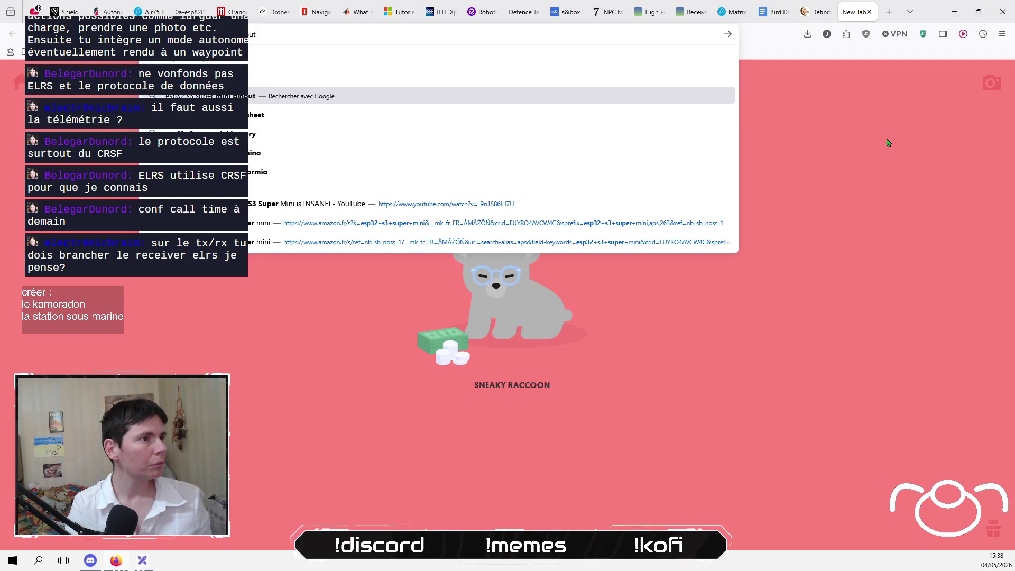
key(Return)
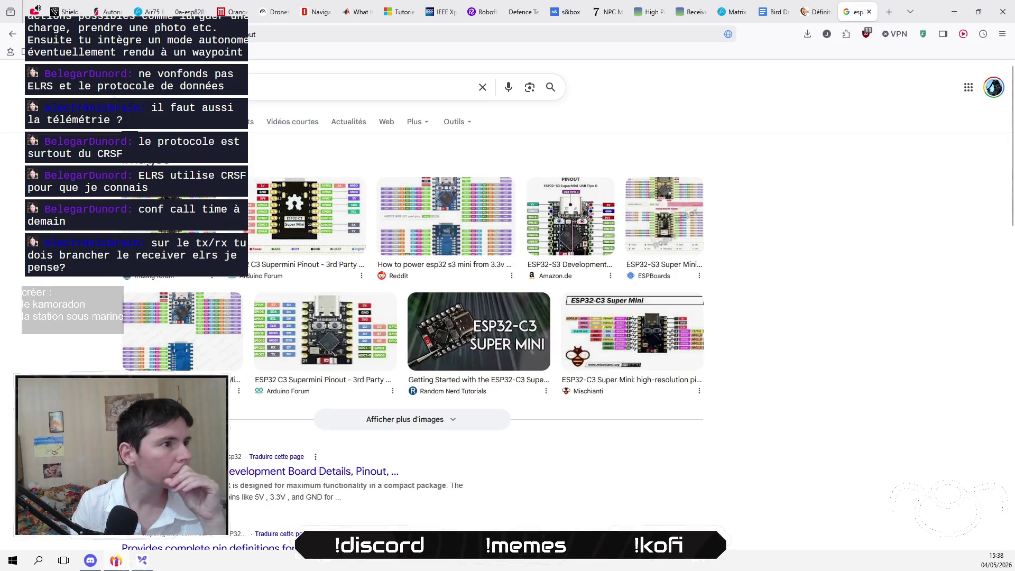
Preview the fritzing forum ESP32-S3 SuperMini pinout and check its source page.
click(174, 233)
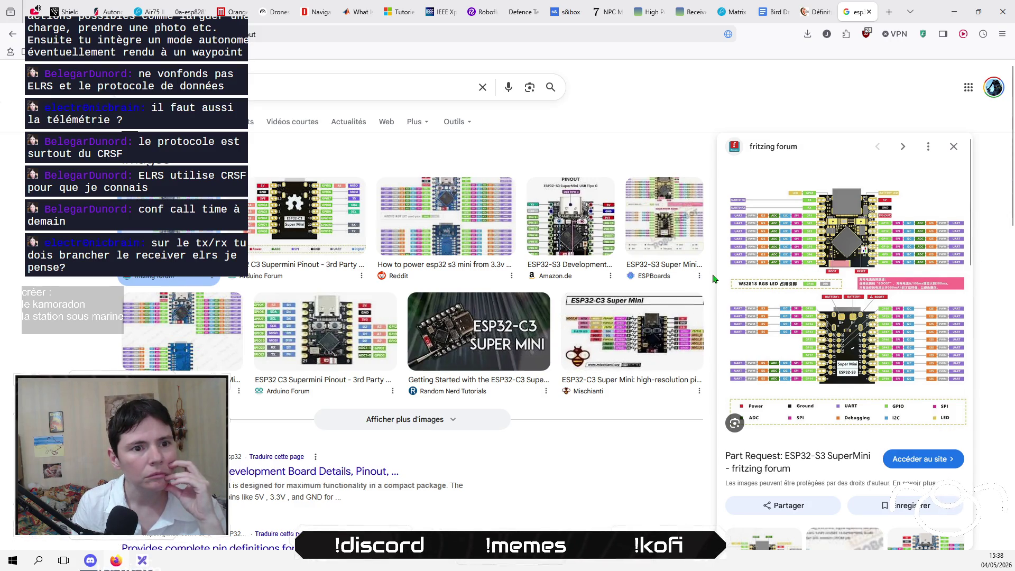
click(786, 463)
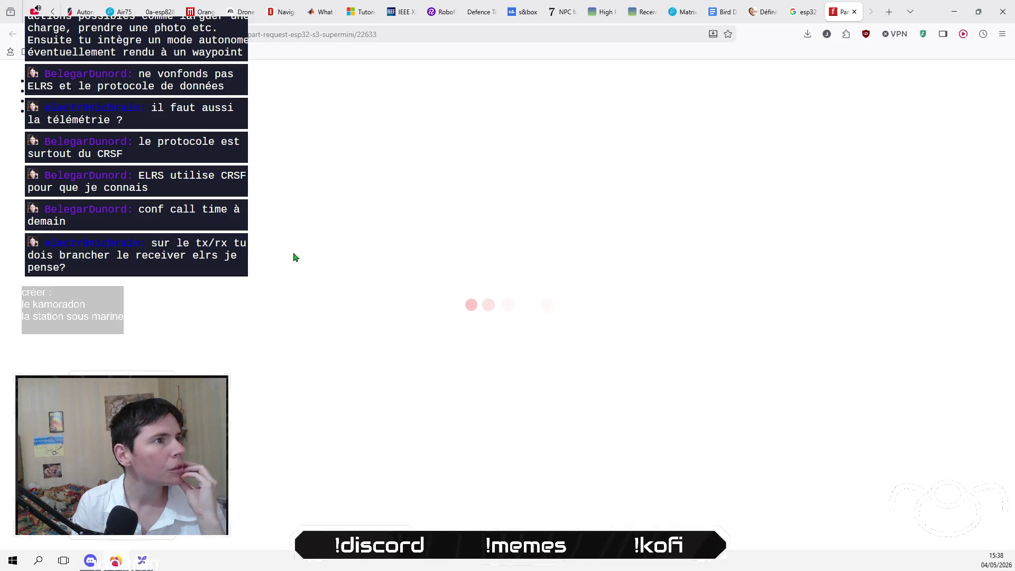
click(809, 16)
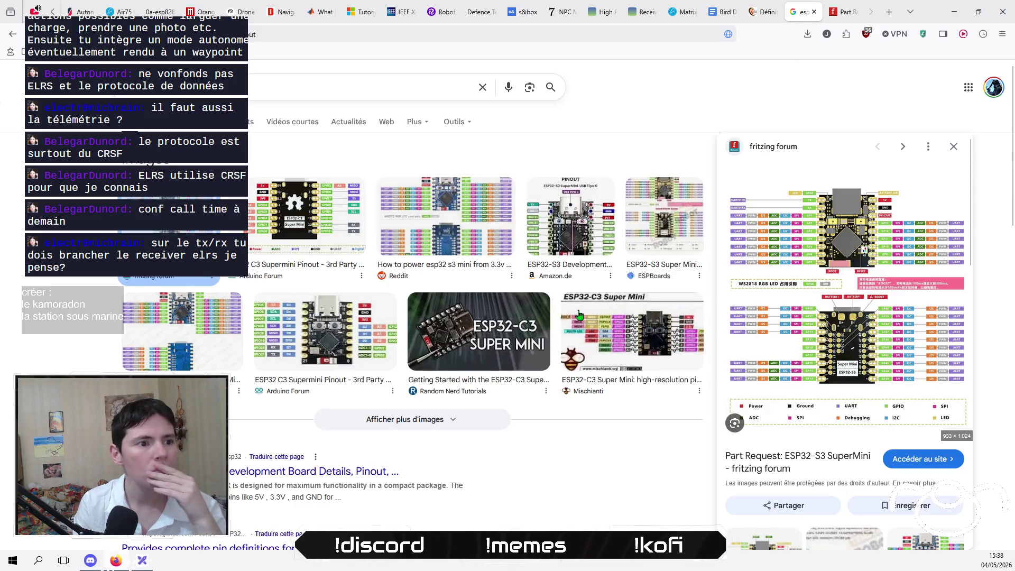
Compare the Arduino Forum, OceanLabz and Amazon.de pinout images and open the Amazon.de product page.
click(299, 213)
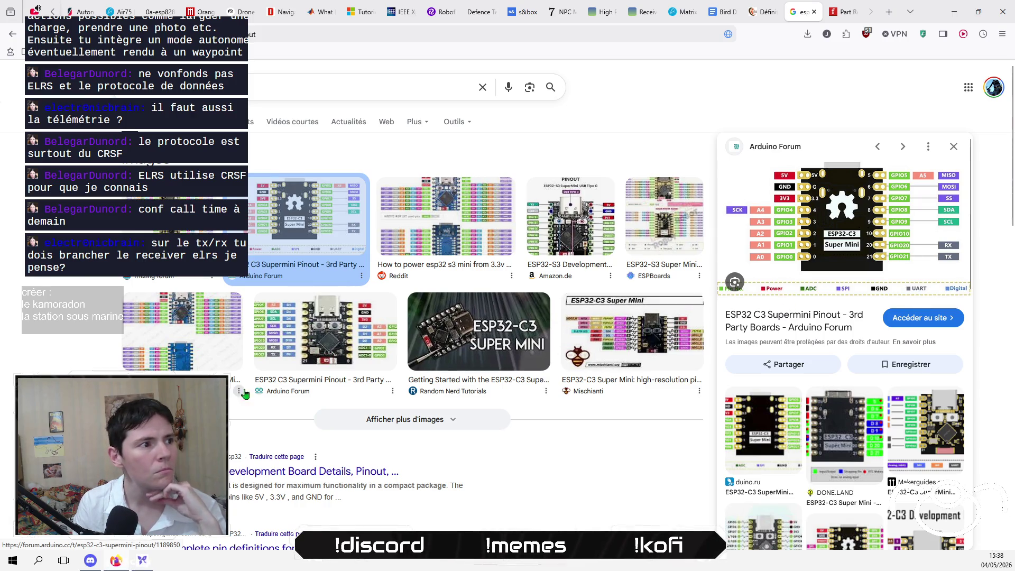
click(179, 317)
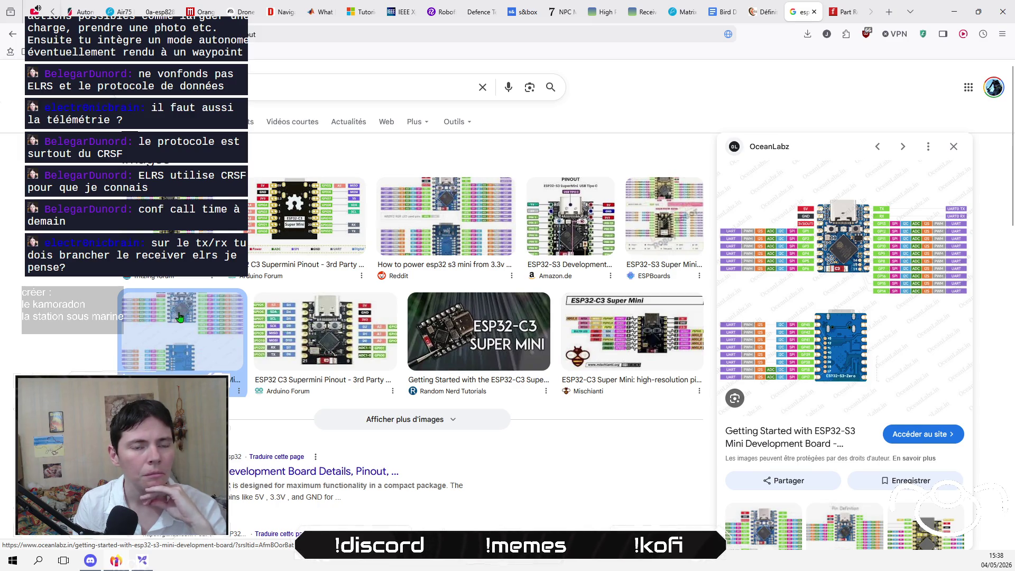
click(566, 223)
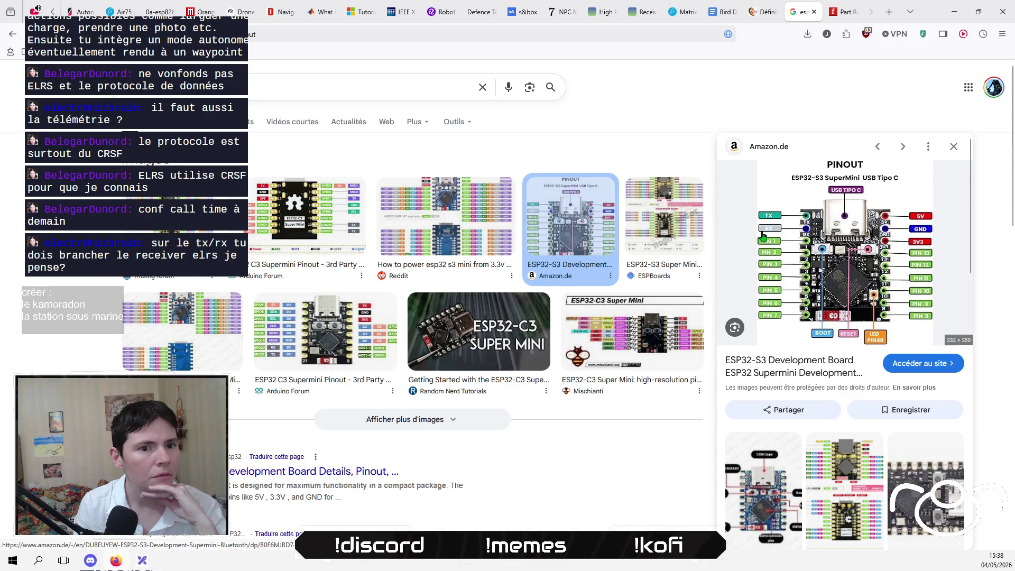
click(921, 365)
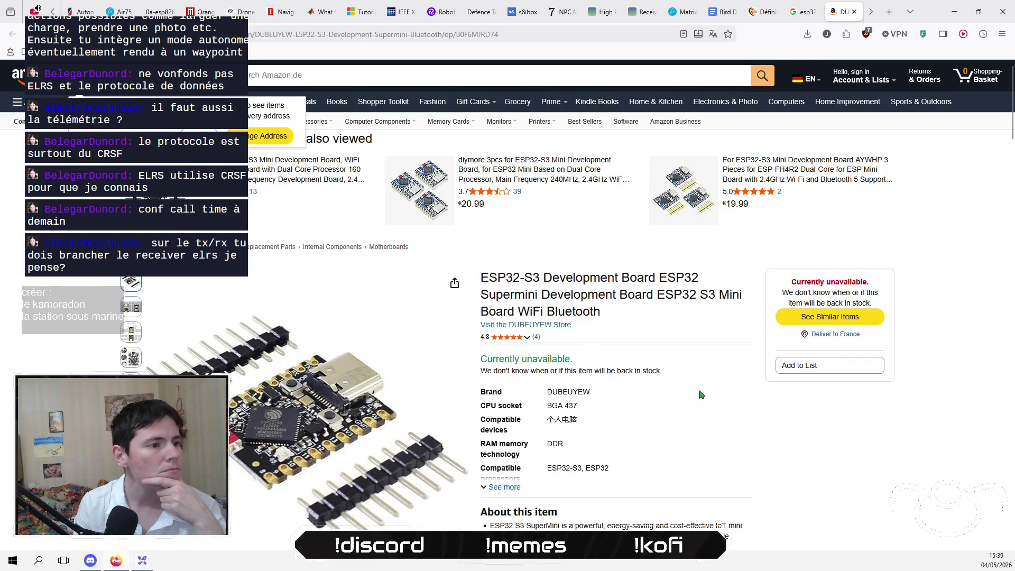
View the ESP32-S3 SuperMini pinout diagram among the Amazon product images.
mouse_move(121, 333)
mouse_move(132, 361)
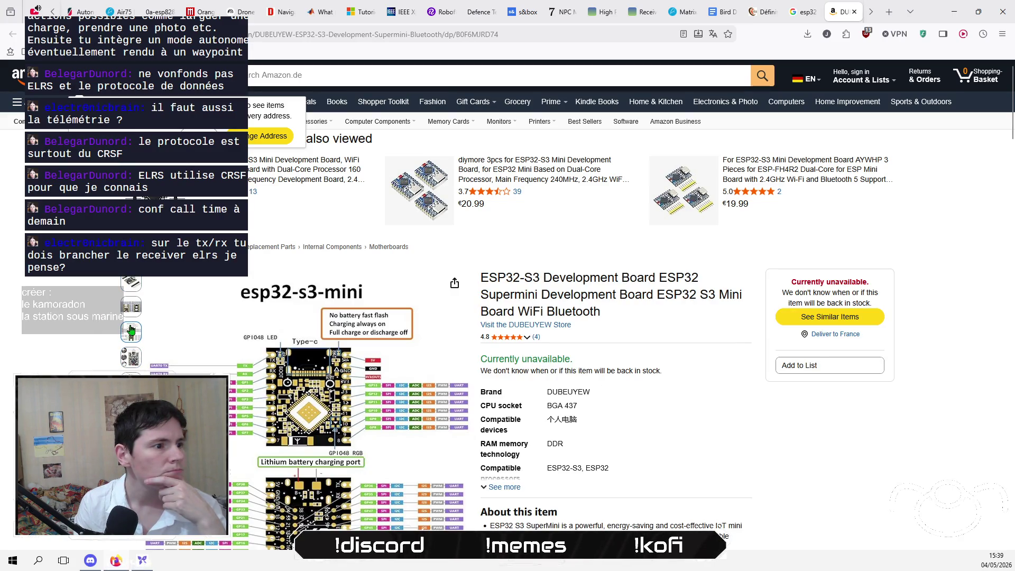
mouse_move(275, 364)
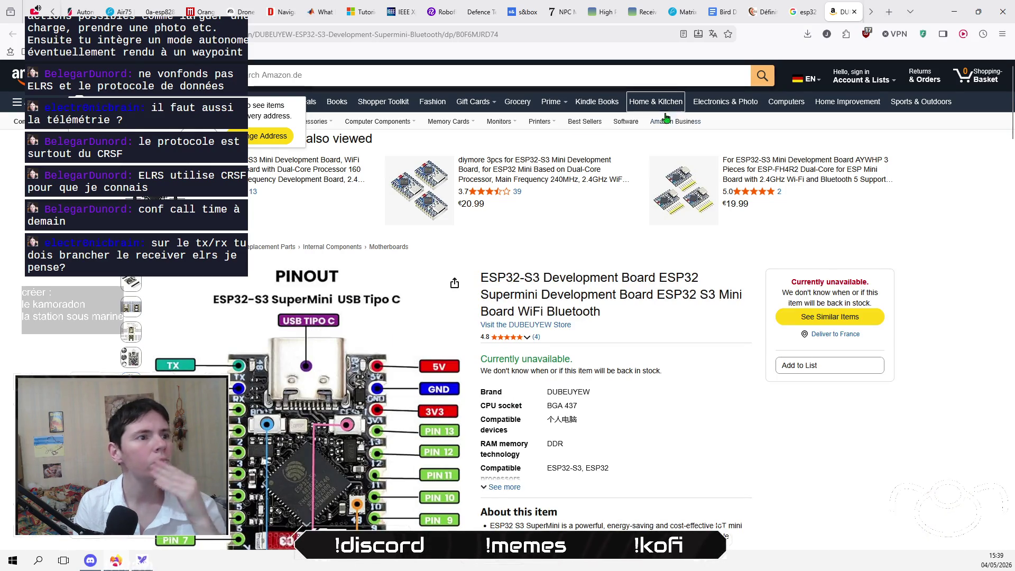
Return to the NotebookLM notebook, then bring the Excalidraw architecture diagram to the front.
key(super+e)
key(alt+F4)
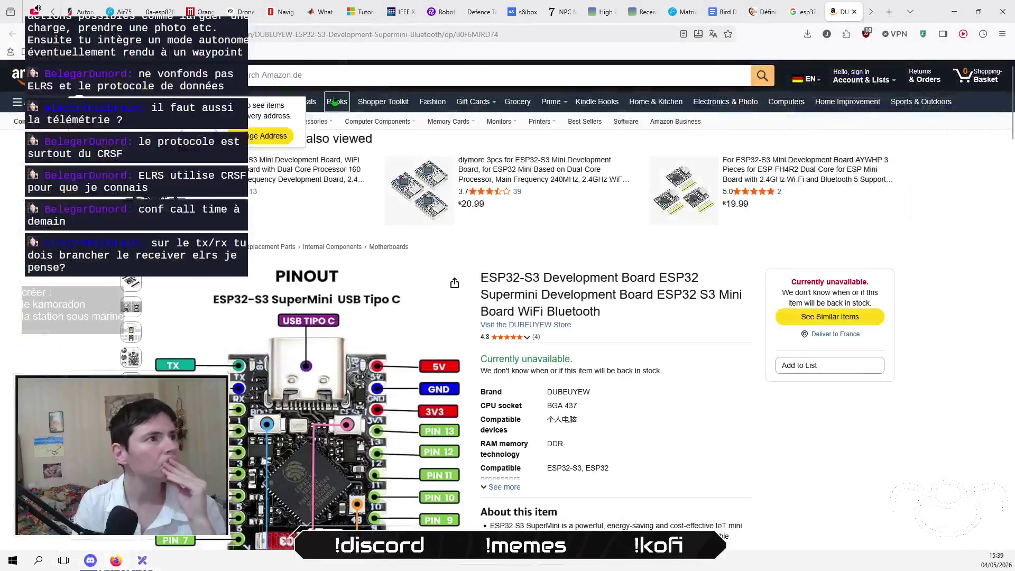
click(239, 12)
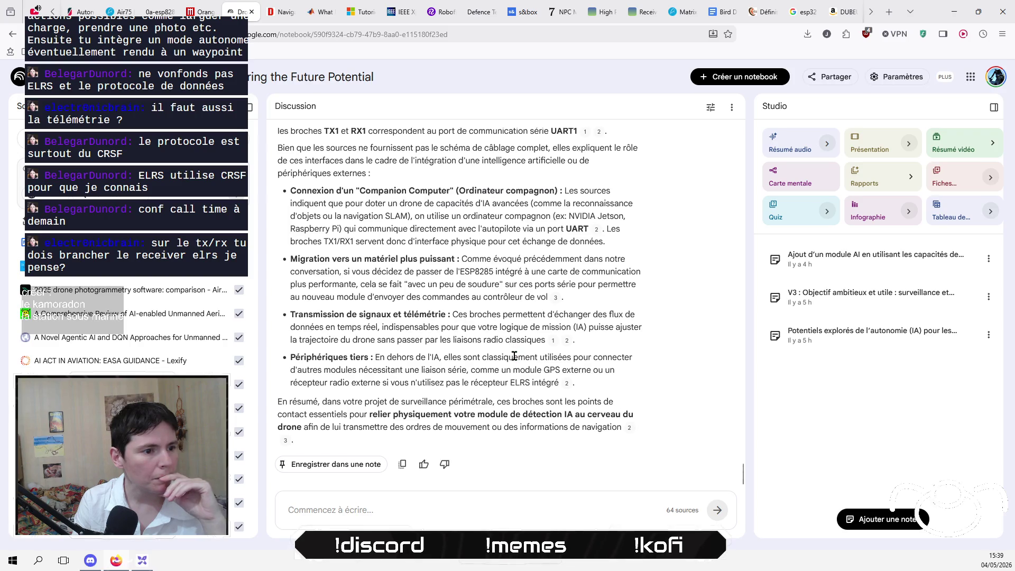
click(138, 564)
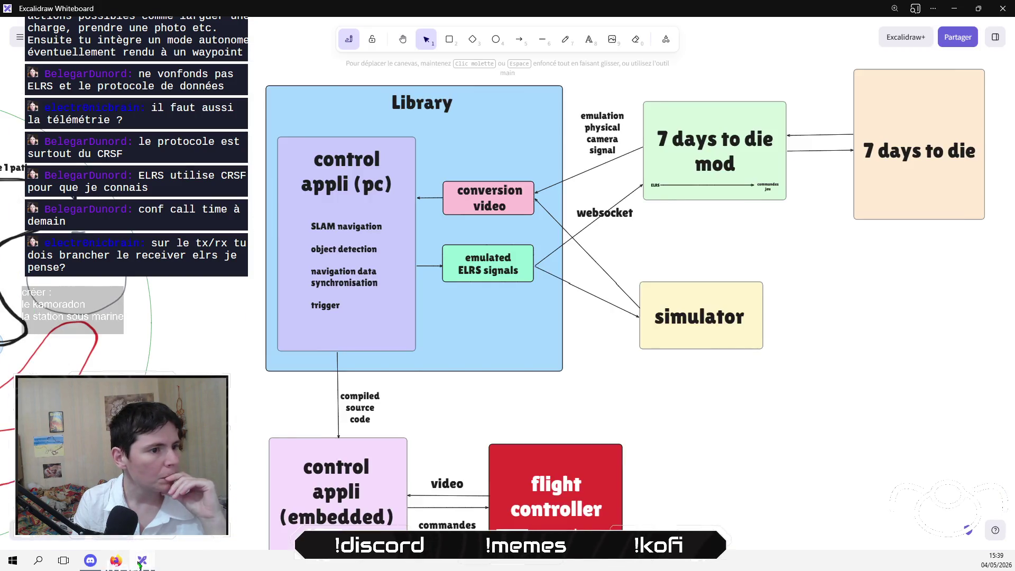
Extend the 'commandes ELRS' label near the flight controller to 'commandes ELRS via UART'.
drag(572, 411, 608, 194)
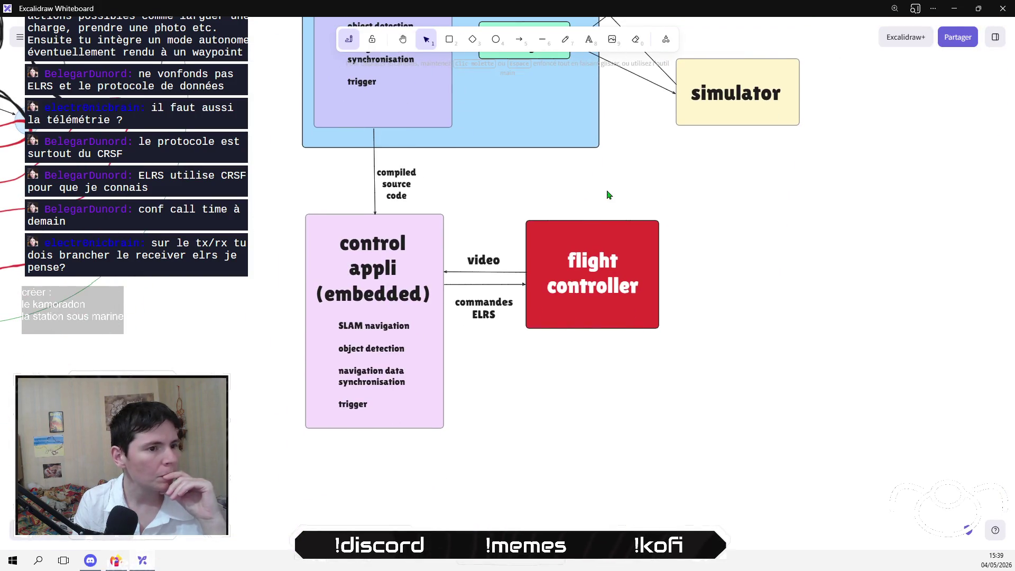
double_click(494, 315)
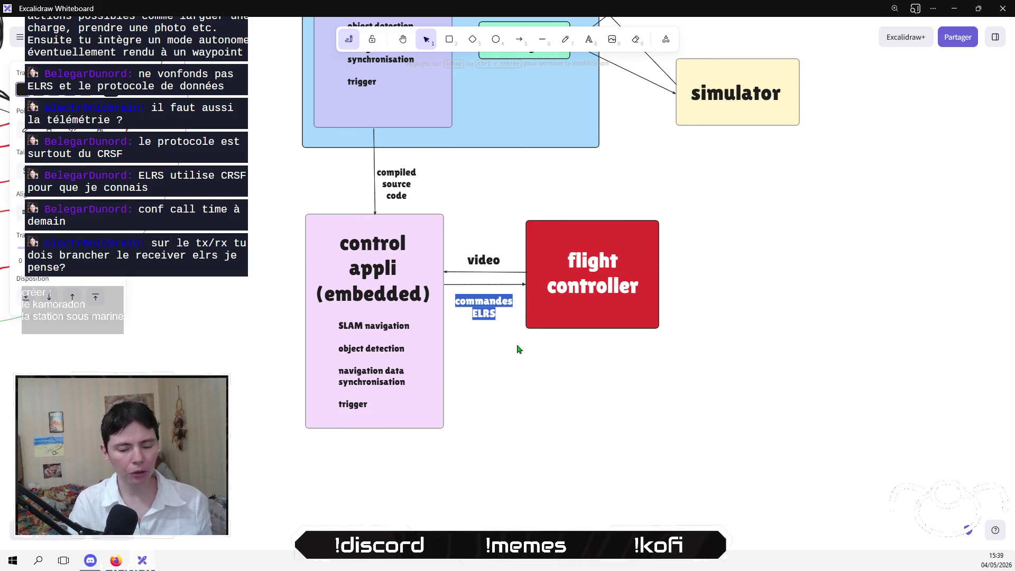
key(End)
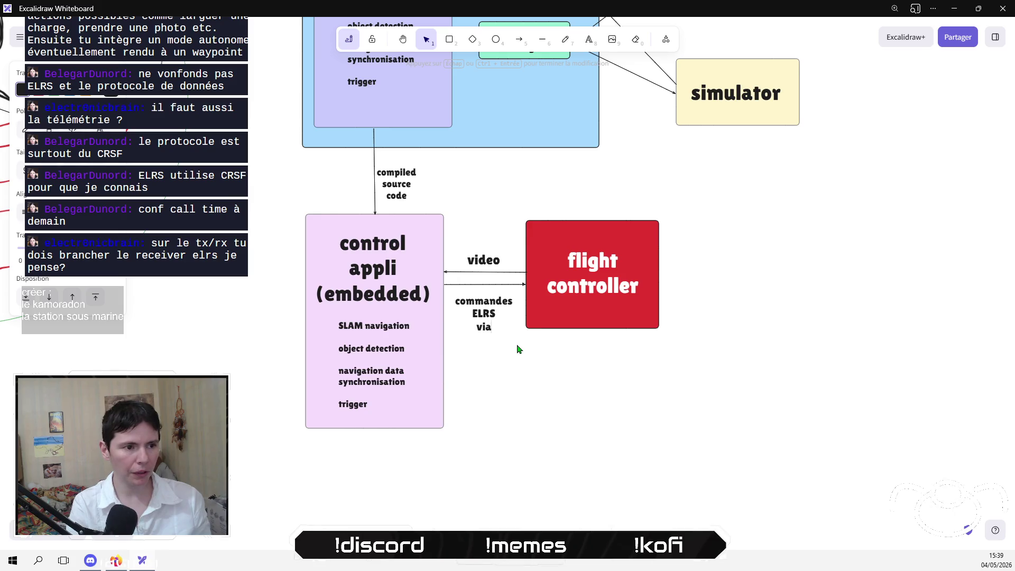
text(UART)
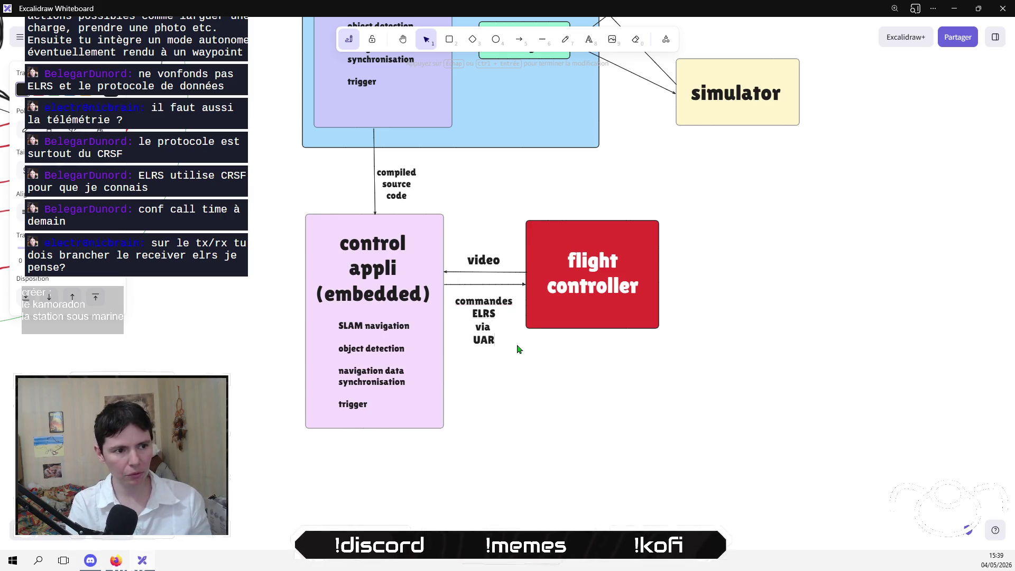
key(Escape)
Replace 'commandes' with 'signals' so the label reads 'signals ELRS via UART'.
scroll(539, 396, up, 3)
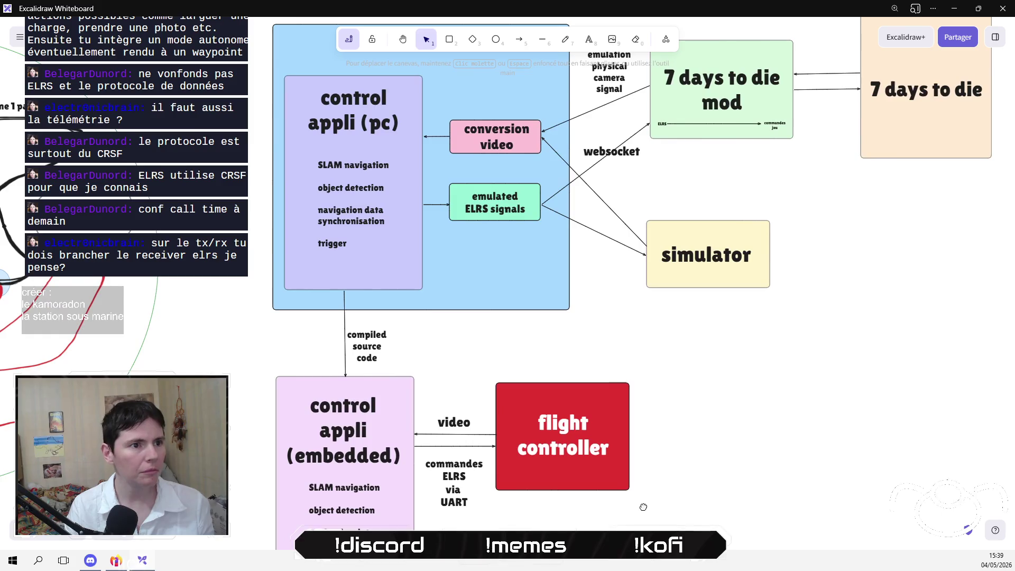
scroll(617, 381, up, 2)
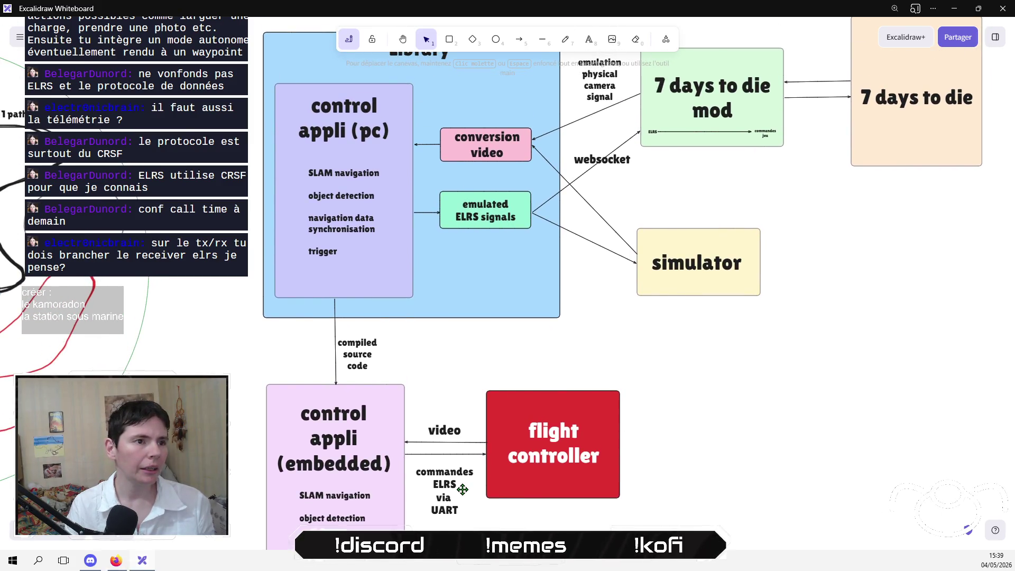
double_click(478, 484)
click(483, 488)
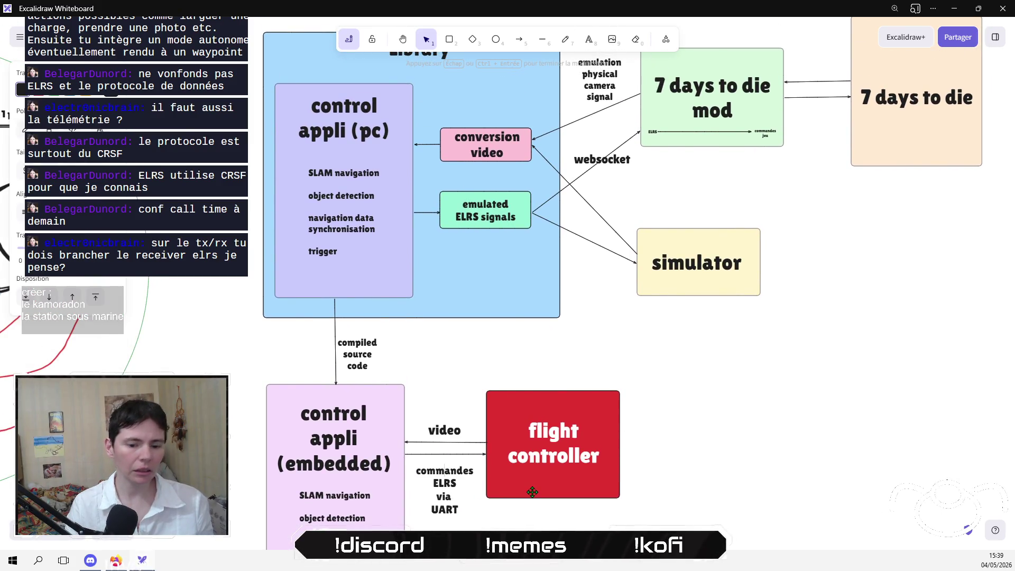
key(shift+End)
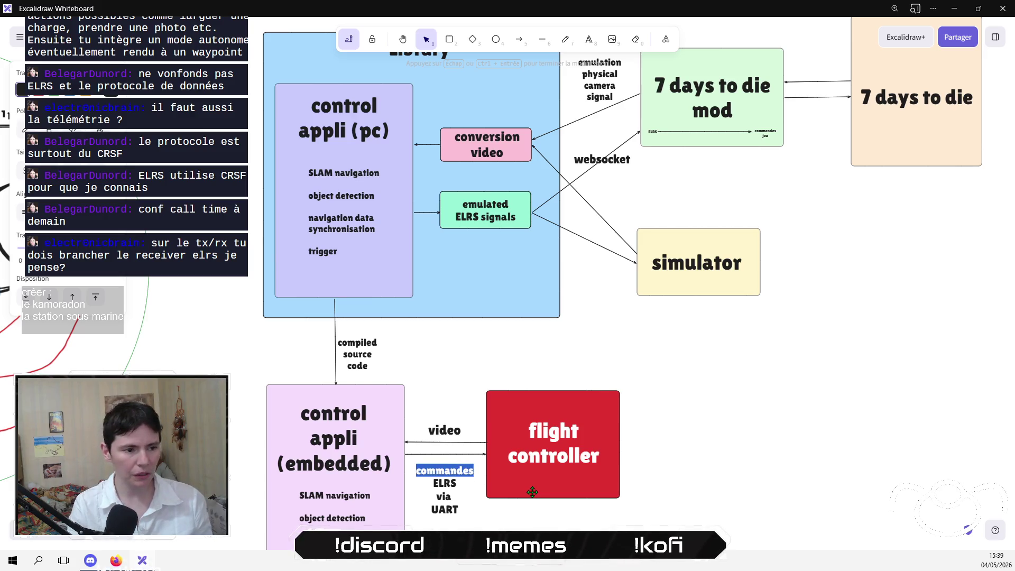
text(signals)
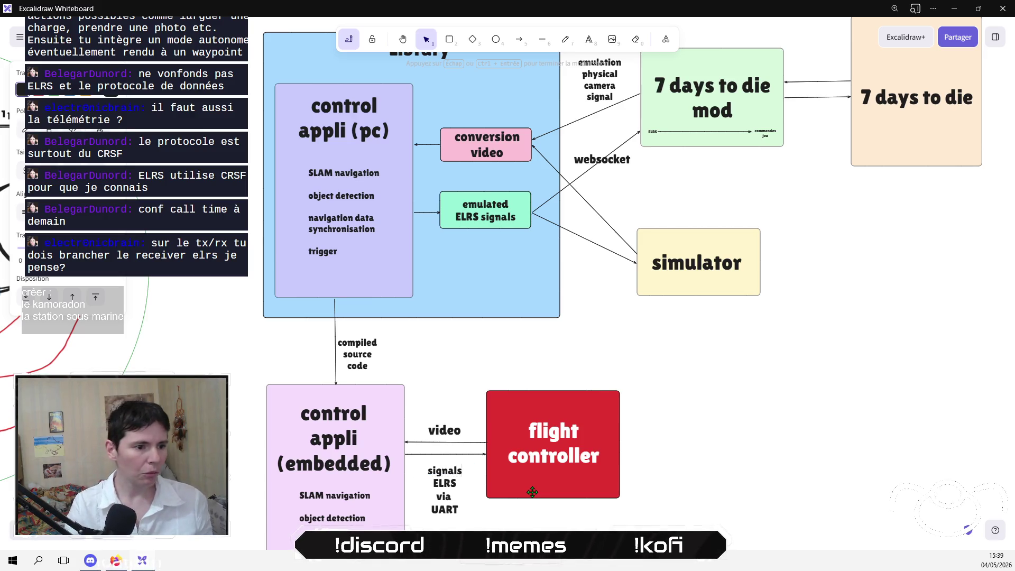
click(727, 437)
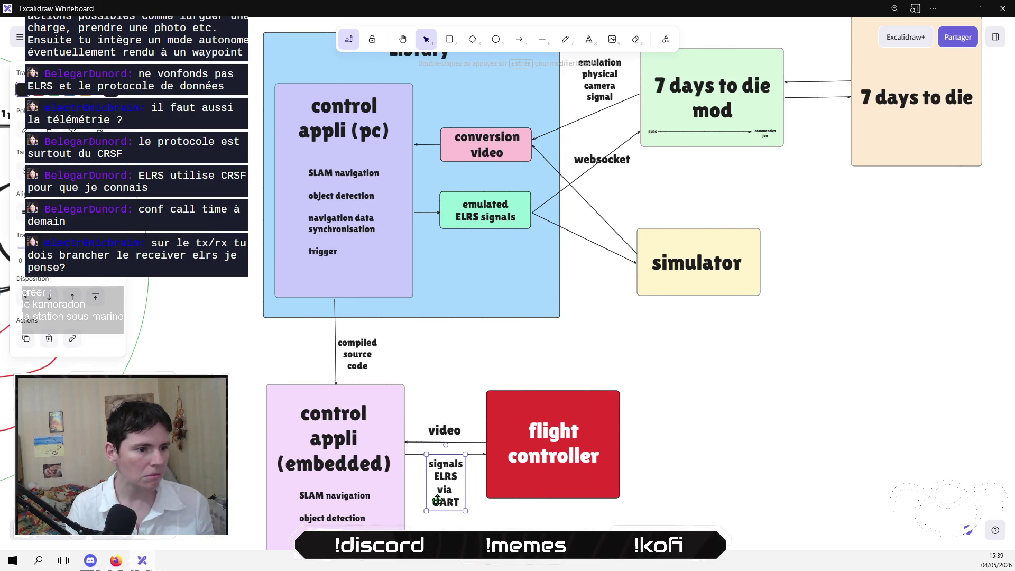
Pan across the board to inspect the embedded control app box.
drag(625, 525, 615, 415)
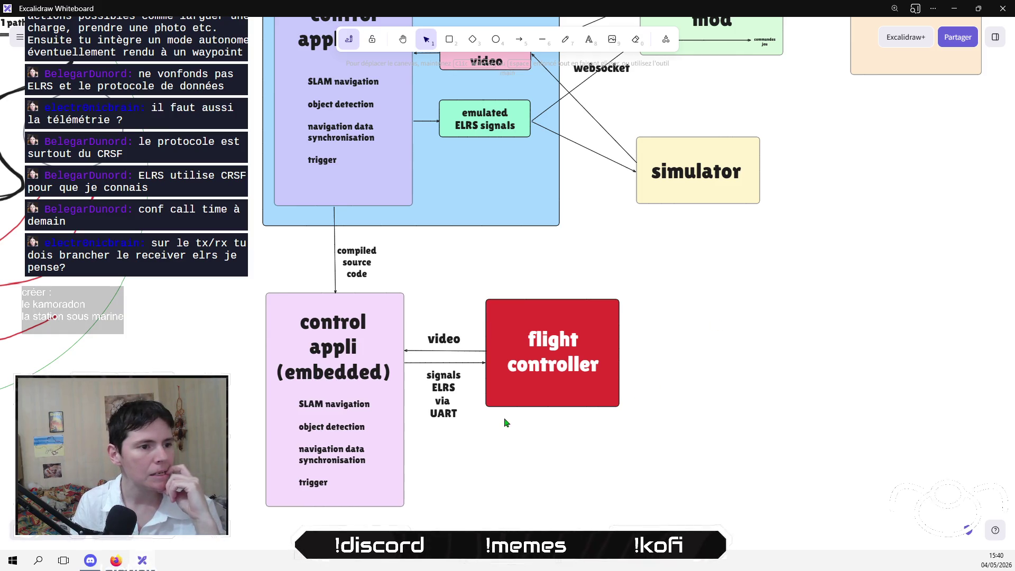
scroll(504, 422, up, 3)
scroll(651, 373, down, 2)
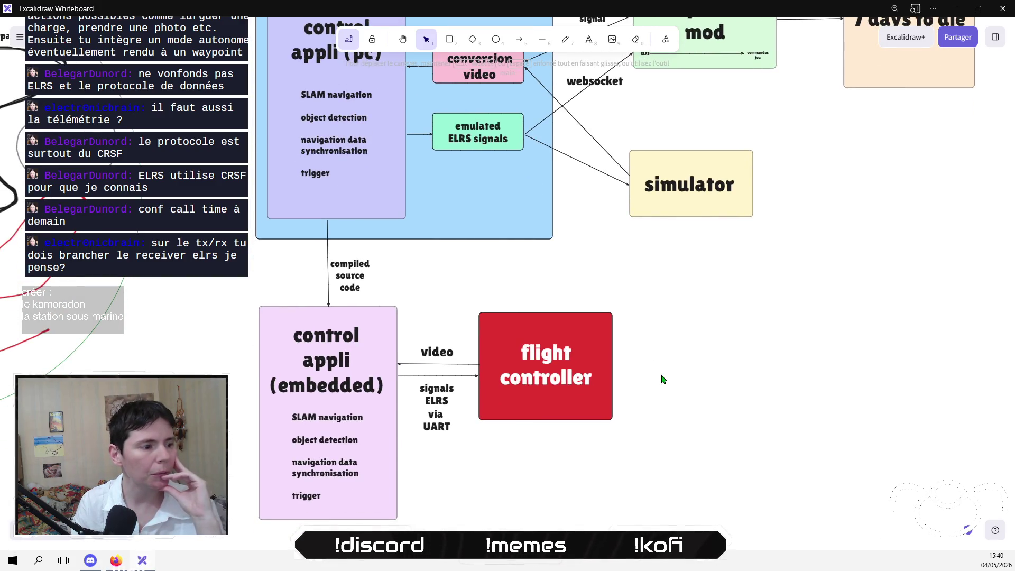
scroll(687, 373, up, 3)
scroll(687, 372, right, 3)
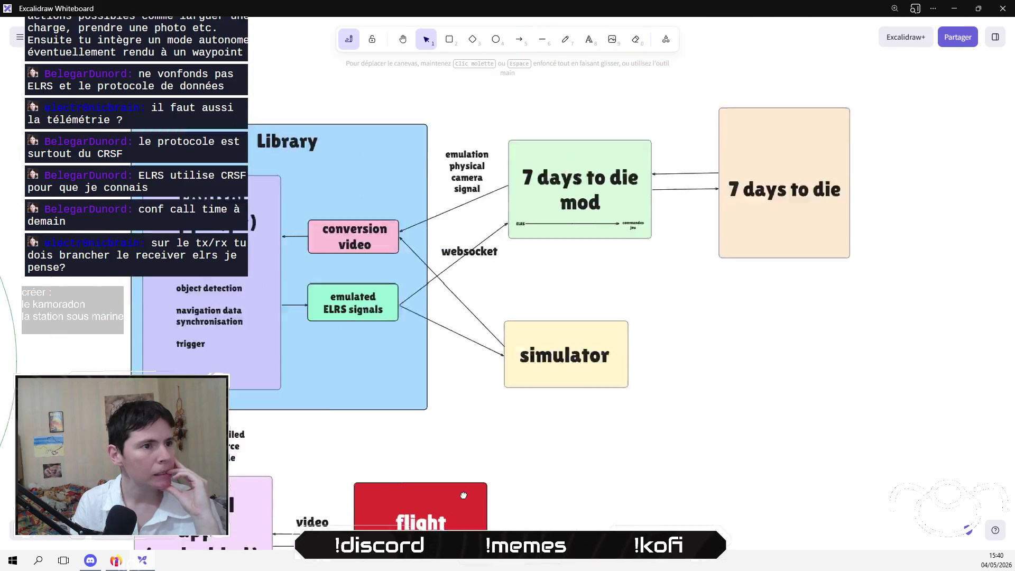
scroll(714, 367, up, 3)
scroll(715, 367, left, 4)
scroll(524, 152, down, 6)
scroll(523, 151, right, 8)
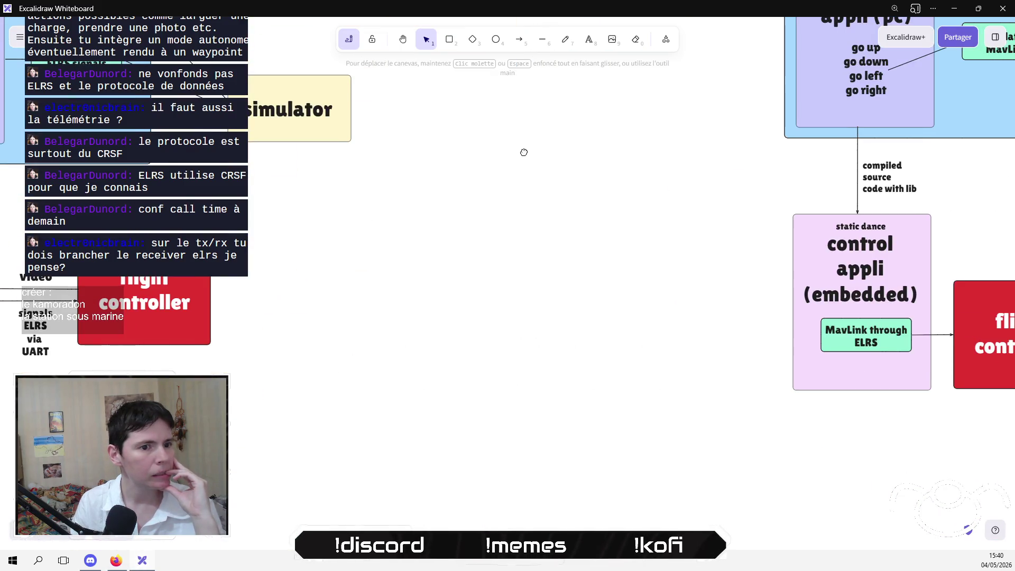
click(40, 334)
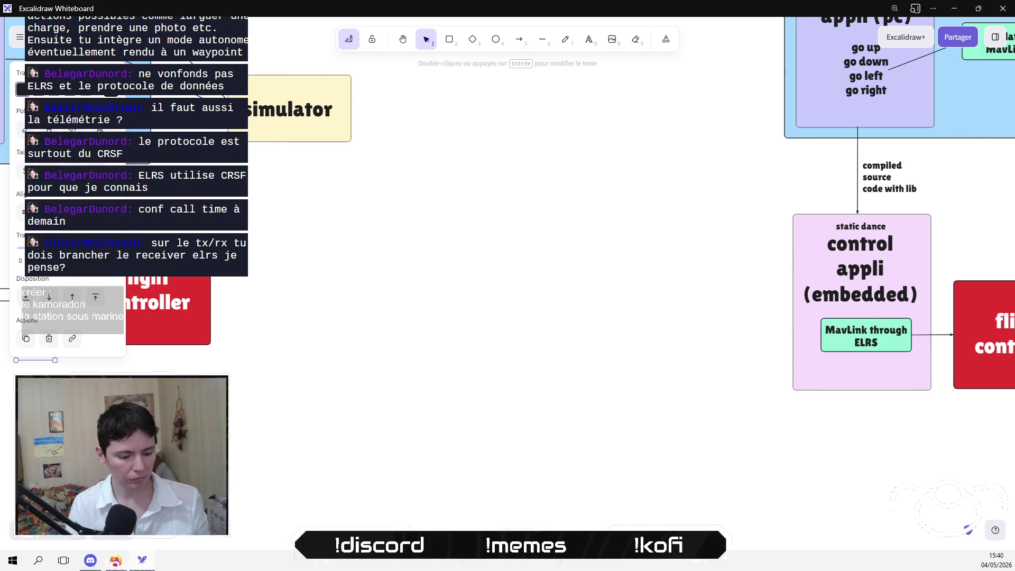
Shift the flight controller box right and place the 'signals ELRS via UART' label on its arrow.
scroll(621, 221, right, 10)
drag(462, 407, 392, 478)
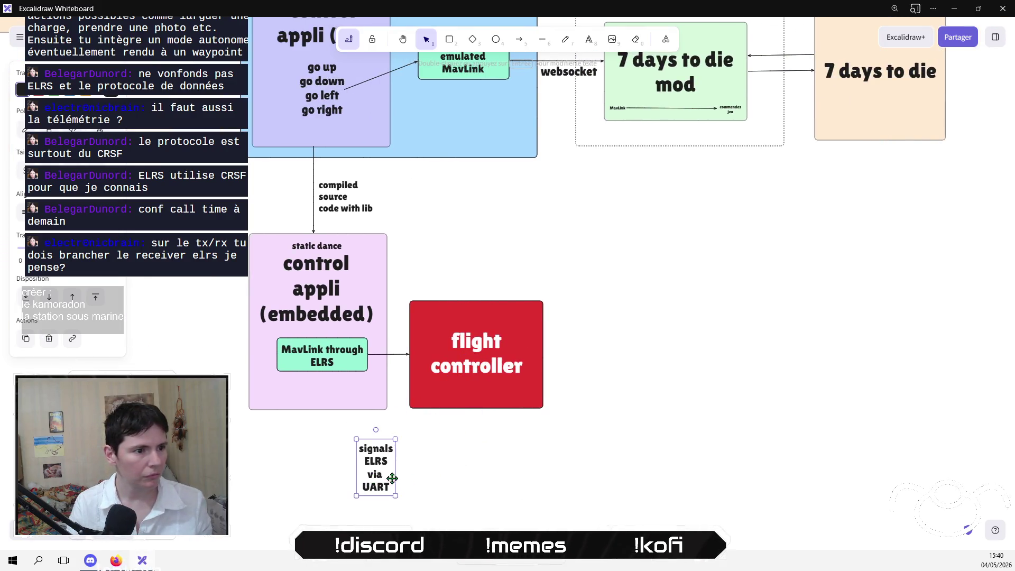
mouse_move(598, 471)
mouse_down()
mouse_move(426, 310)
mouse_move(388, 257)
mouse_up()
drag(462, 339, 525, 339)
drag(379, 483, 433, 403)
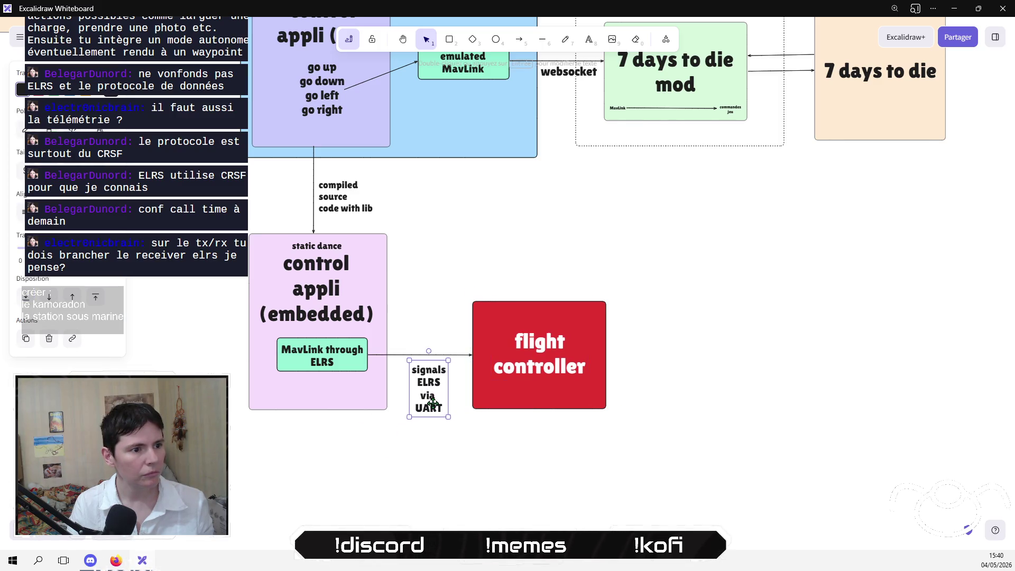
Rename the 'MavLink through ELRS' block in the embedded app to 'signals ELRS'.
click(347, 360)
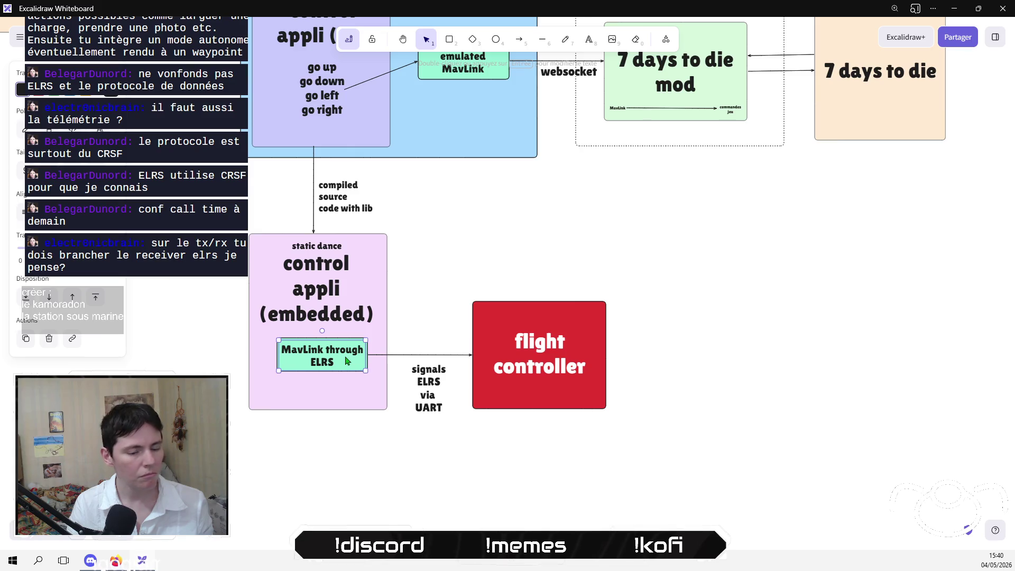
double_click(323, 361)
double_click(323, 361)
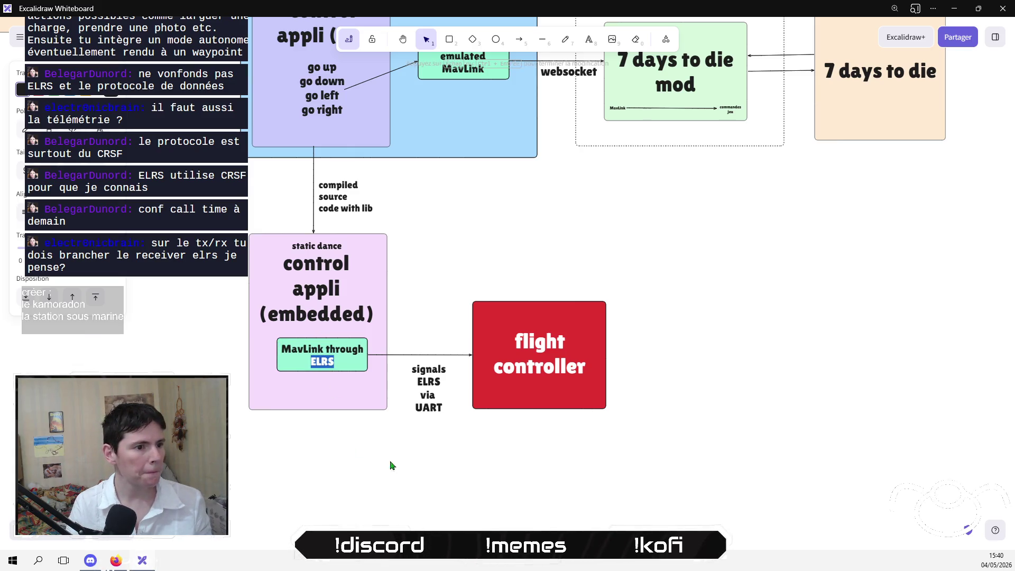
key(Left)
key(shift+Home)
text(s)
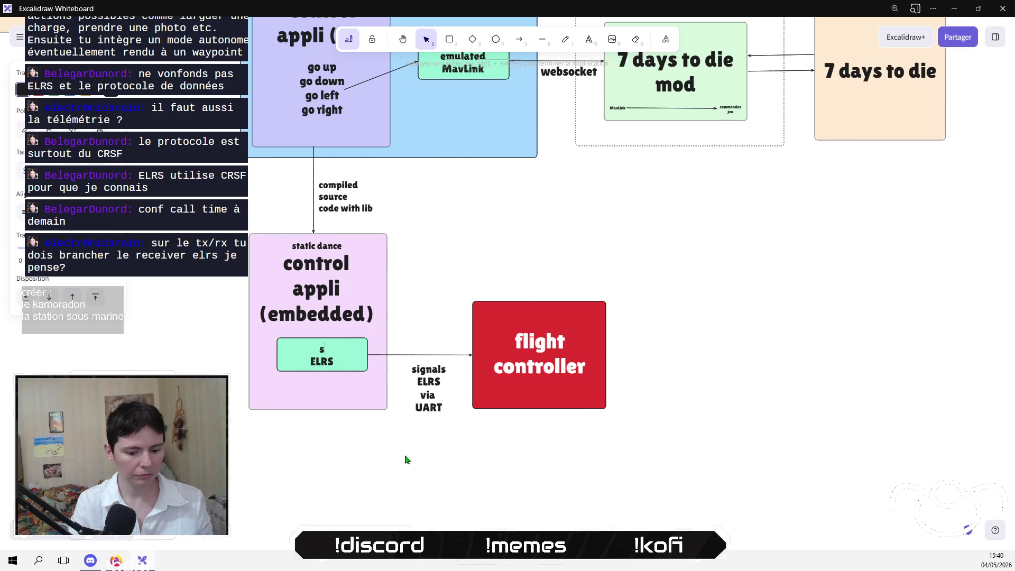
text(ignals)
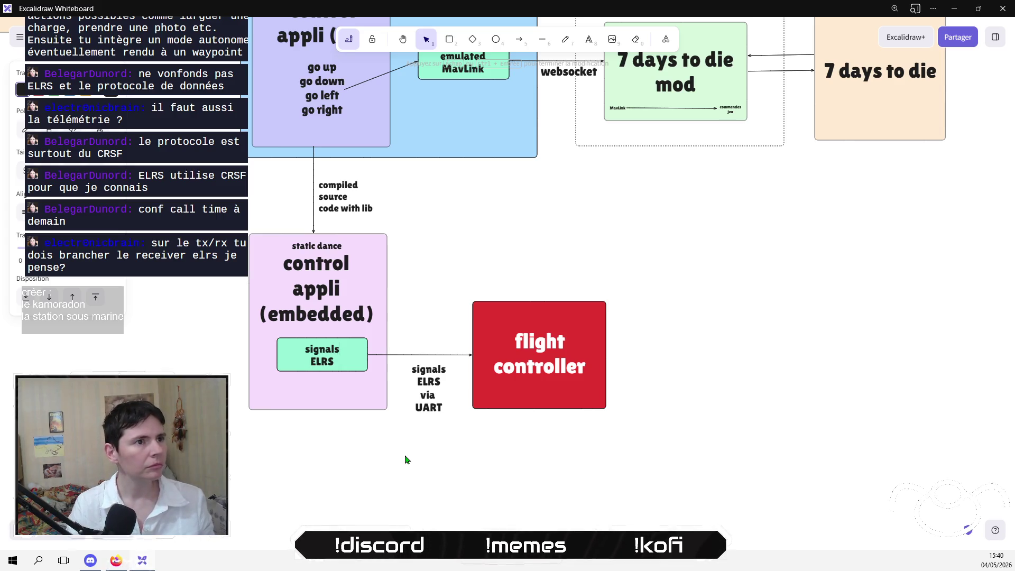
scroll(594, 236, up, 5)
scroll(450, 388, right, 5)
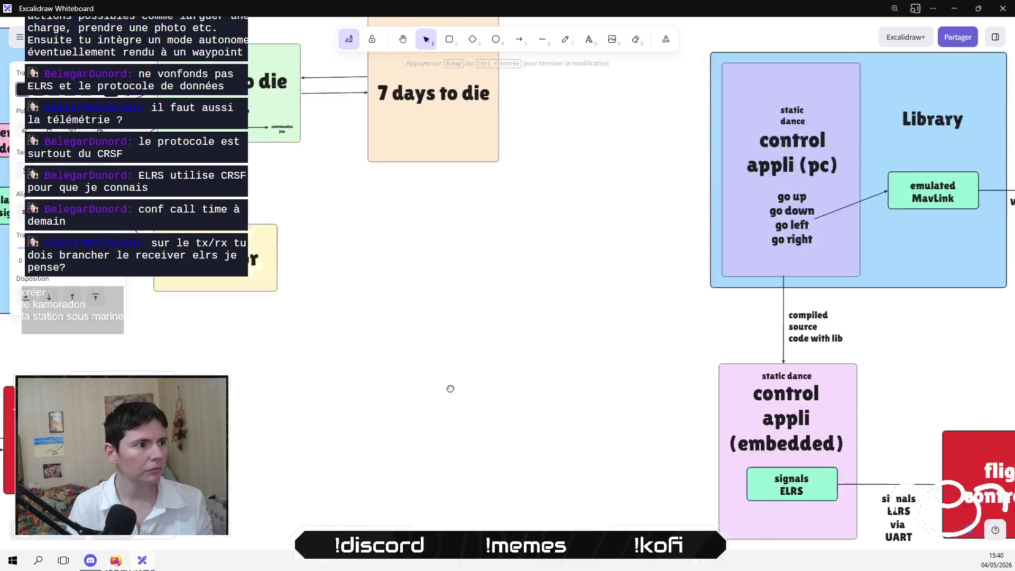
scroll(535, 493, down, 5)
scroll(370, 396, up, 4)
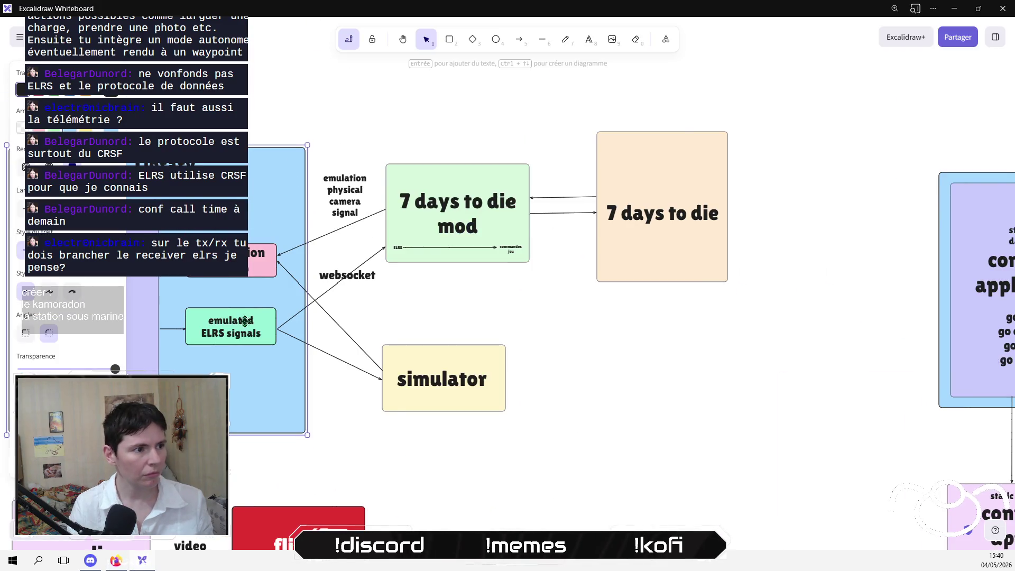
Replace the Library box's 'emulated MavLink' text with the pasted 'emulated ELRS signals' label.
key(Escape)
scroll(428, 349, right, 10)
scroll(476, 317, down, 4)
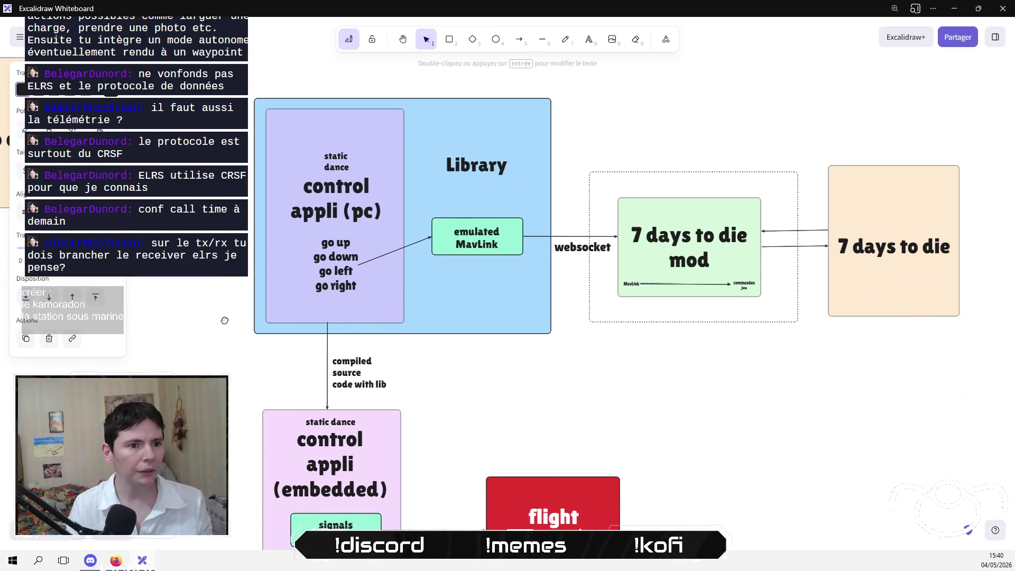
click(505, 147)
key(Delete)
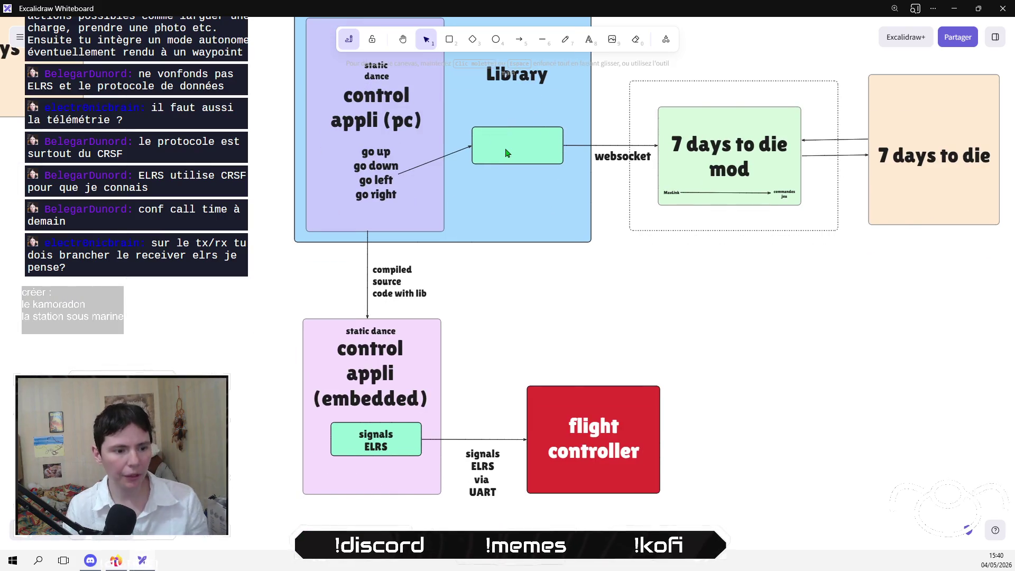
key(ctrl+v)
drag(505, 152, 517, 150)
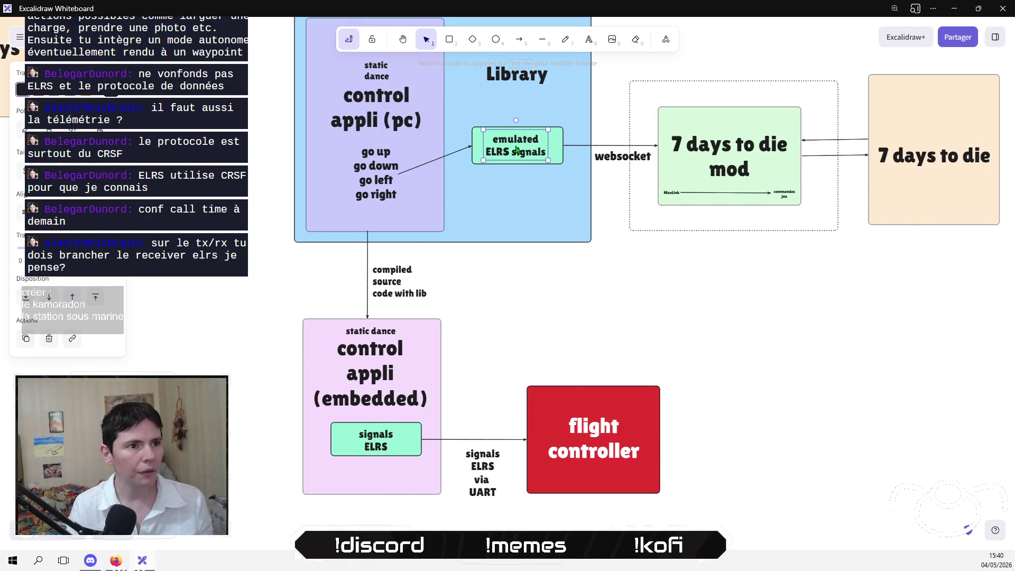
Swap the embedded app's 'signals ELRS' text for the pasted 'emulated ELRS signals' label.
click(389, 442)
key(Delete)
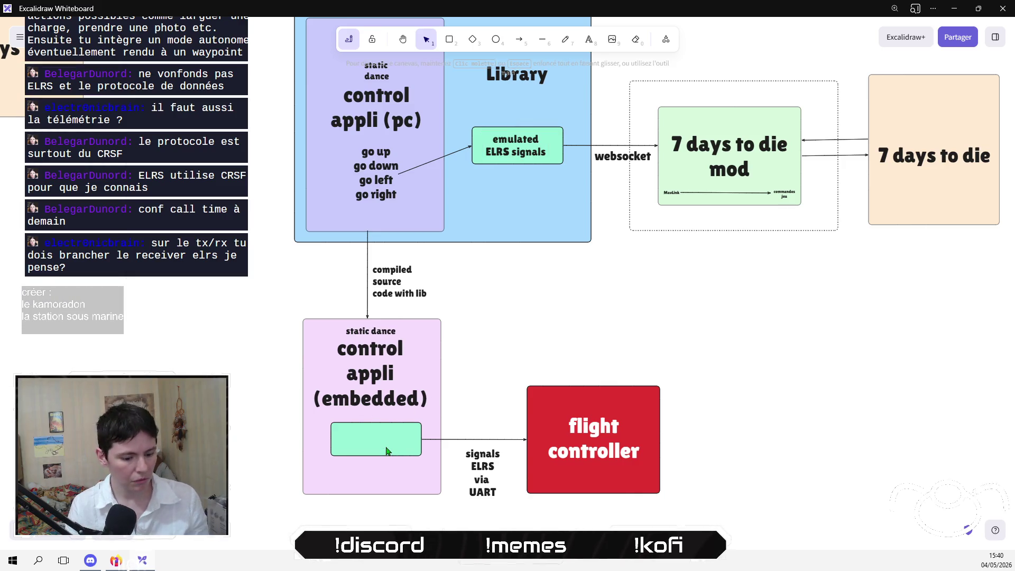
key(ctrl+v)
drag(388, 450, 373, 435)
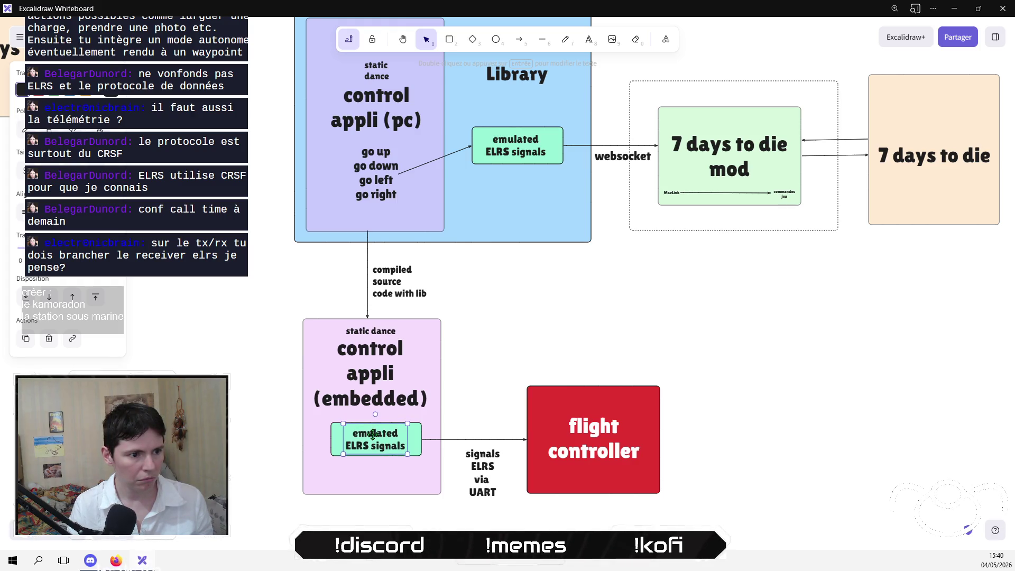
click(264, 422)
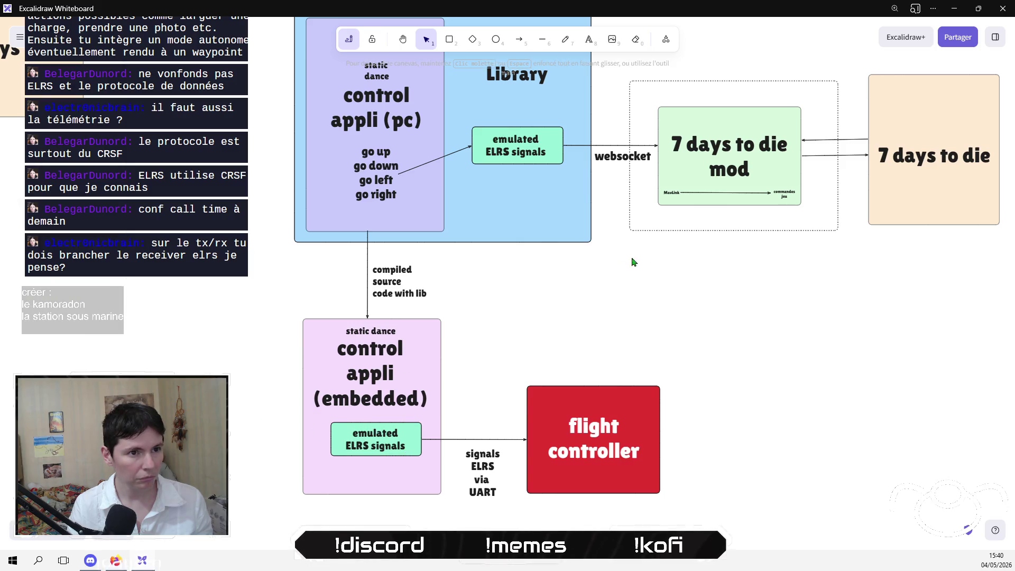
Pan over the whole diagram, then bring the NotebookLM discussion back to the front.
drag(633, 262, 502, 359)
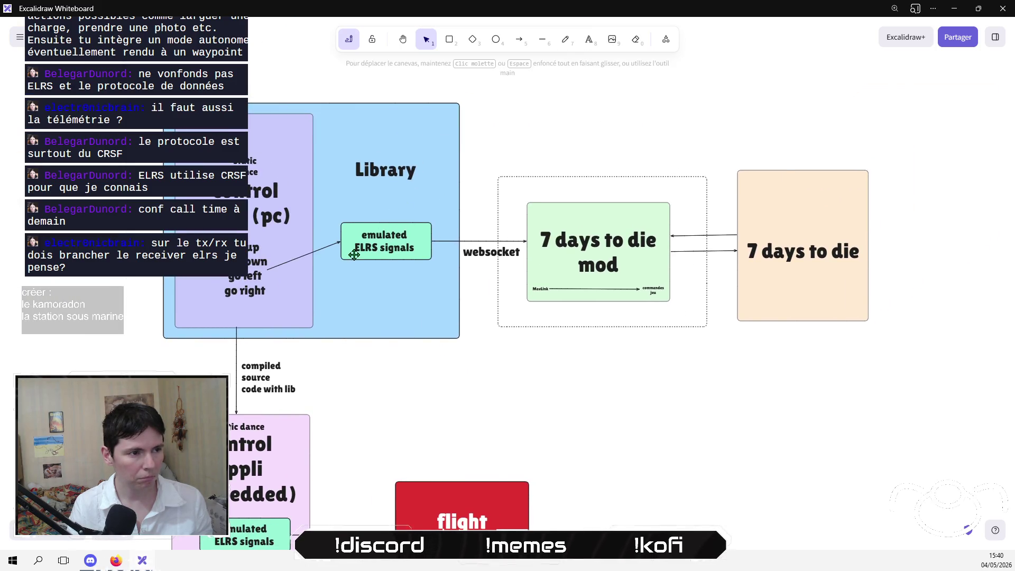
mouse_move(494, 296)
mouse_down()
mouse_move(523, 358)
mouse_move(504, 237)
mouse_up()
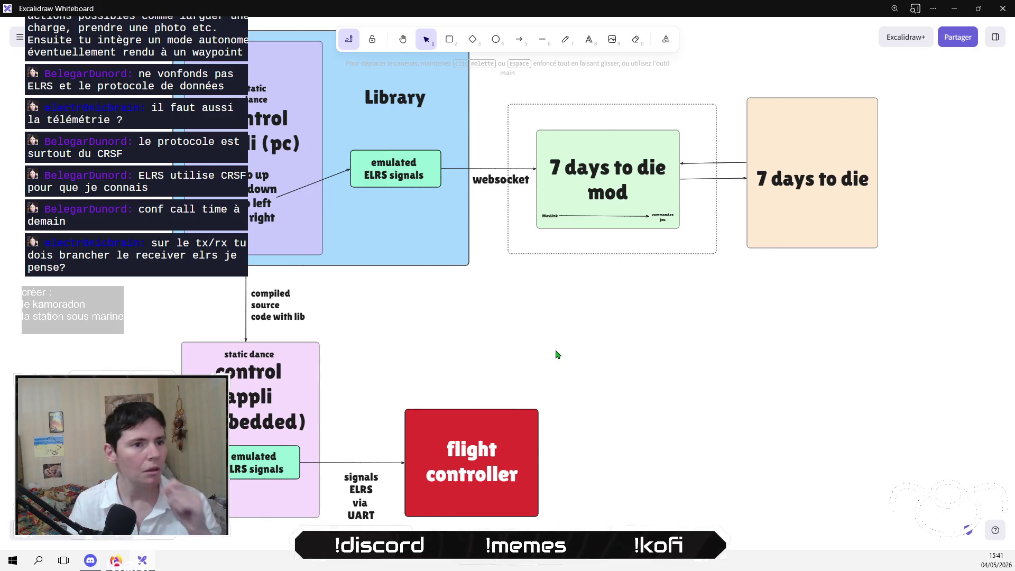
scroll(524, 306, left, 2)
scroll(612, 313, up, 1)
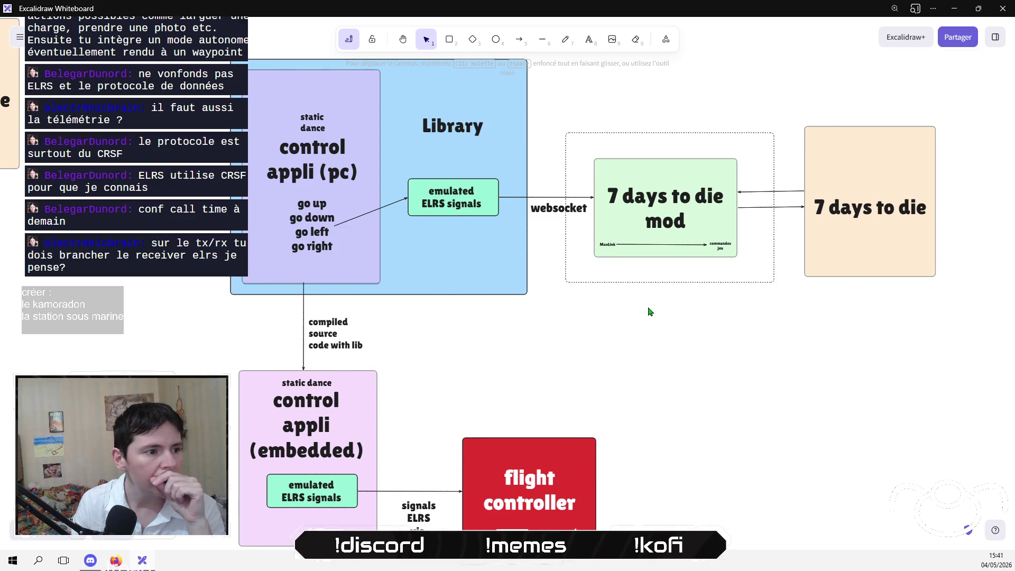
scroll(651, 285, down, 4)
scroll(652, 252, left, 5)
scroll(685, 242, up, 3)
scroll(646, 312, right, 5)
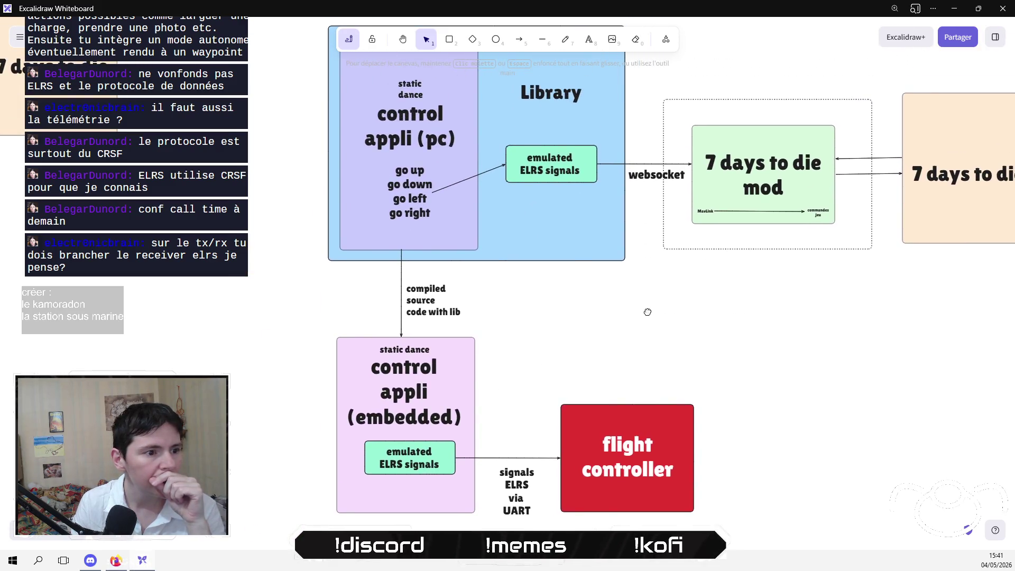
click(114, 560)
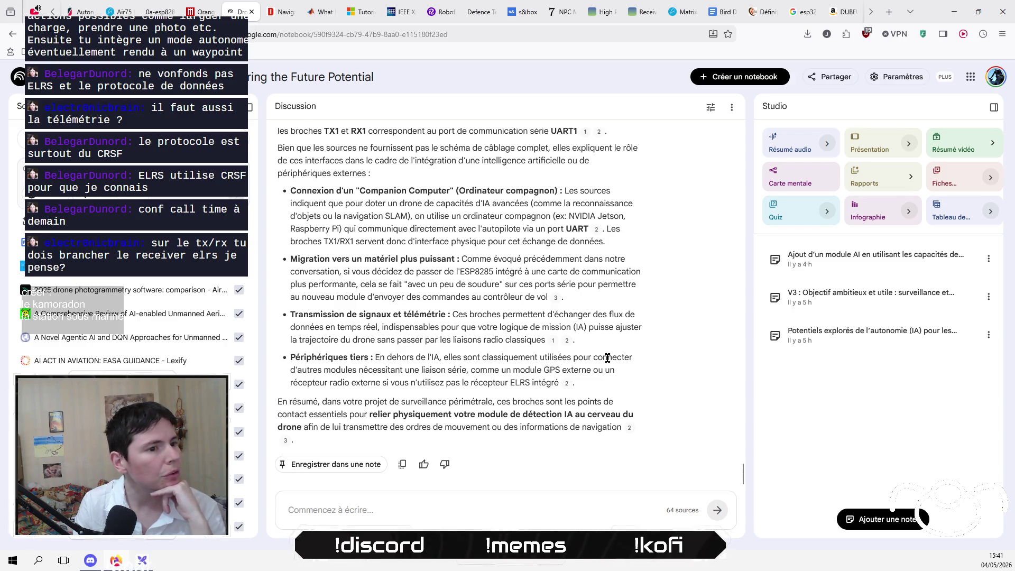
Read the cited source previews behind the TX1/RX1 answer, including the companion-computer latency passage.
mouse_move(552, 342)
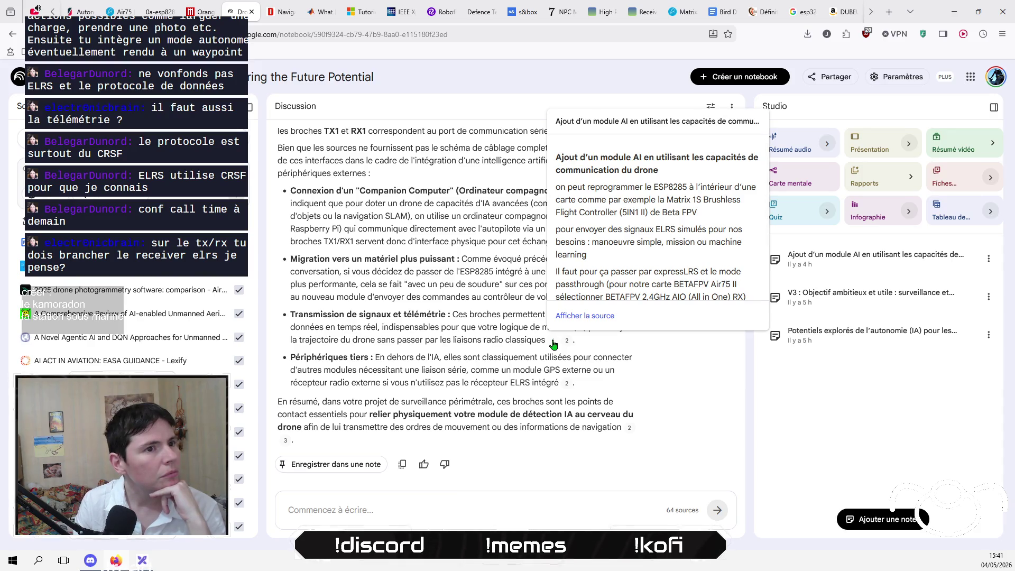
scroll(654, 288, down, 2)
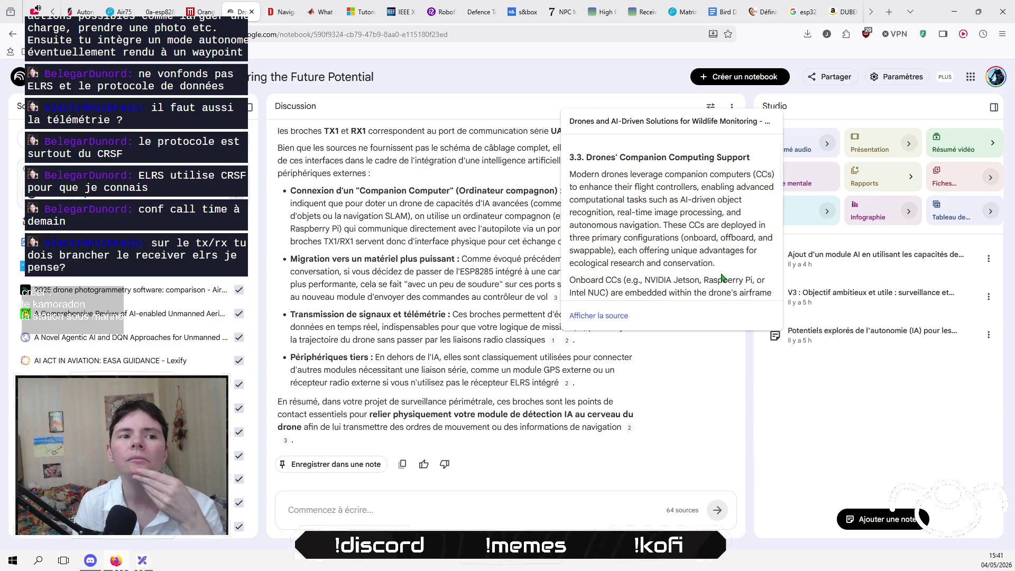
scroll(722, 277, down, 2)
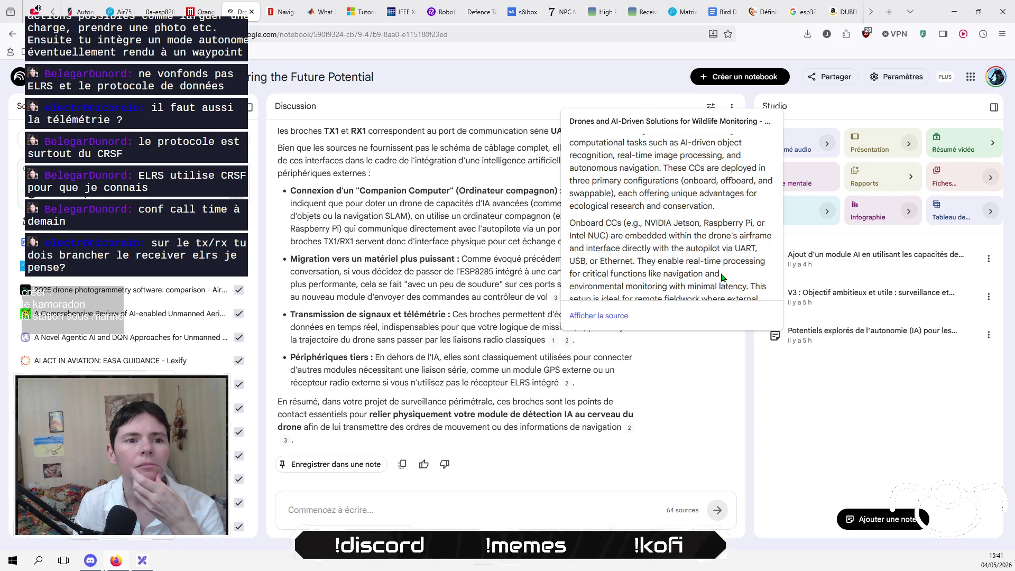
scroll(723, 277, down, 2)
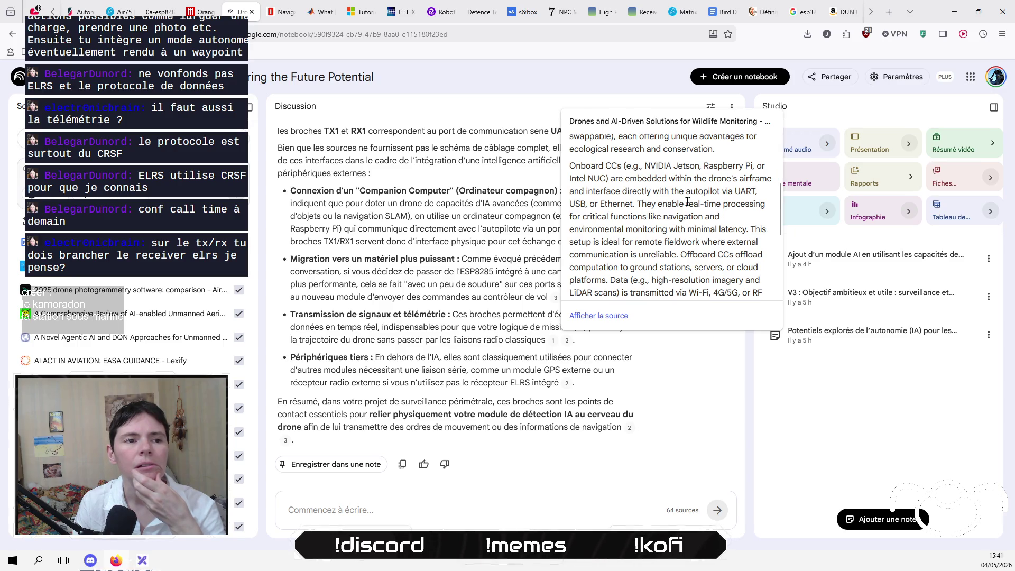
scroll(687, 202, down, 1)
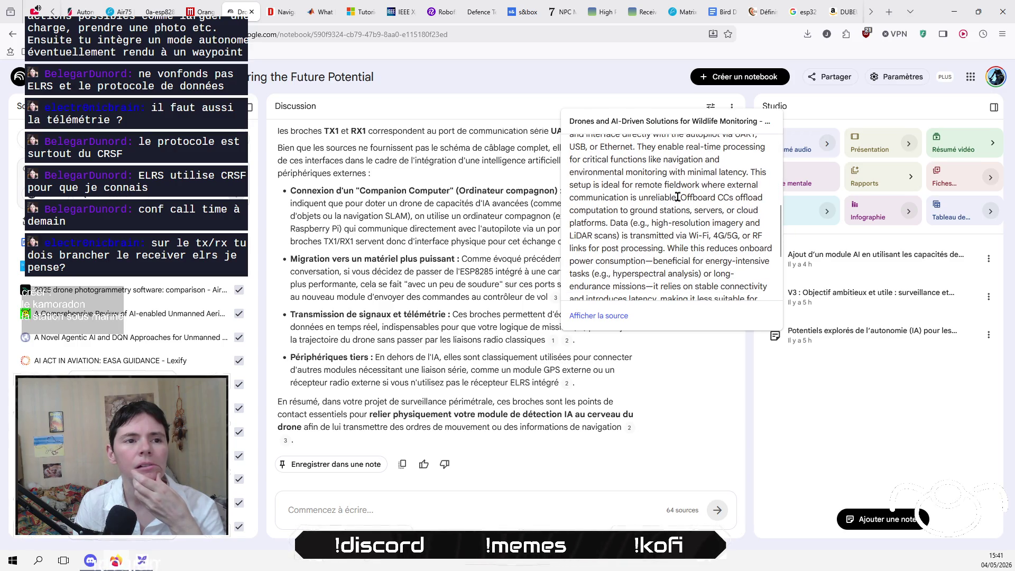
drag(678, 197, 677, 172)
click(669, 246)
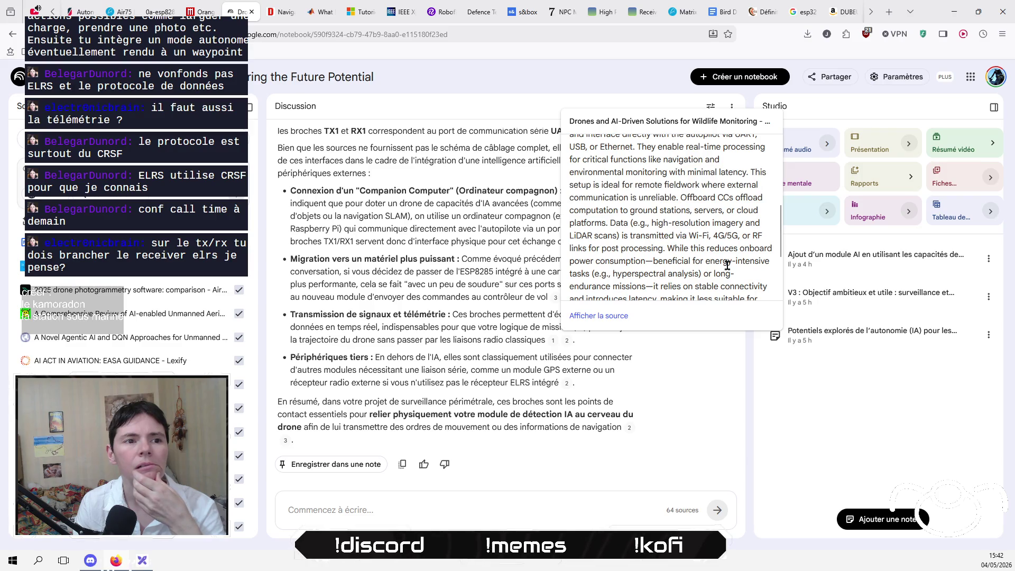
scroll(726, 265, down, 2)
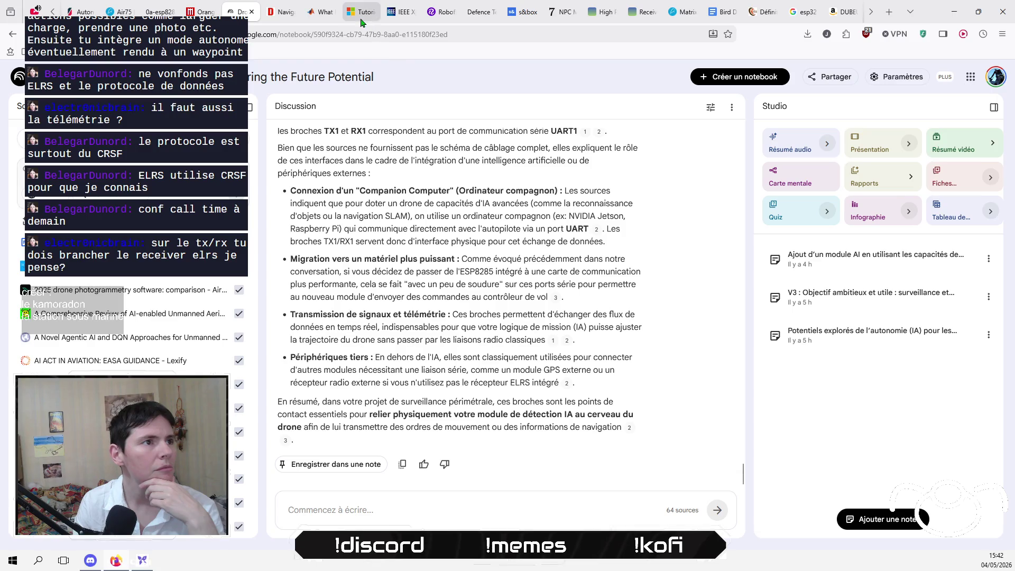
click(360, 22)
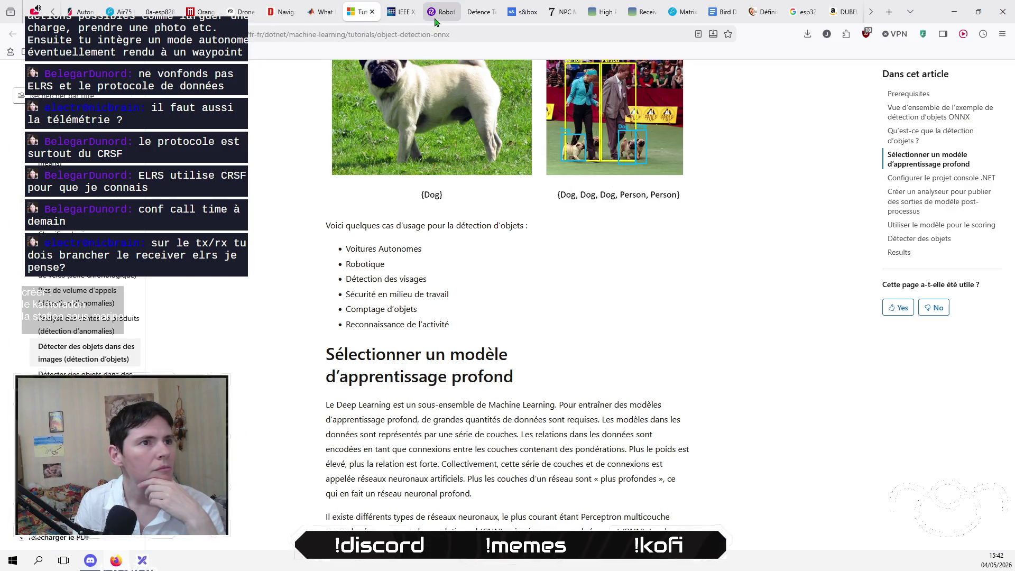
Close the s&box tab and switch to the ExpressLRS home page tab.
click(529, 12)
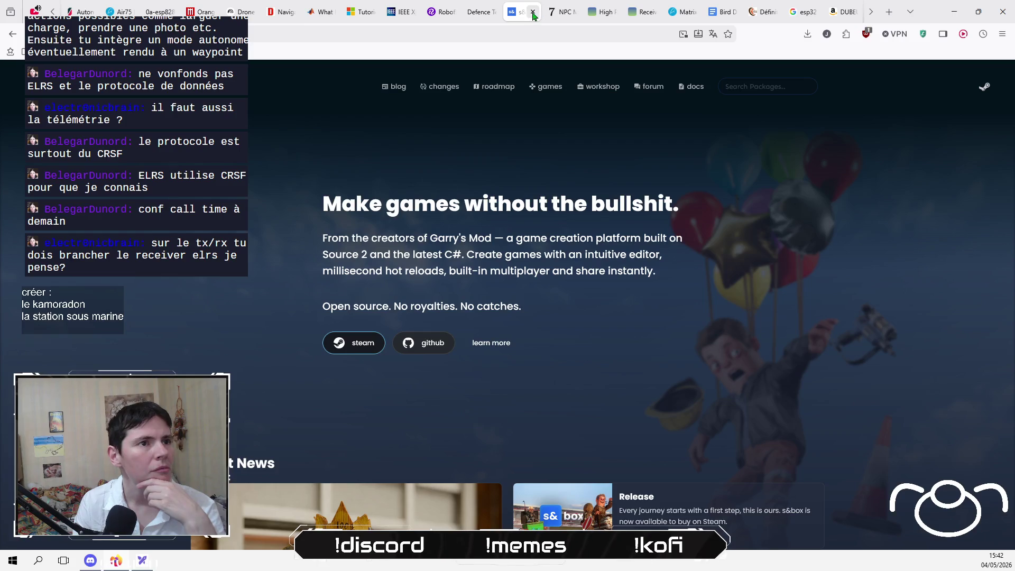
click(531, 12)
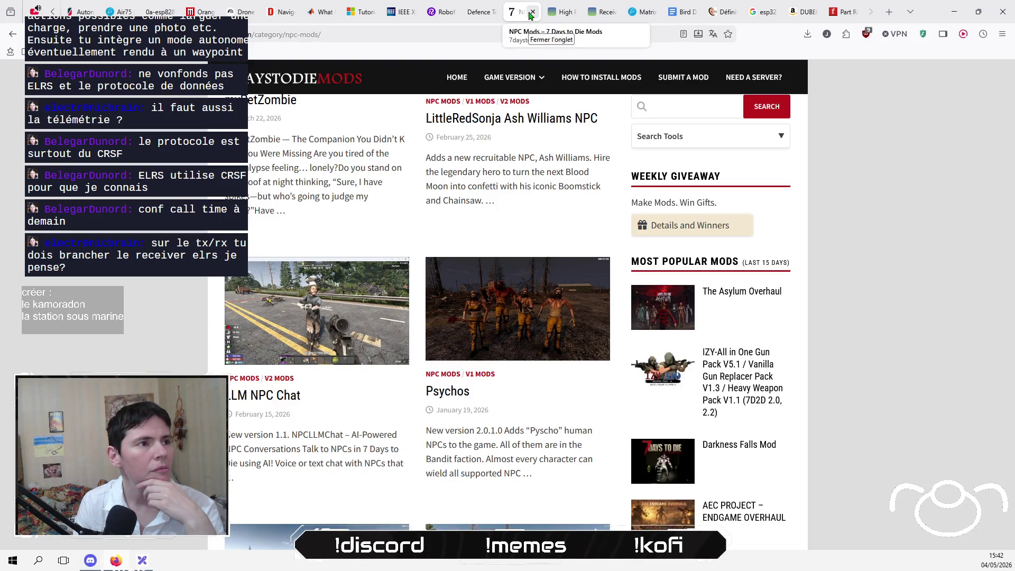
click(561, 12)
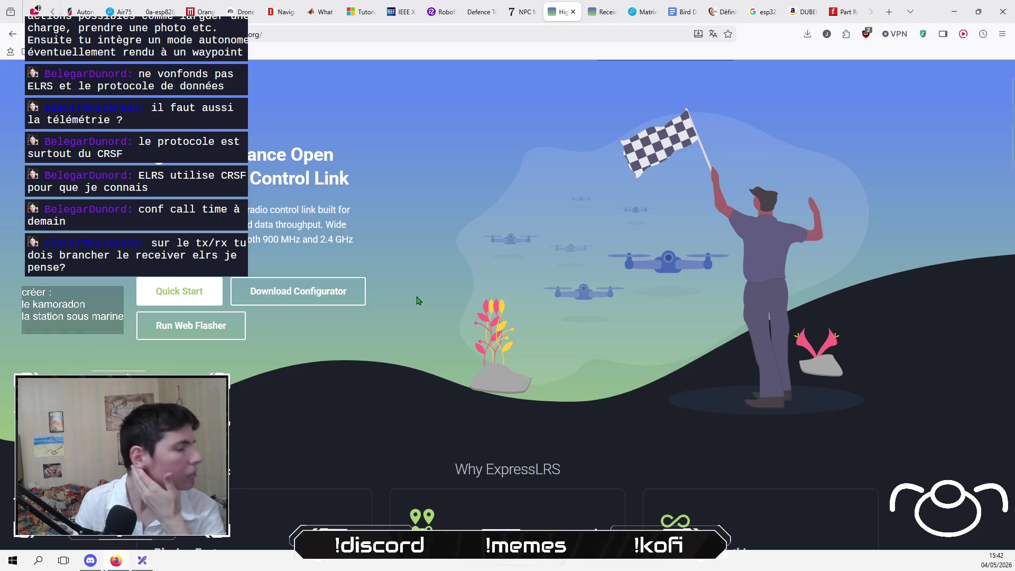
Open the ExpressLRS Quick Start guide and continue to its Receiver Wiring page.
click(194, 303)
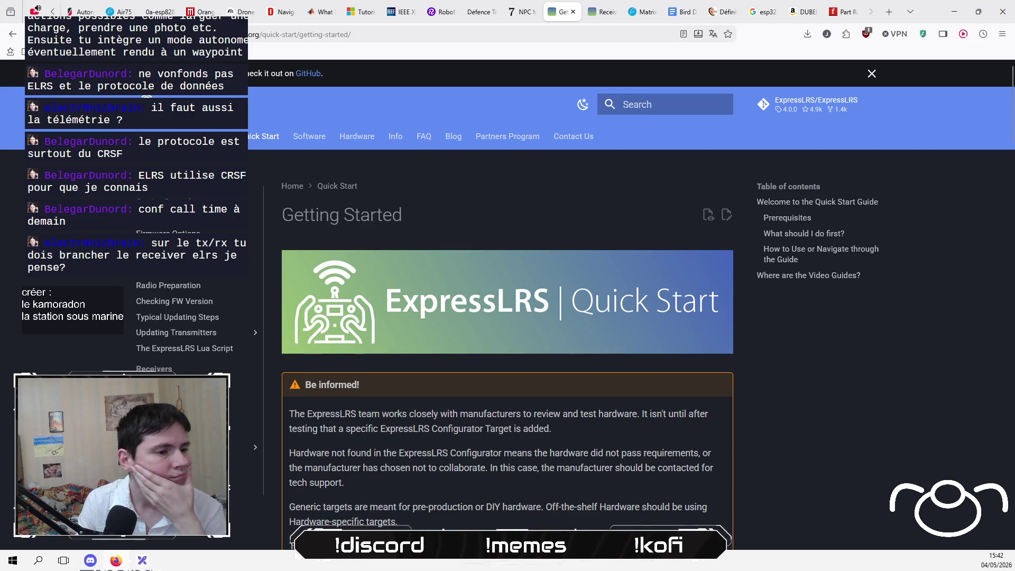
scroll(508, 318, down, 3)
scroll(508, 318, up, 3)
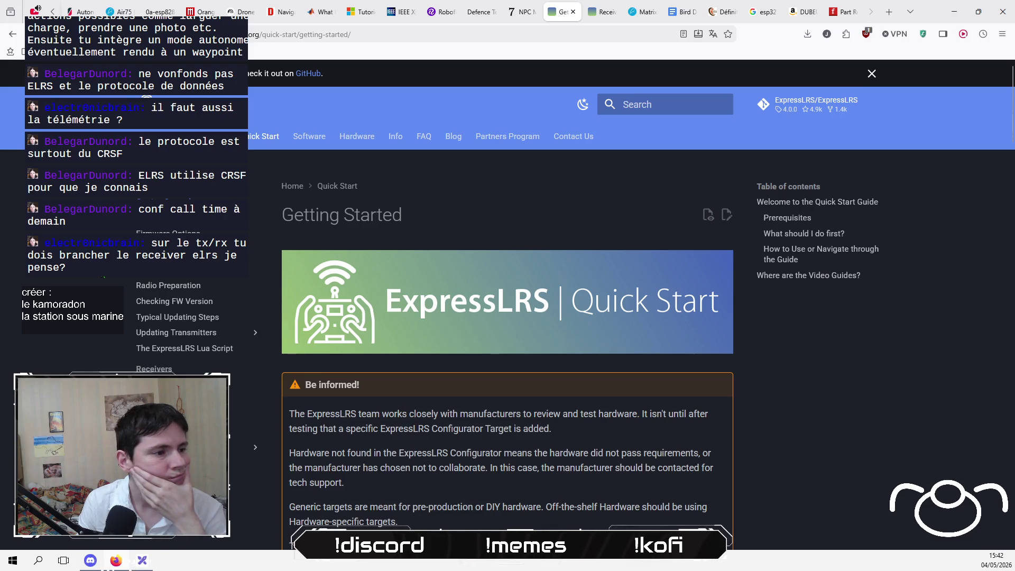
scroll(507, 318, down, 1)
scroll(507, 317, down, 1)
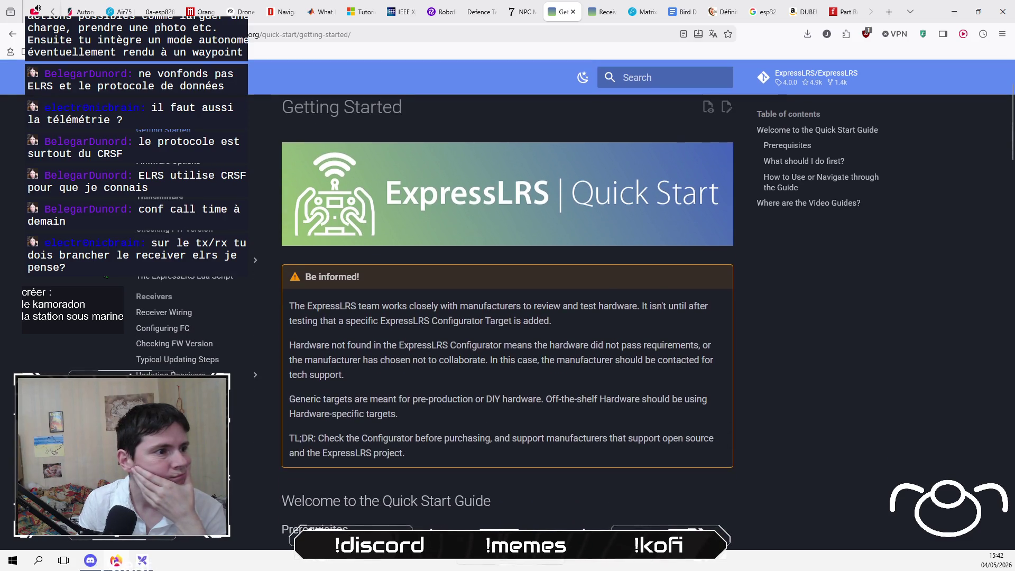
click(175, 313)
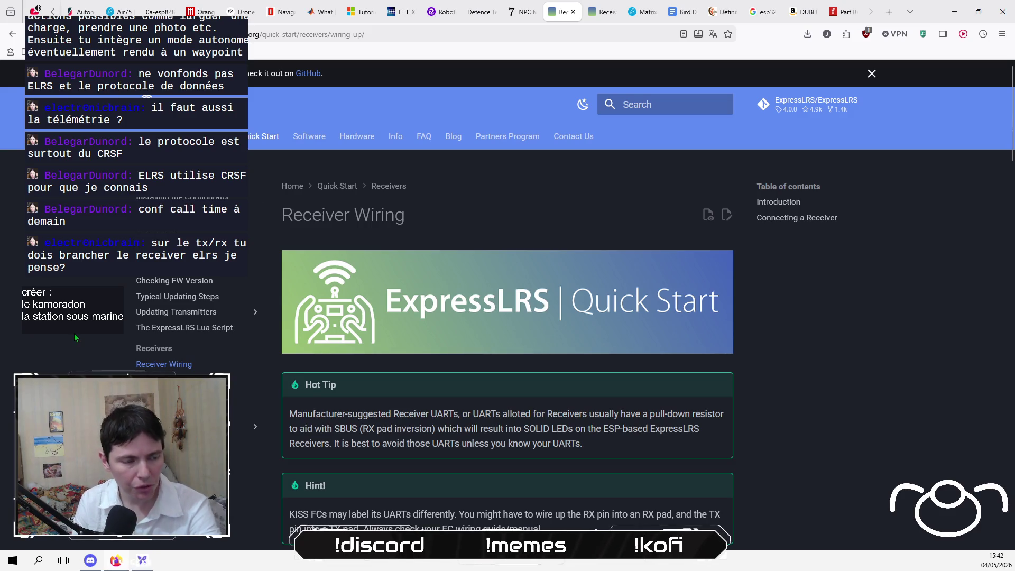
Read Receiver Wiring through the pinout and LED status tables, then right-click the Configuring your Flight Controller link.
scroll(778, 432, down, 1)
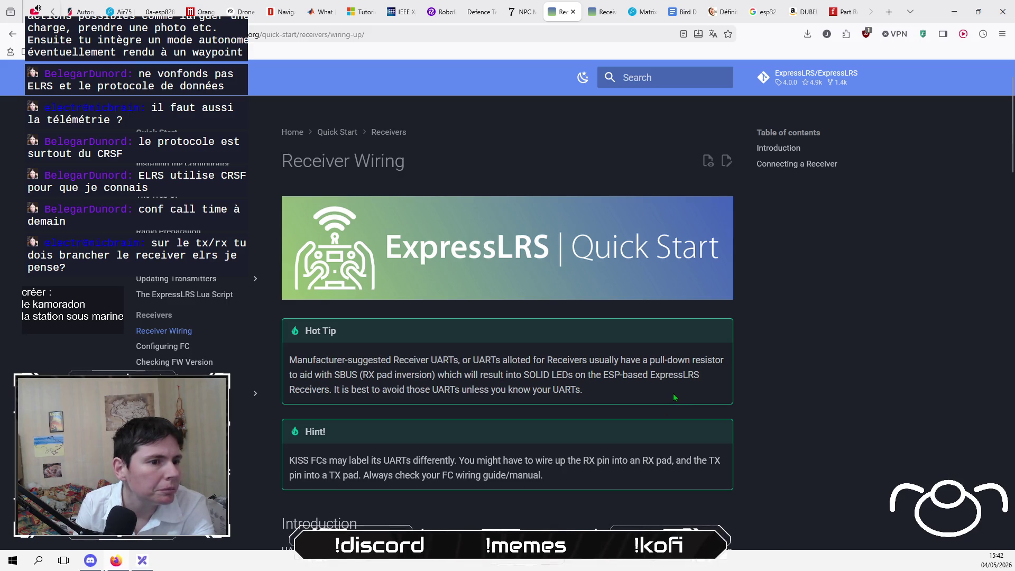
scroll(674, 392, down, 3)
scroll(672, 392, down, 1)
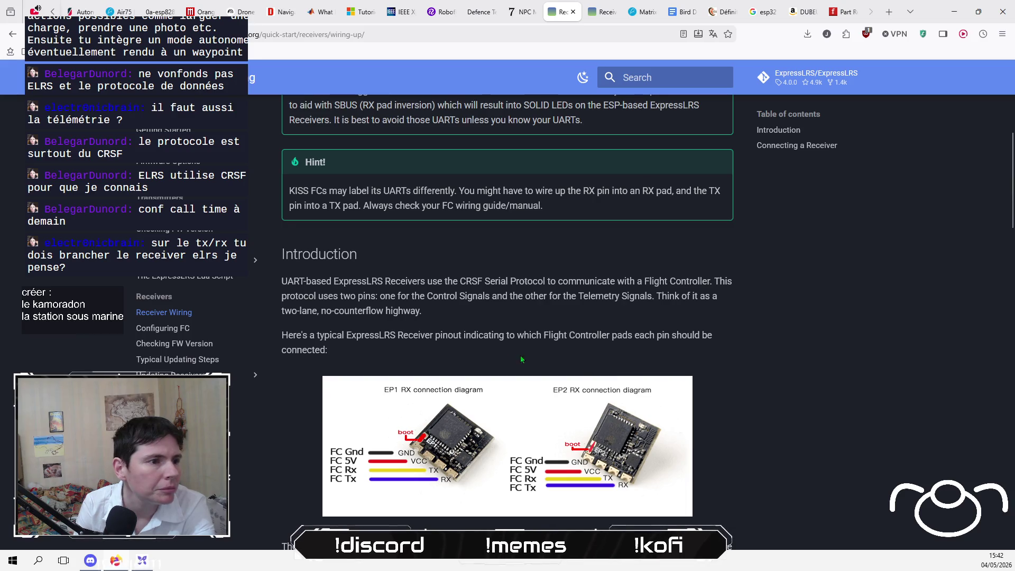
scroll(536, 361, down, 1)
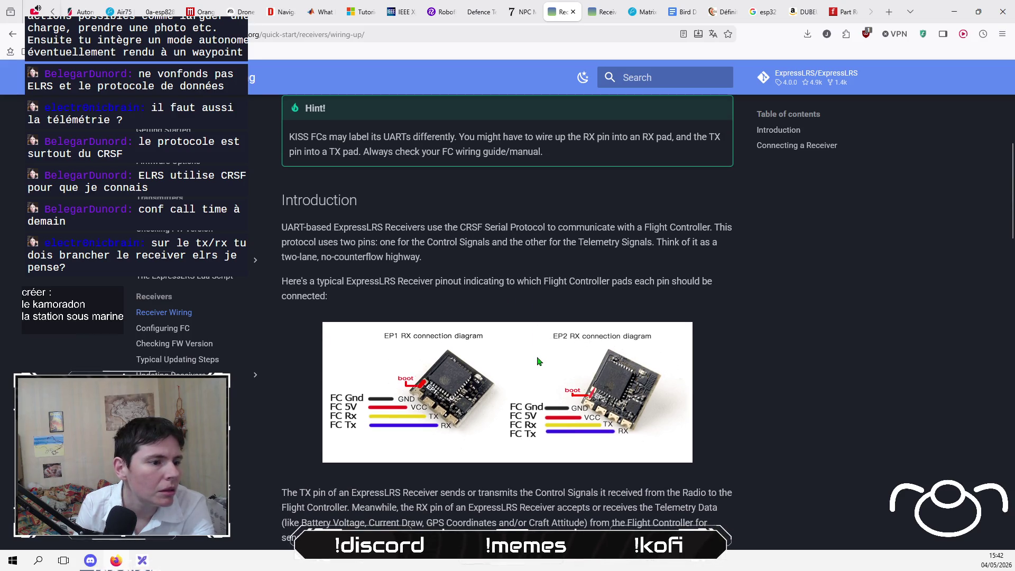
scroll(538, 361, down, 3)
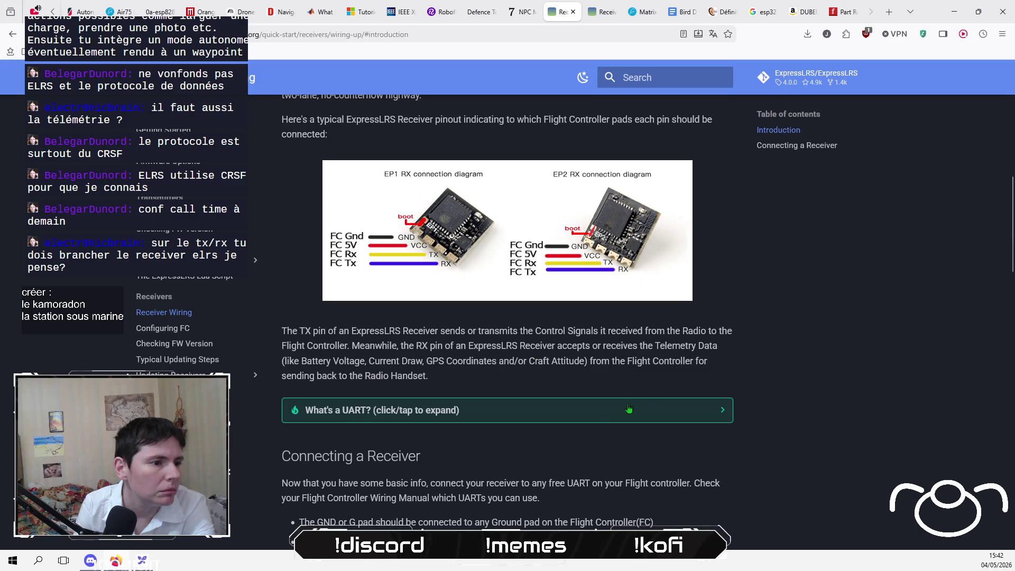
scroll(485, 385, down, 2)
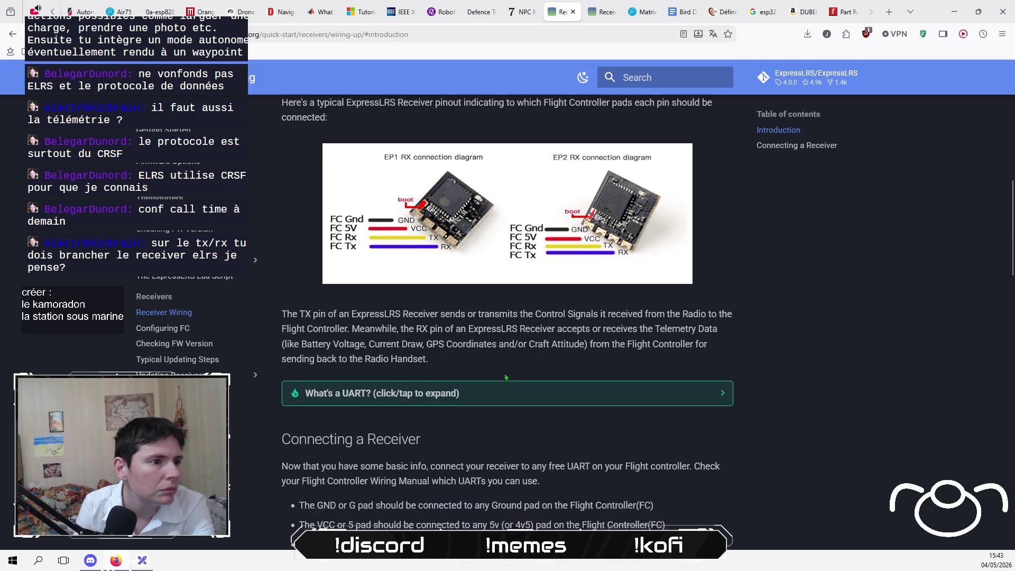
scroll(759, 349, down, 2)
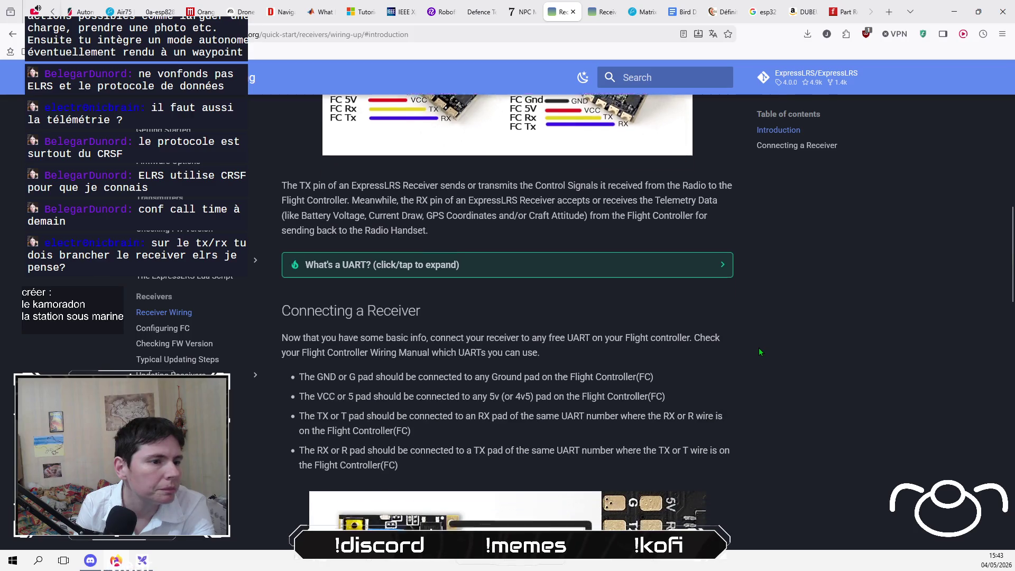
scroll(759, 350, down, 1)
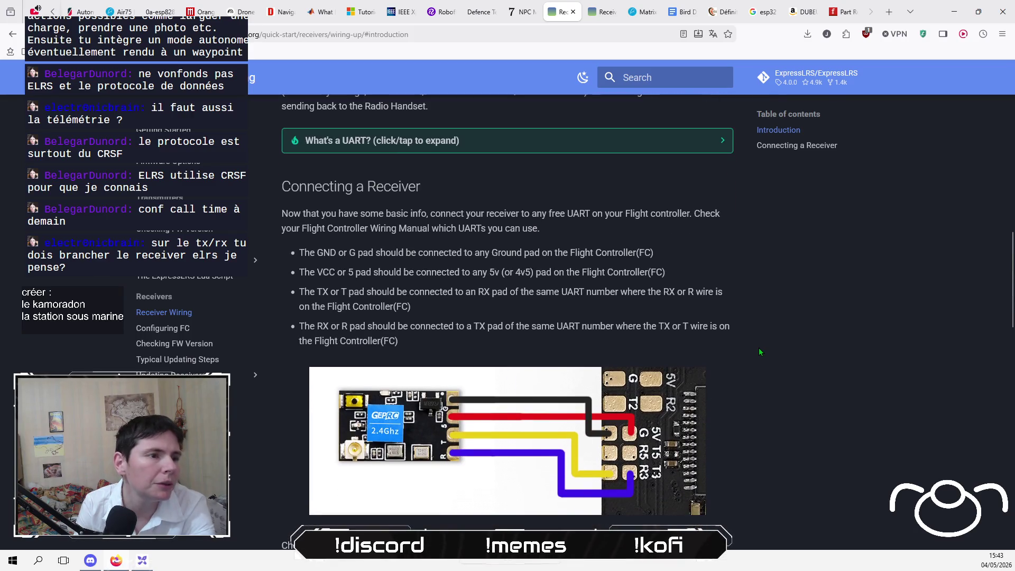
scroll(759, 350, down, 1)
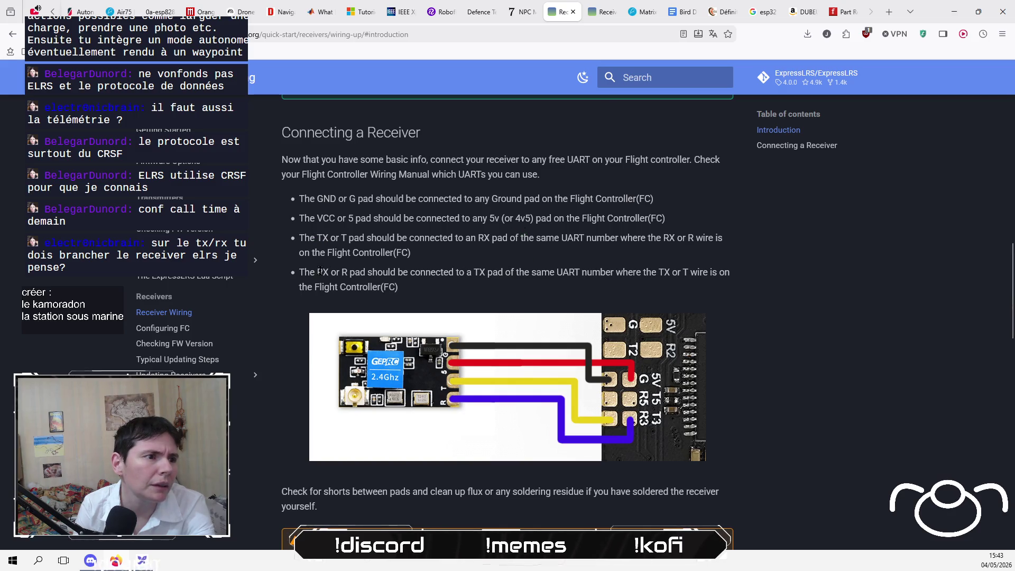
scroll(508, 360, down, 5)
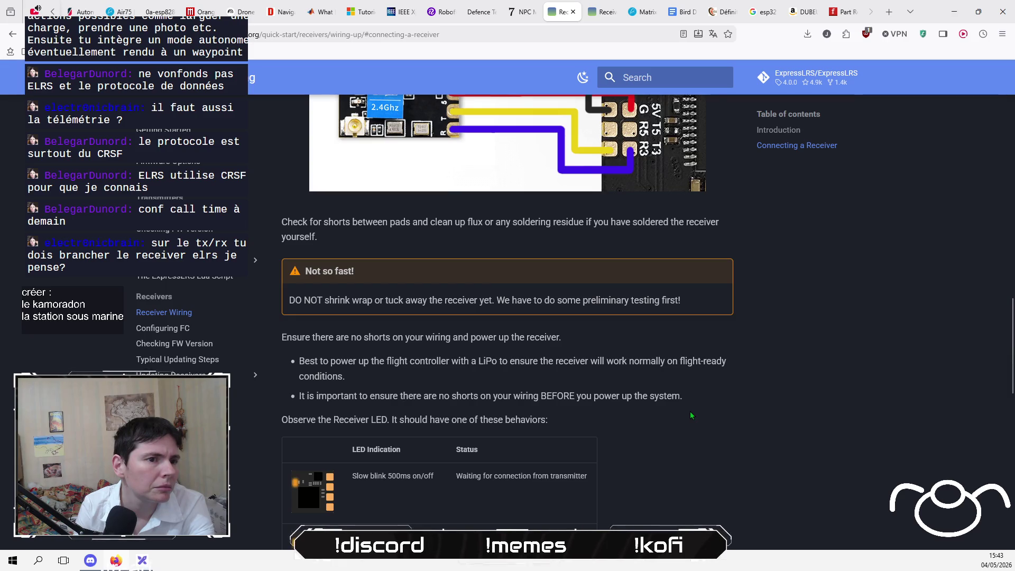
scroll(691, 416, down, 1)
scroll(691, 416, down, 2)
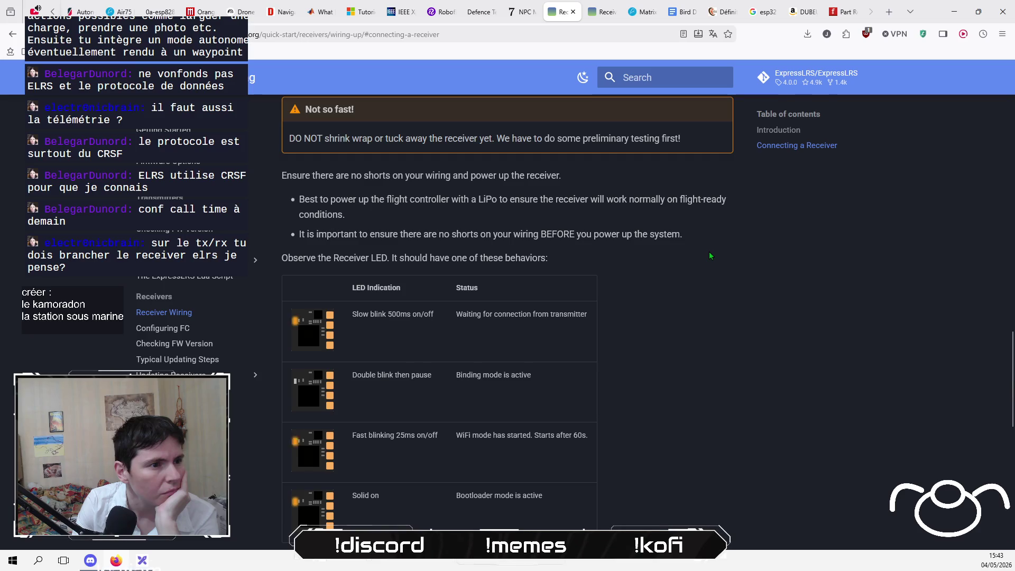
scroll(710, 255, down, 5)
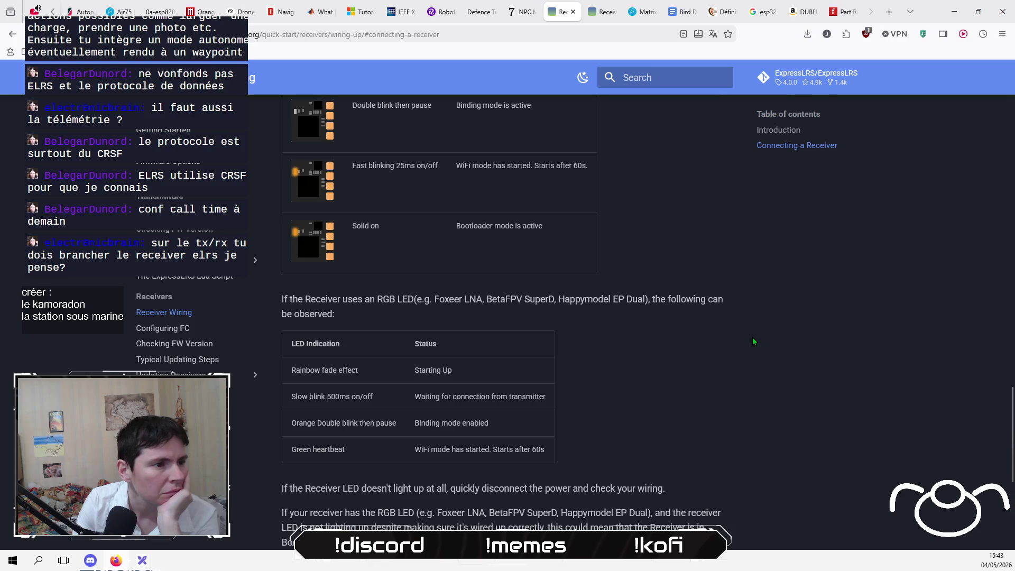
scroll(754, 339, down, 2)
scroll(753, 340, down, 2)
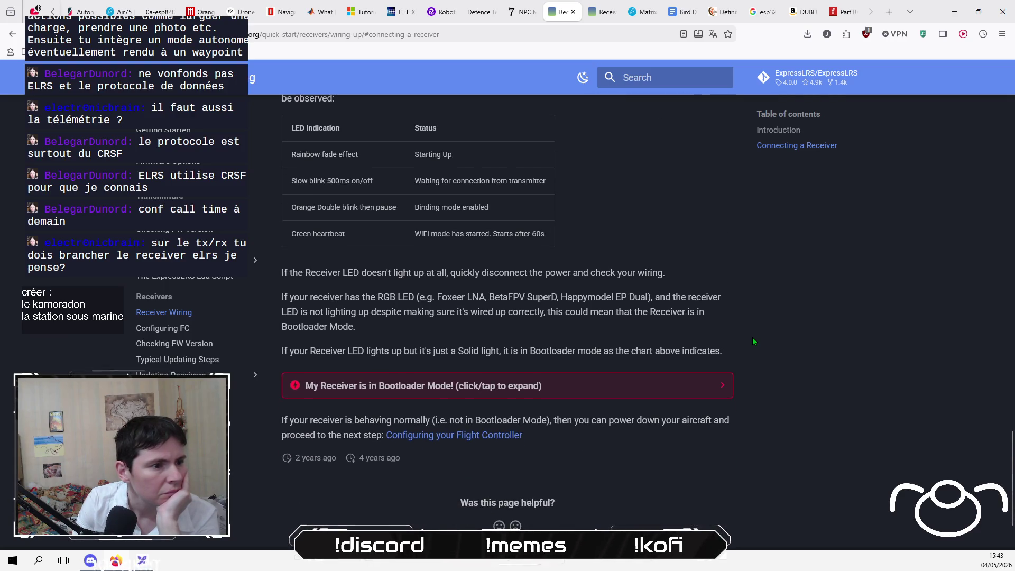
scroll(753, 341, down, 1)
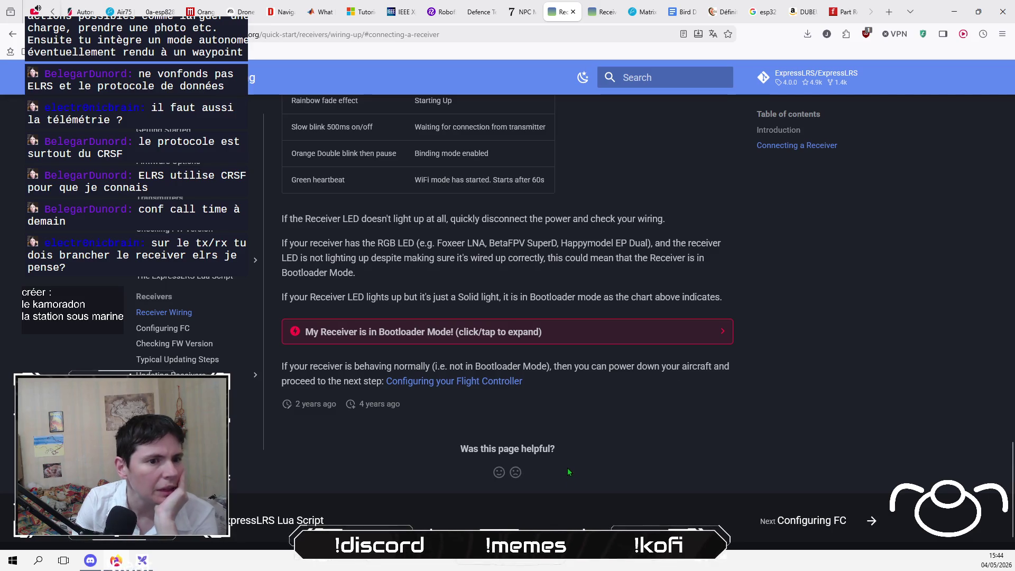
right_click(487, 385)
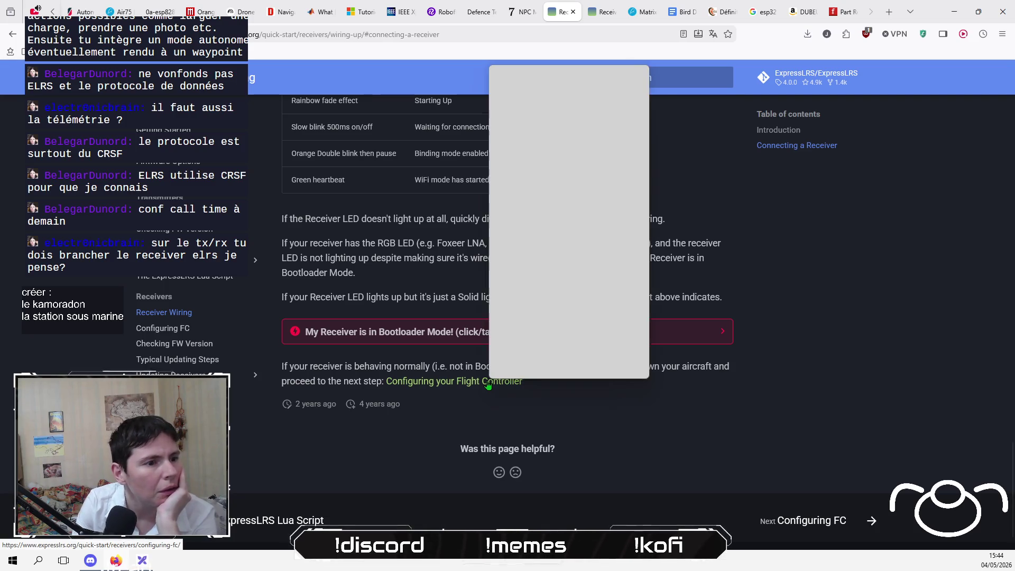
Open Configuring your Flight Controller in a new tab and read to the serialrx_inverted/serialrx_halfduplex settings.
click(560, 78)
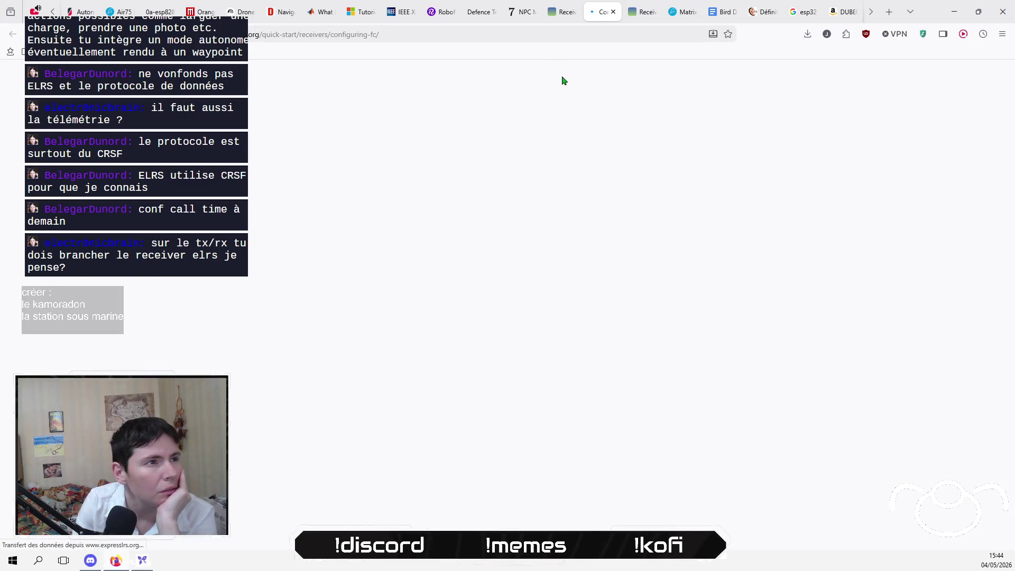
scroll(720, 389, down, 2)
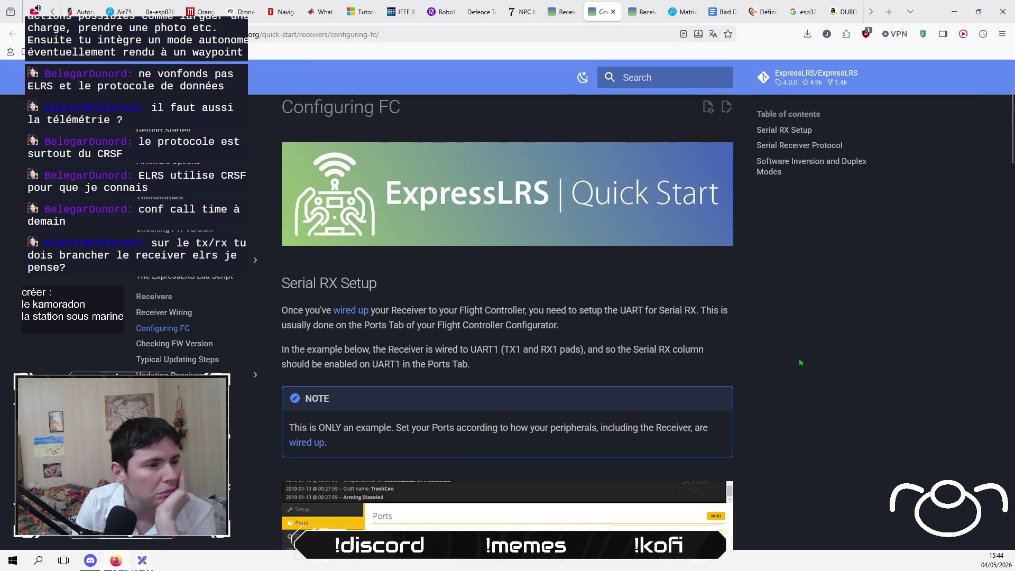
scroll(799, 362, down, 2)
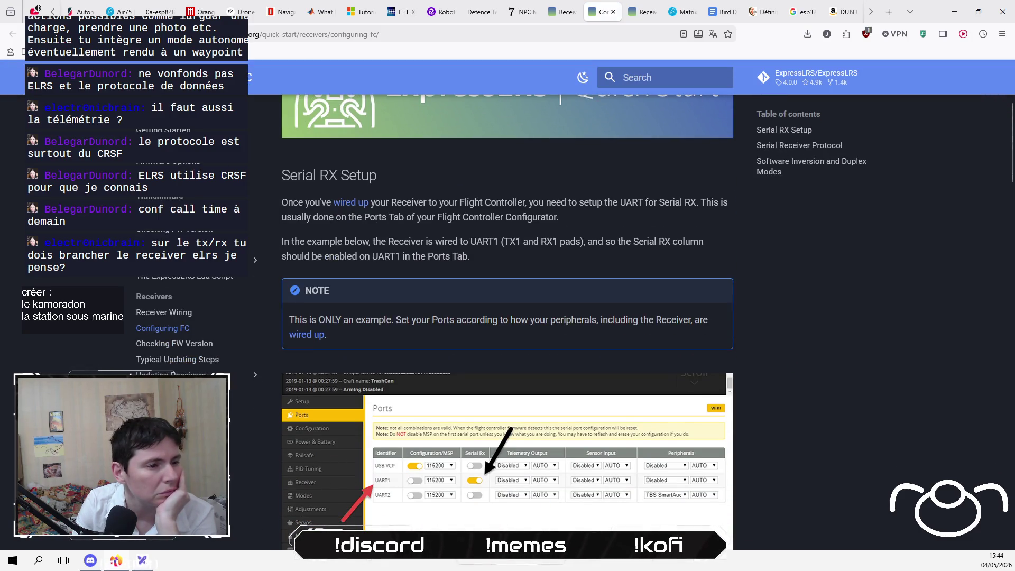
scroll(456, 419, up, 2)
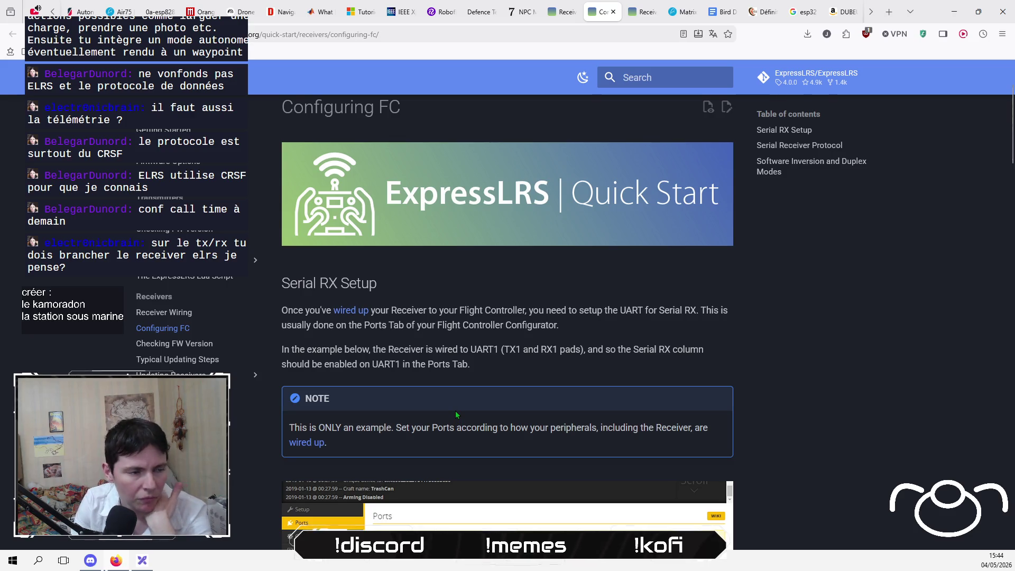
scroll(455, 410, down, 3)
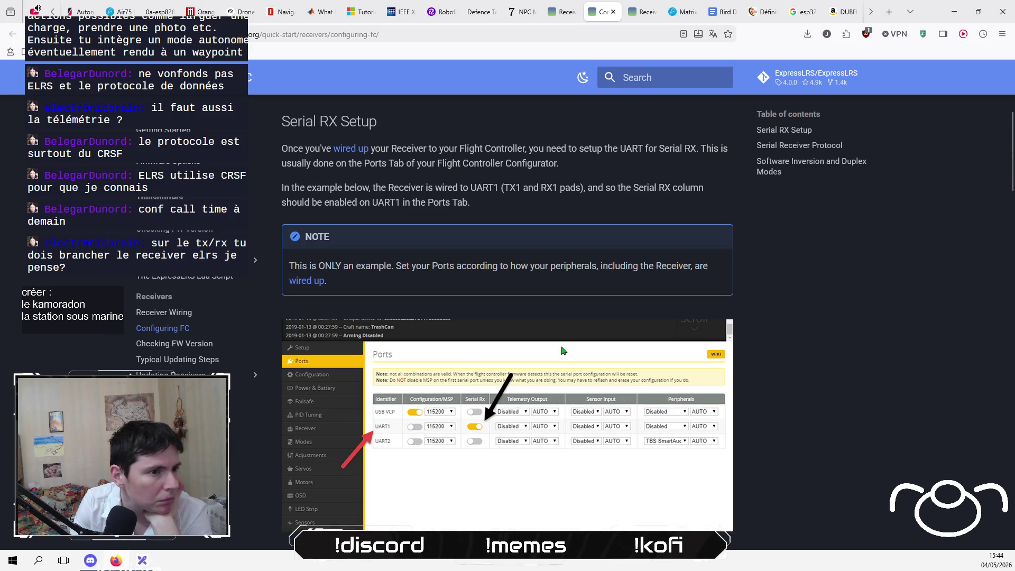
scroll(563, 351, down, 6)
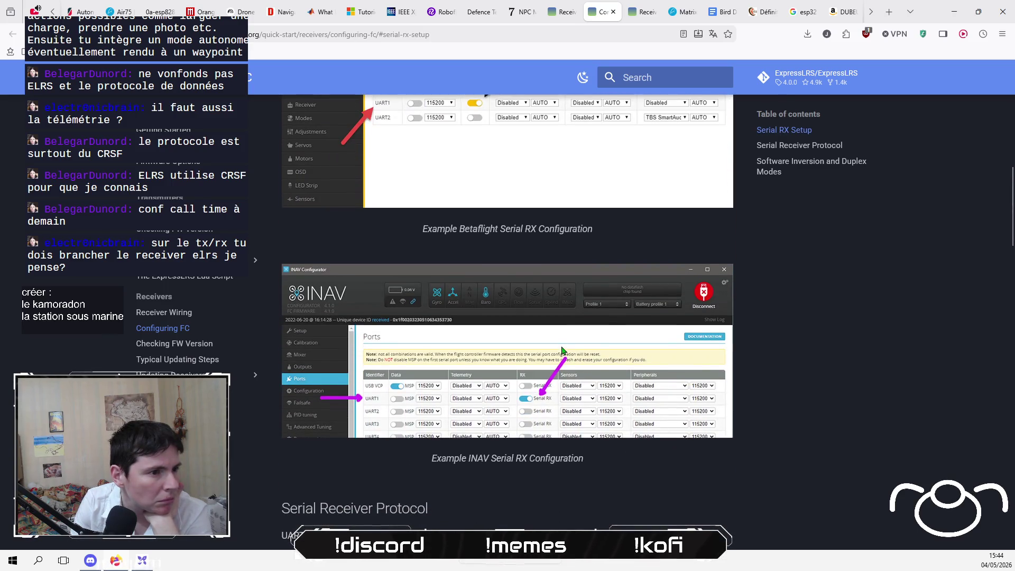
scroll(563, 350, down, 1)
scroll(564, 350, down, 4)
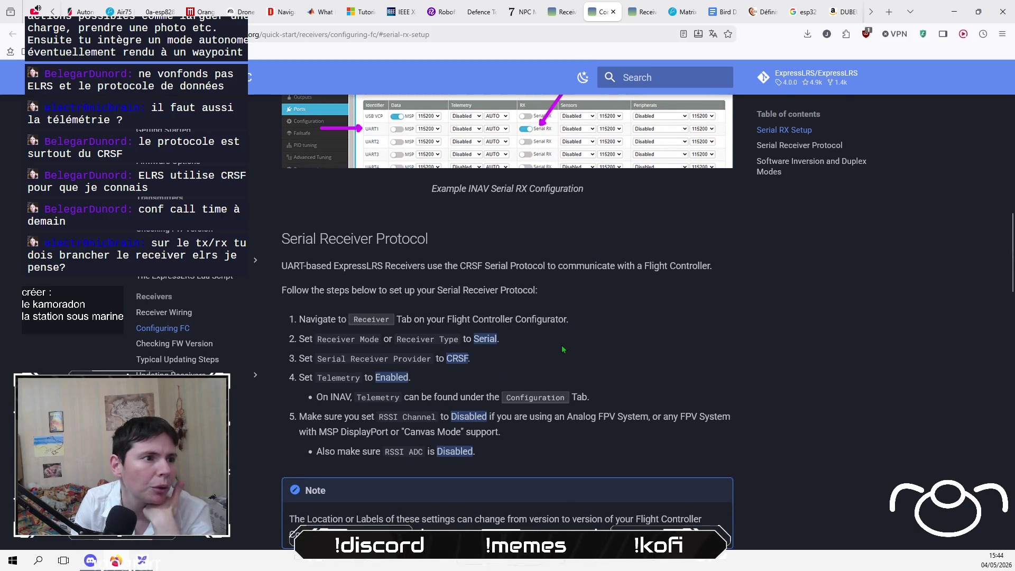
scroll(562, 345, down, 2)
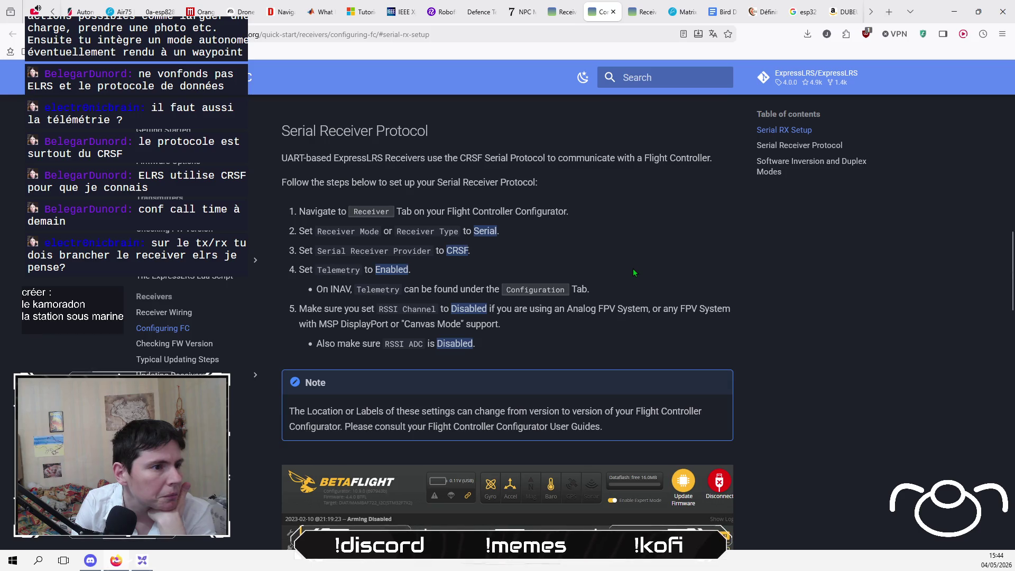
scroll(633, 268, down, 6)
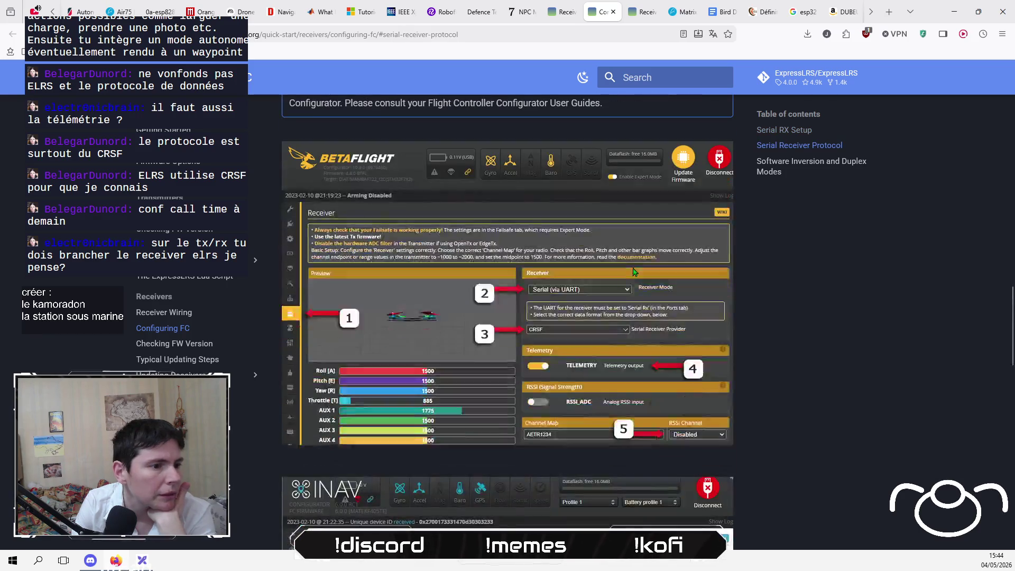
scroll(633, 271, down, 6)
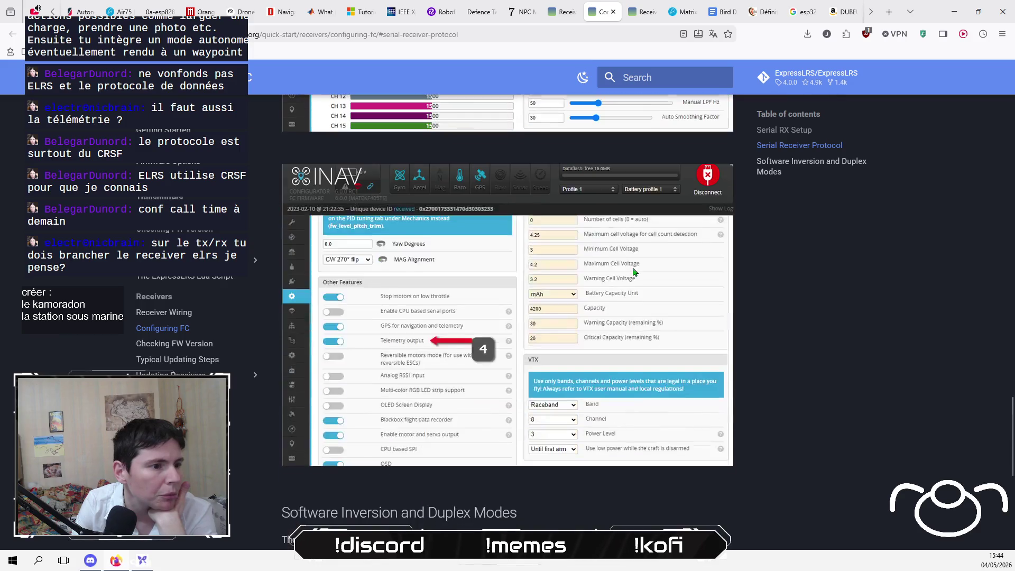
scroll(633, 271, down, 8)
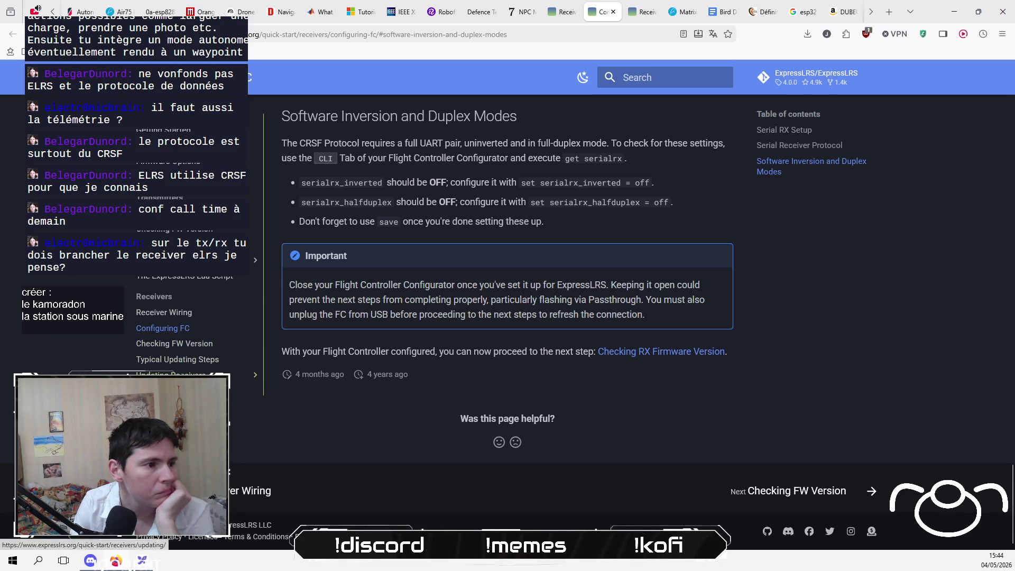
Expand Updating Receivers in the sidebar to list the supported receiver models.
click(255, 375)
scroll(233, 364, down, 3)
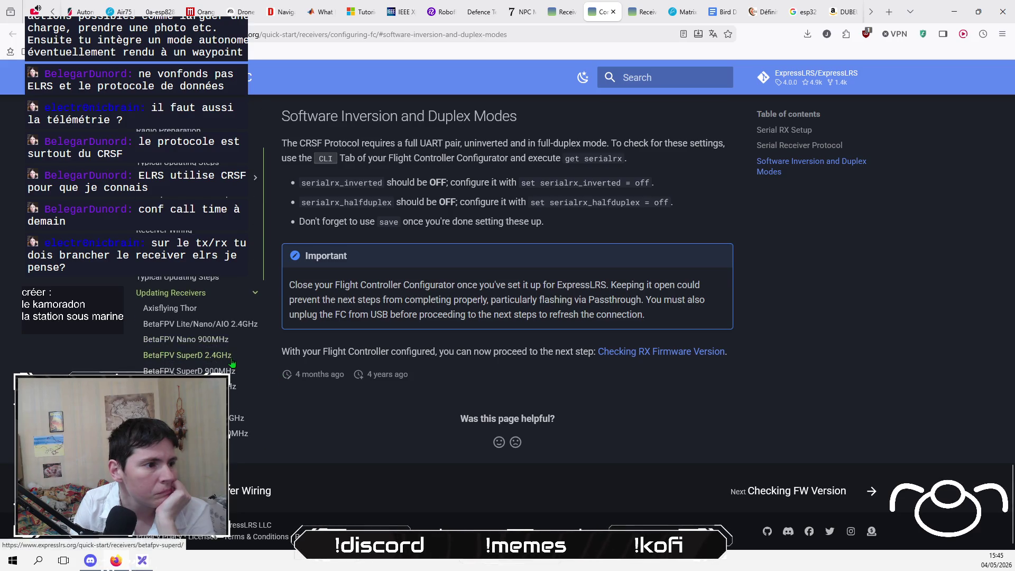
scroll(232, 363, down, 3)
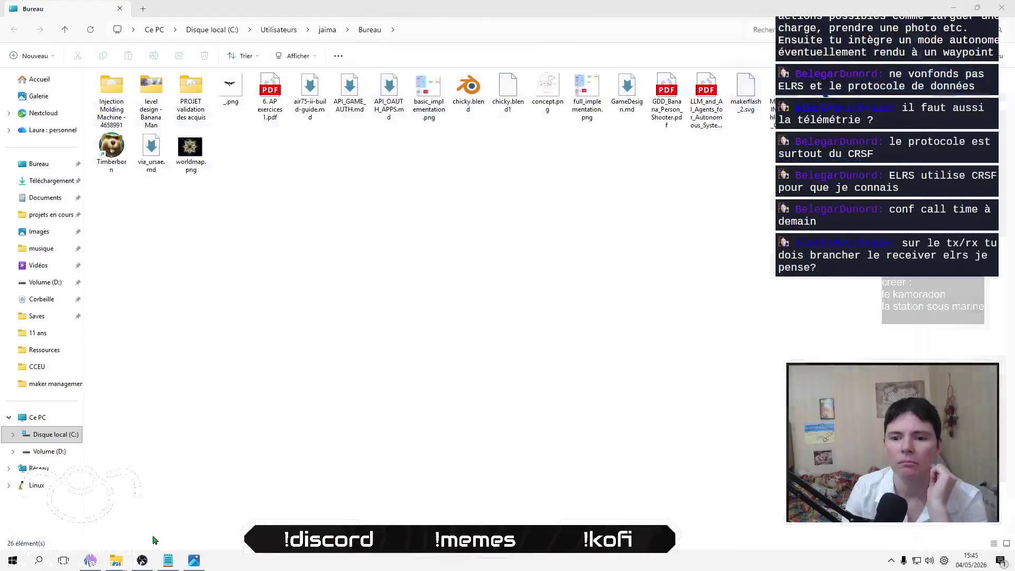
click(148, 565)
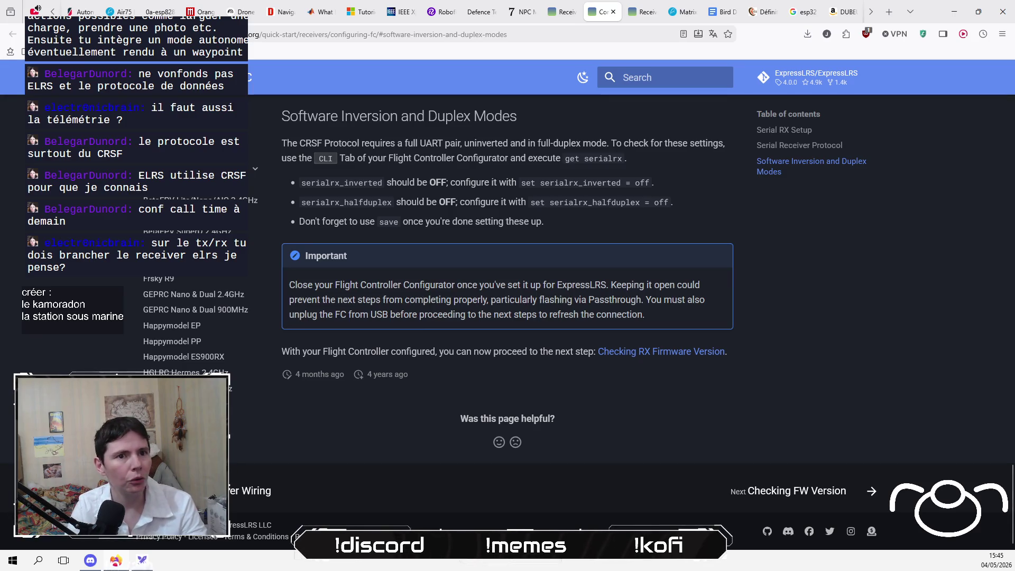
scroll(183, 368, down, 10)
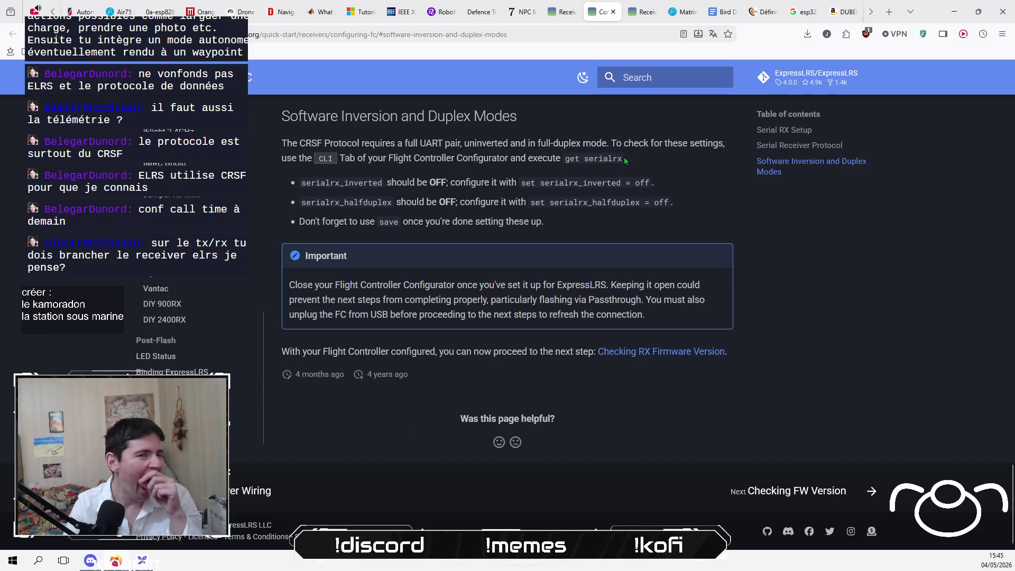
Search Google for 'elrs dans betaflight' and open the ExpressLRS Receiver Serial Protocols page.
click(849, 15)
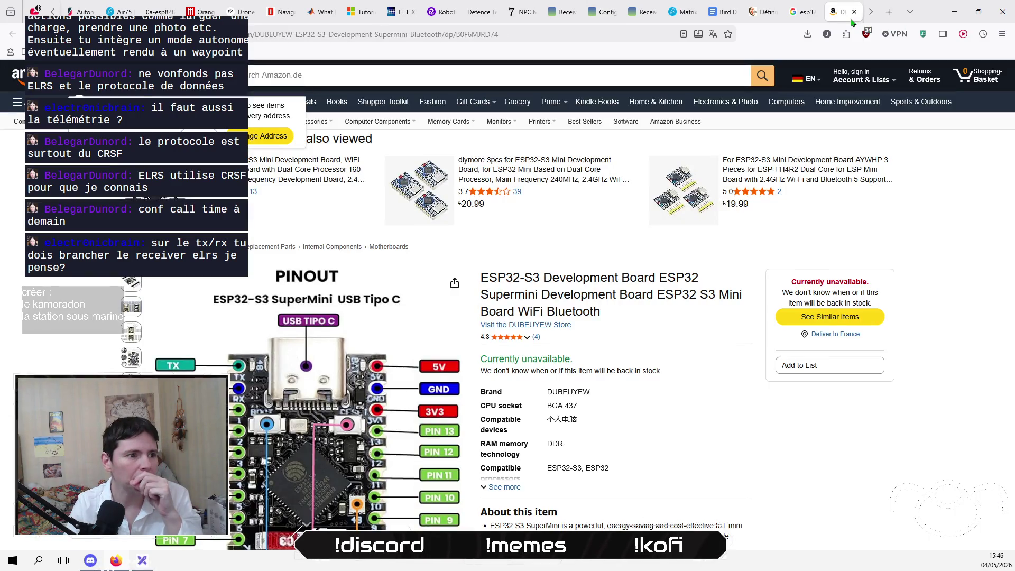
click(547, 40)
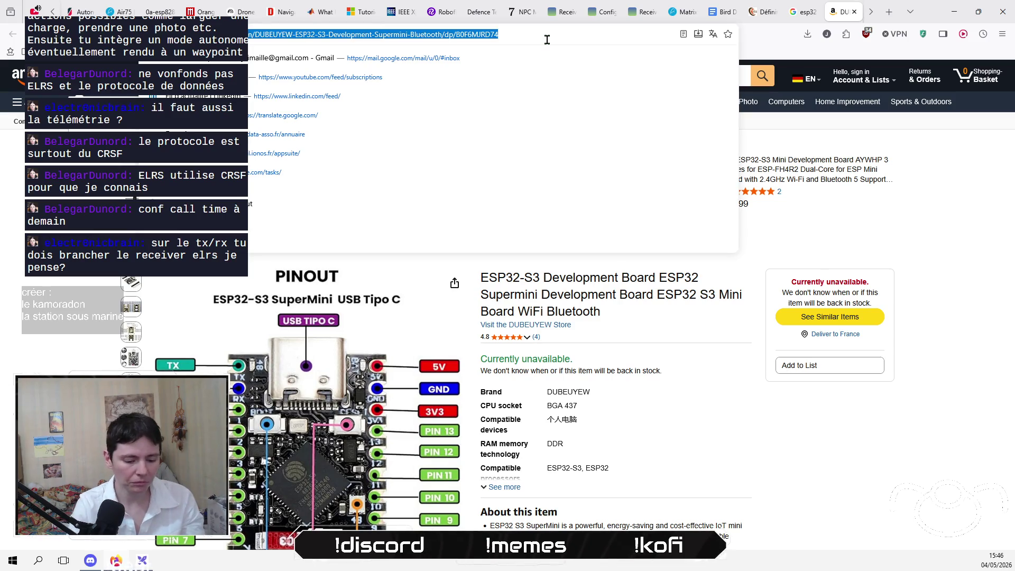
text(elrs)
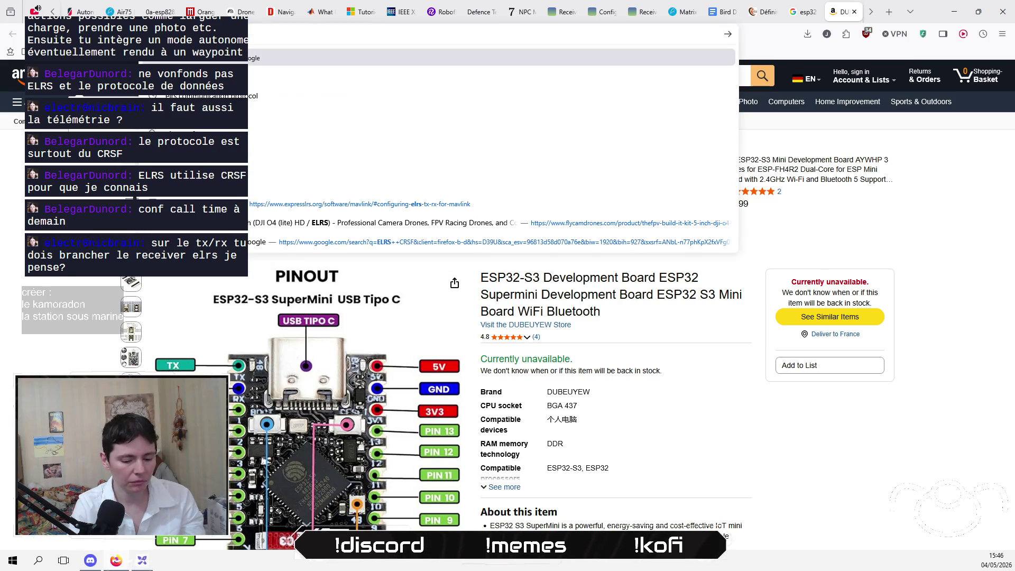
text( dans betaflight)
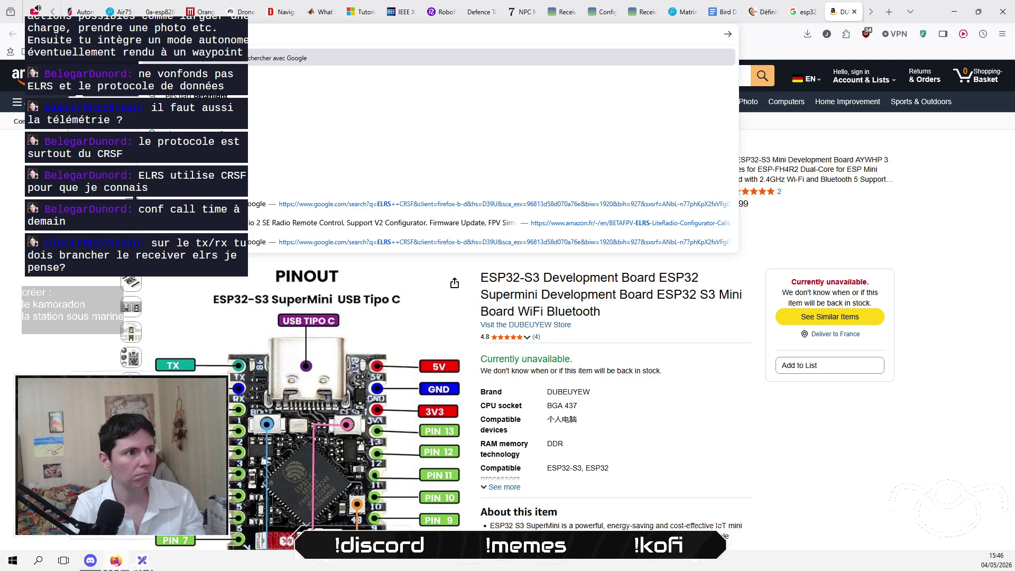
key(Return)
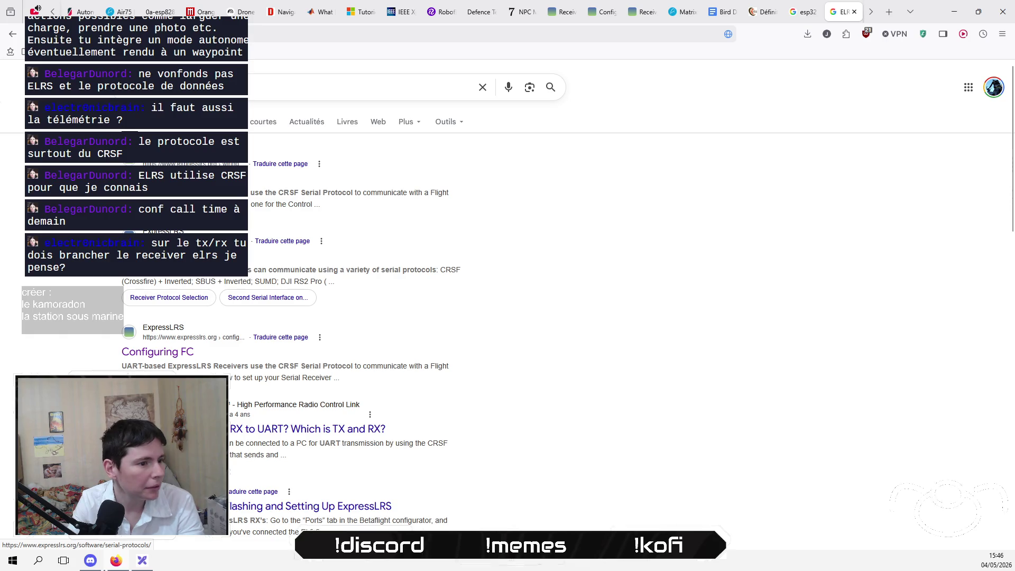
click(159, 257)
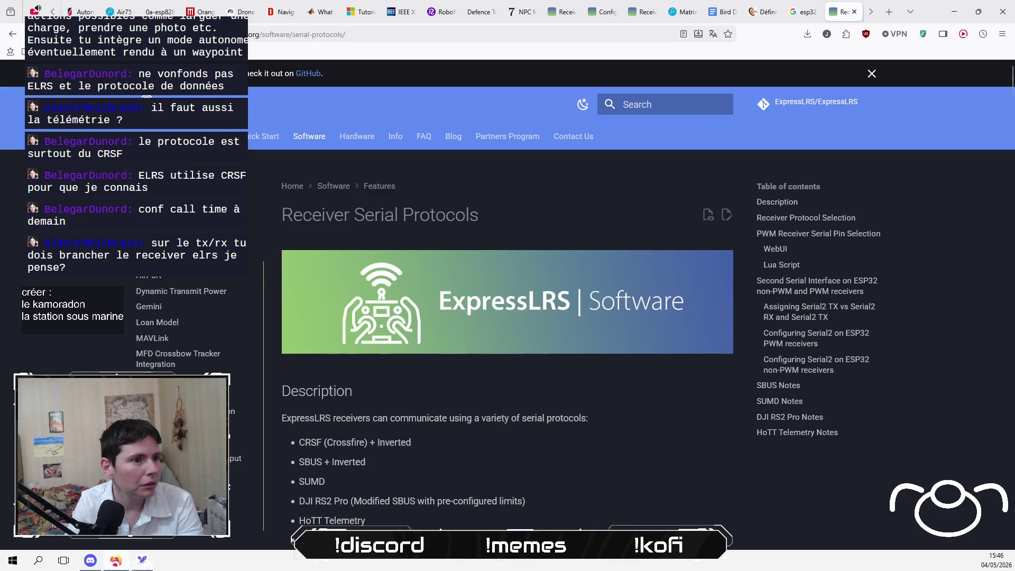
scroll(451, 379, down, 1)
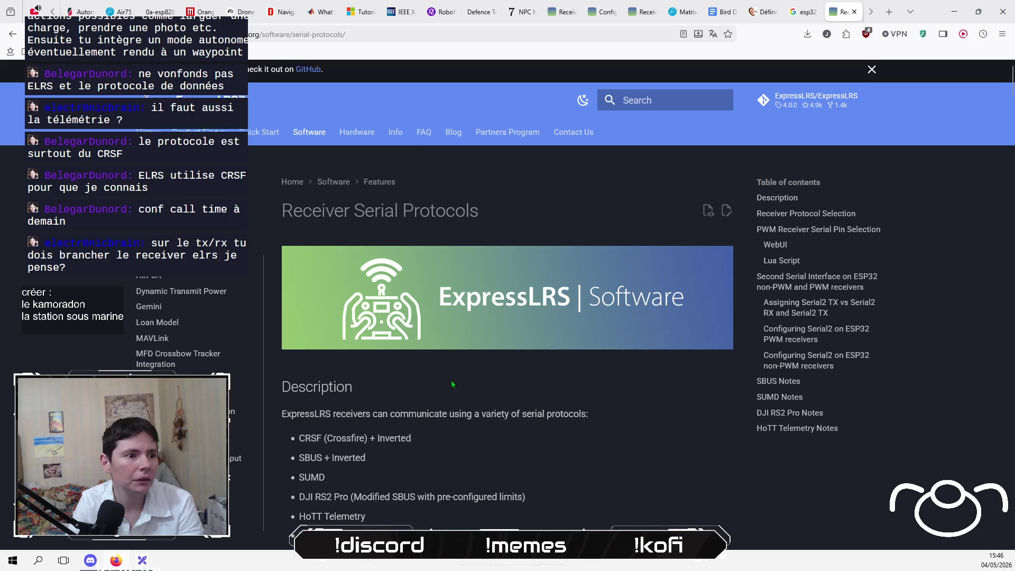
scroll(452, 379, down, 4)
scroll(451, 380, down, 11)
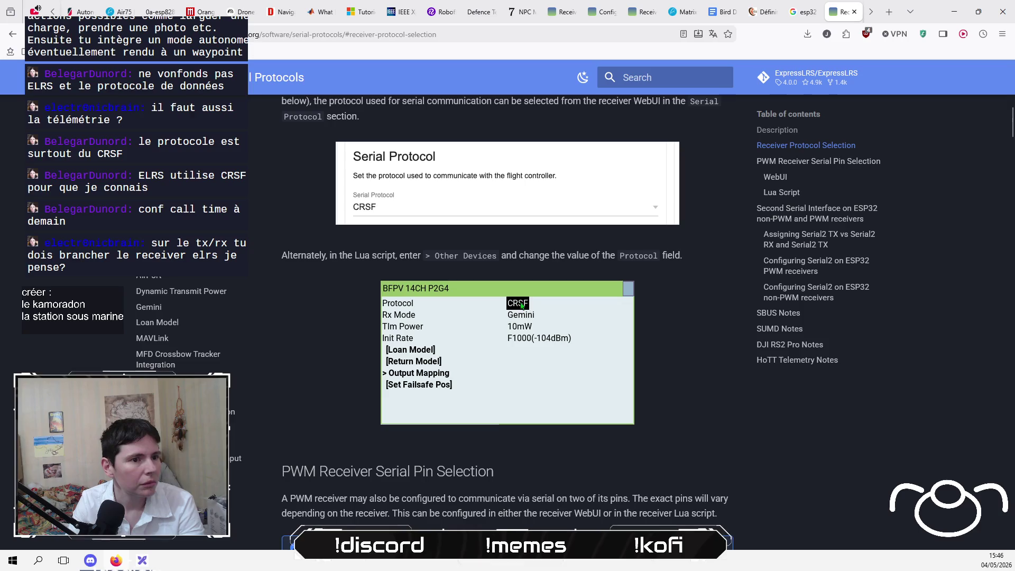
scroll(333, 376, down, 3)
scroll(333, 377, down, 3)
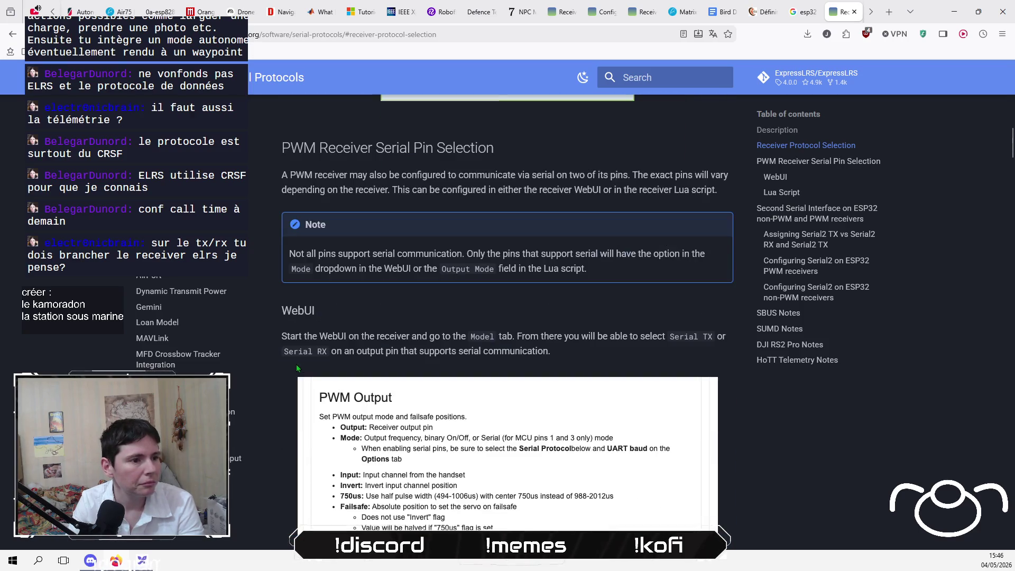
scroll(286, 372, down, 10)
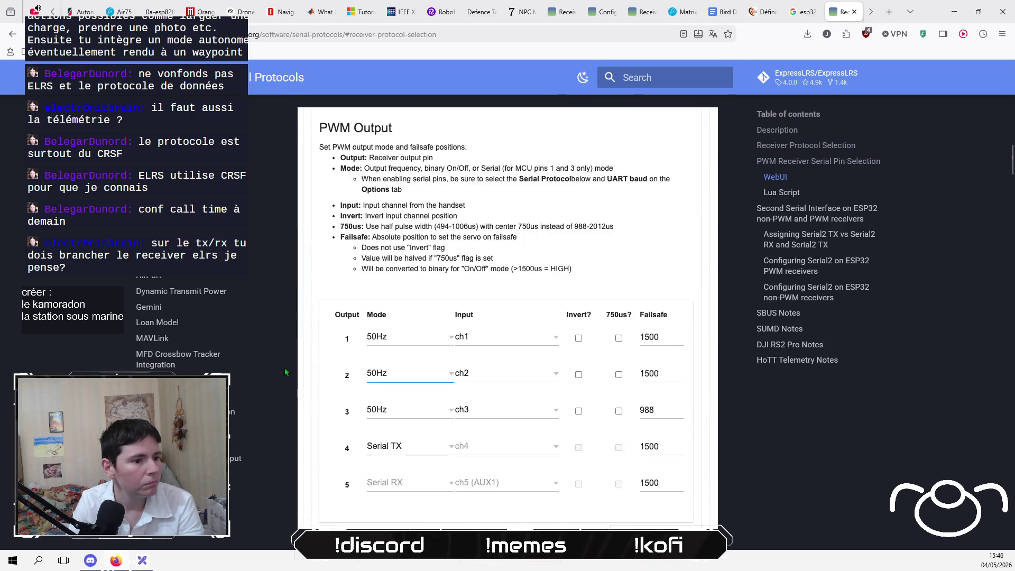
click(12, 34)
click(251, 86)
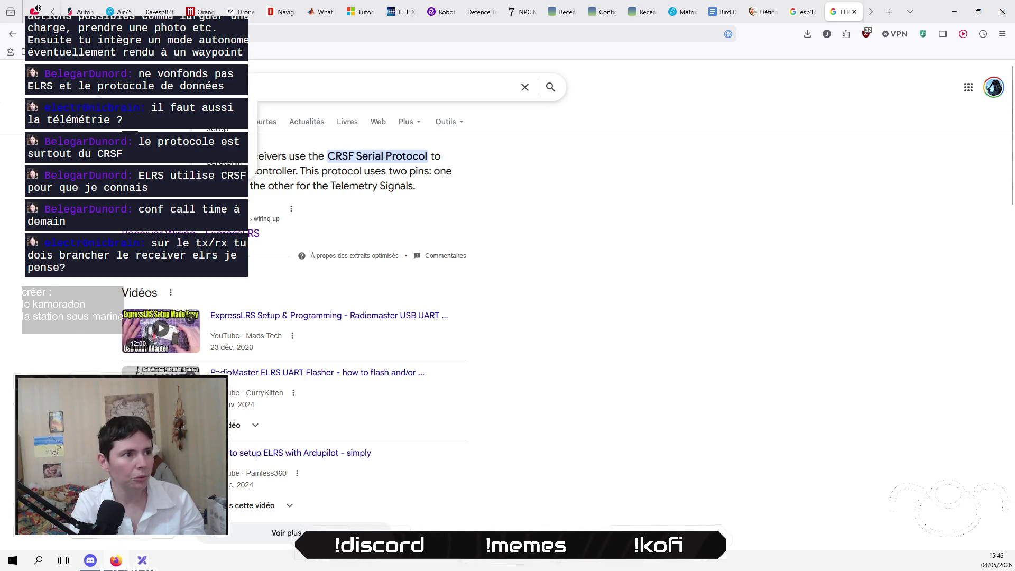
Fix the mistyped 'orotocol' in the ELRS CRSF query, rerun it, and right-click the Copter documentation result.
text(orotocol)
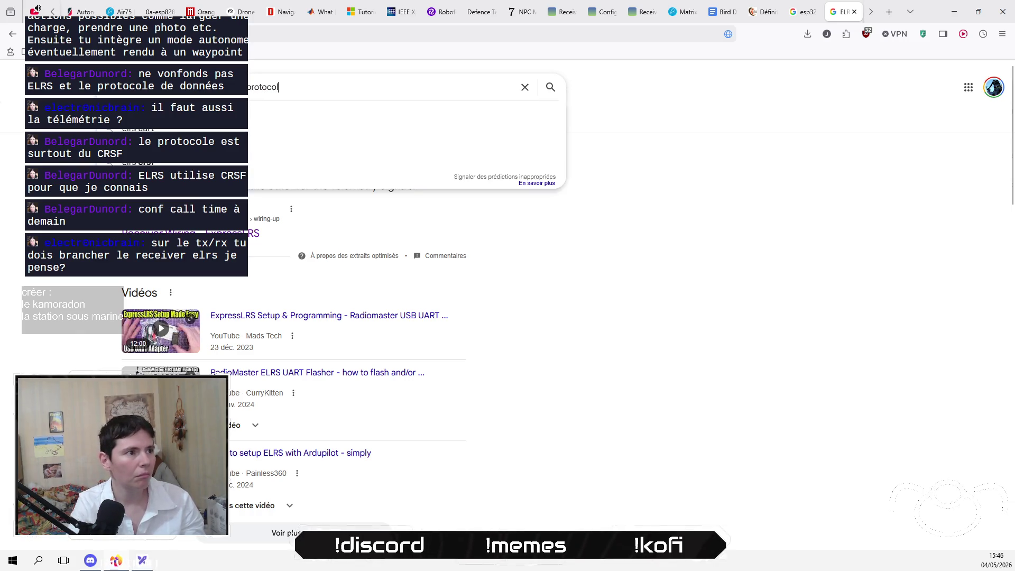
key(ctrl+BackSpace)
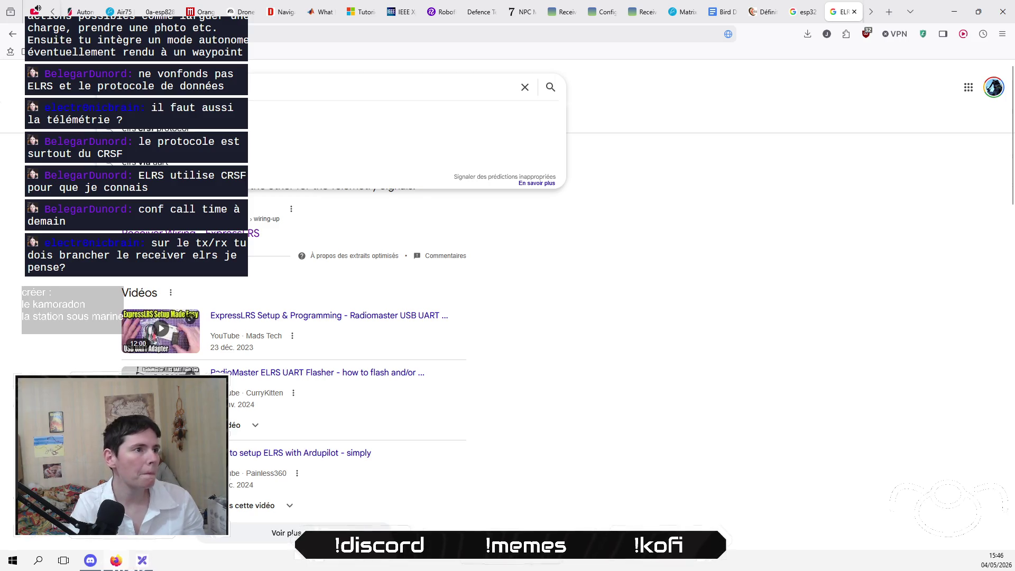
key(BackSpace)
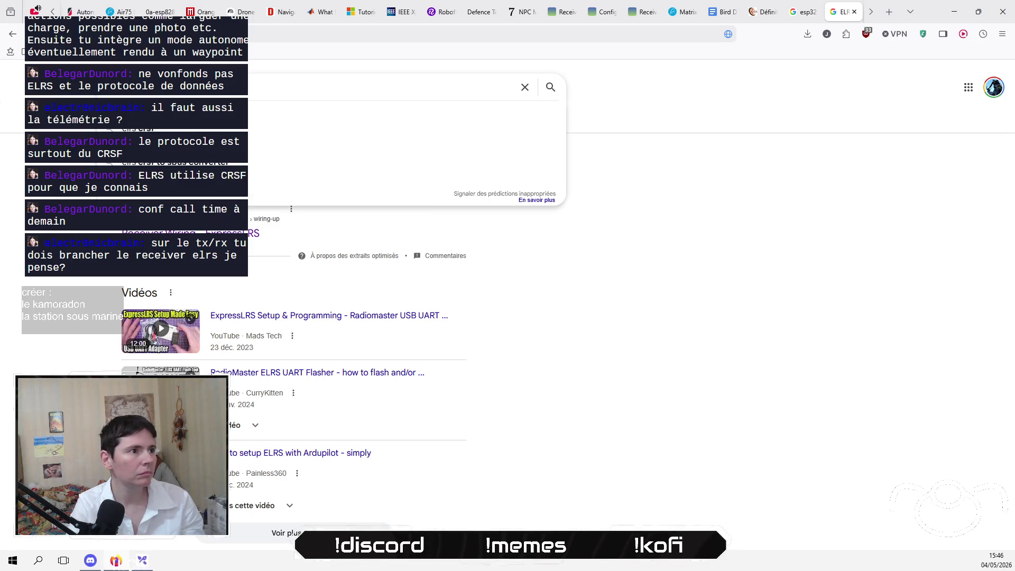
key(Return)
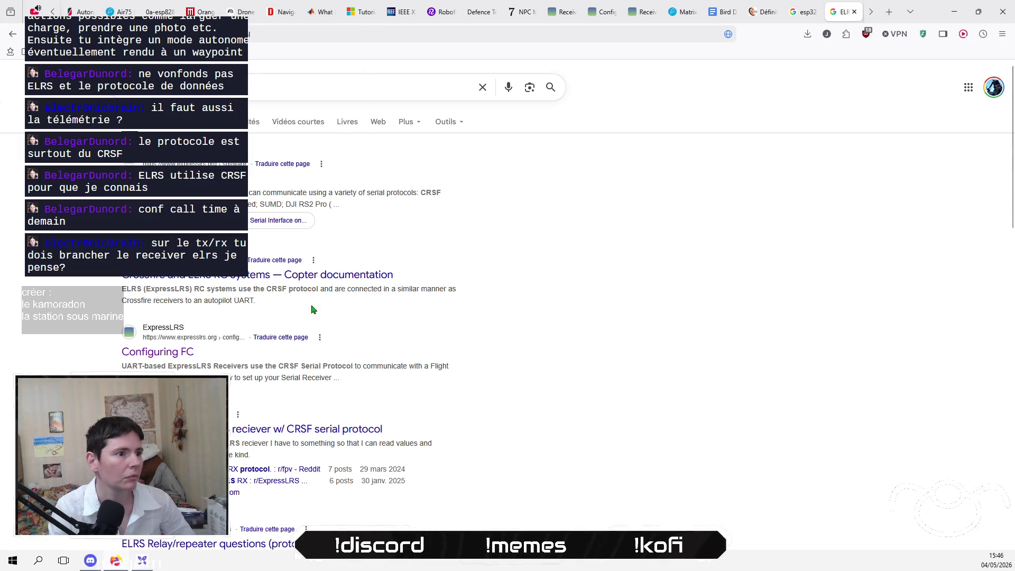
right_click(341, 274)
Open ArduPilot's Crossfire and ELRS RC Systems page in a new tab, skim it, and return to the results.
click(396, 272)
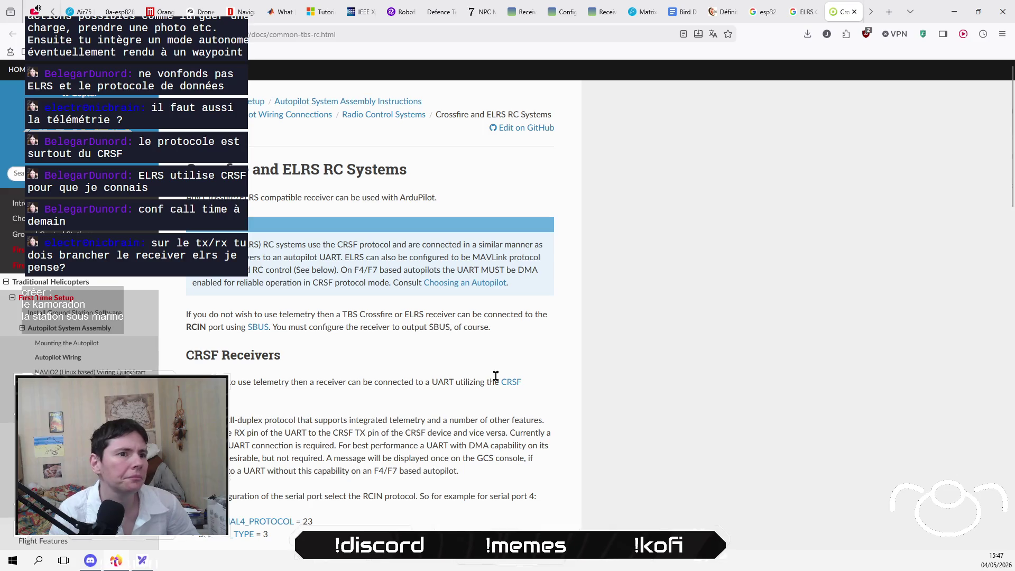
scroll(527, 355, down, 3)
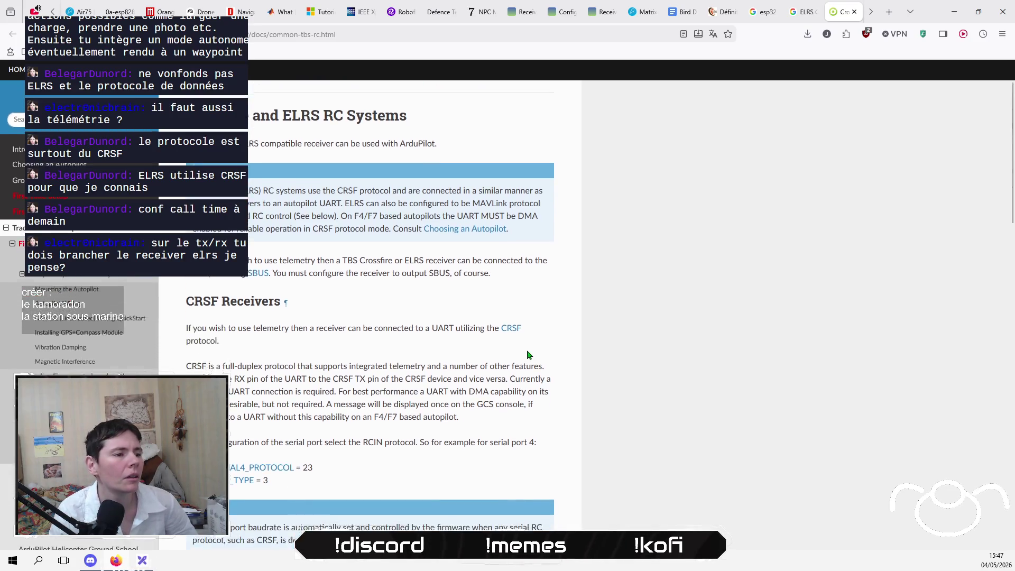
scroll(527, 354, down, 8)
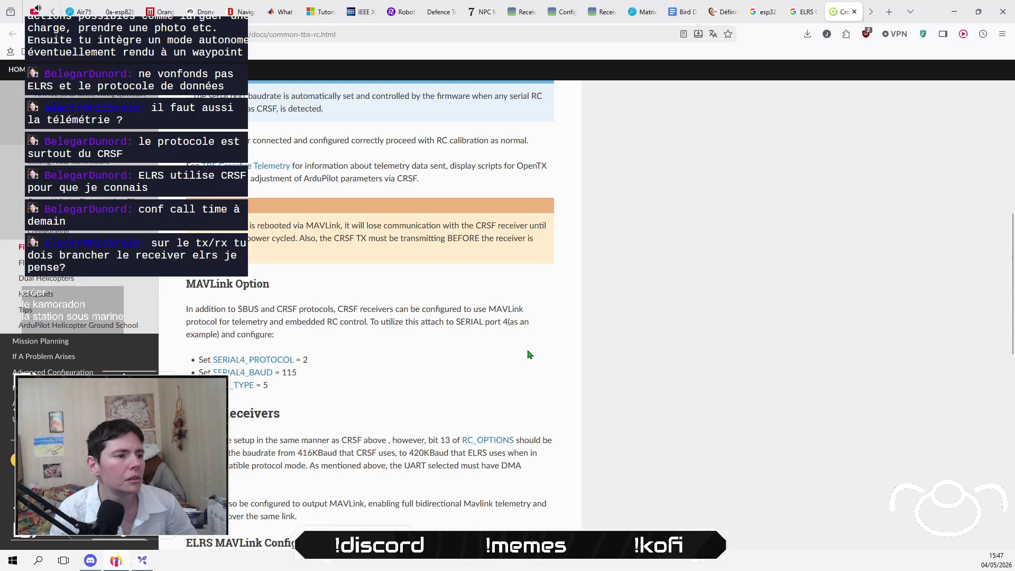
scroll(528, 355, down, 8)
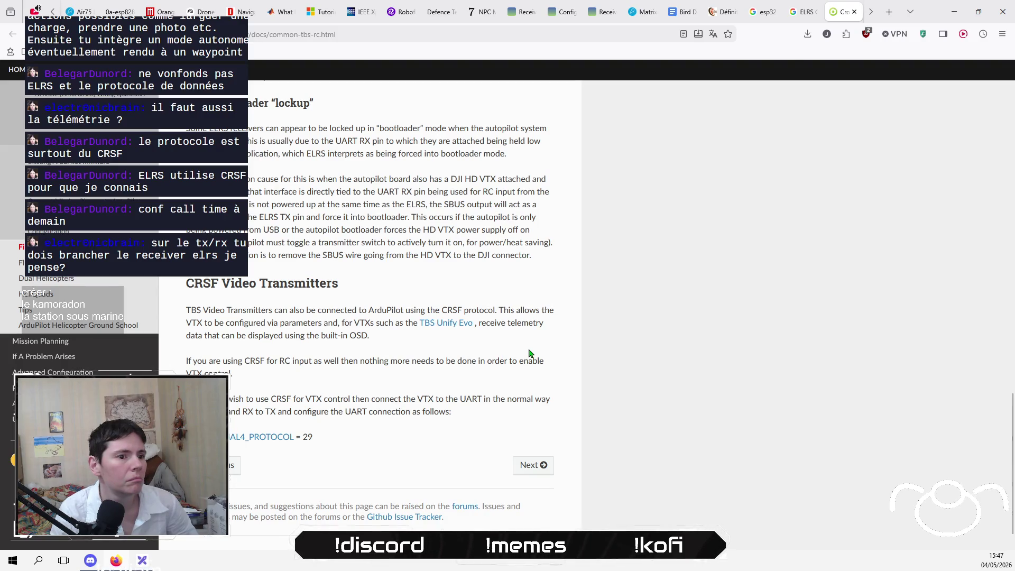
click(800, 13)
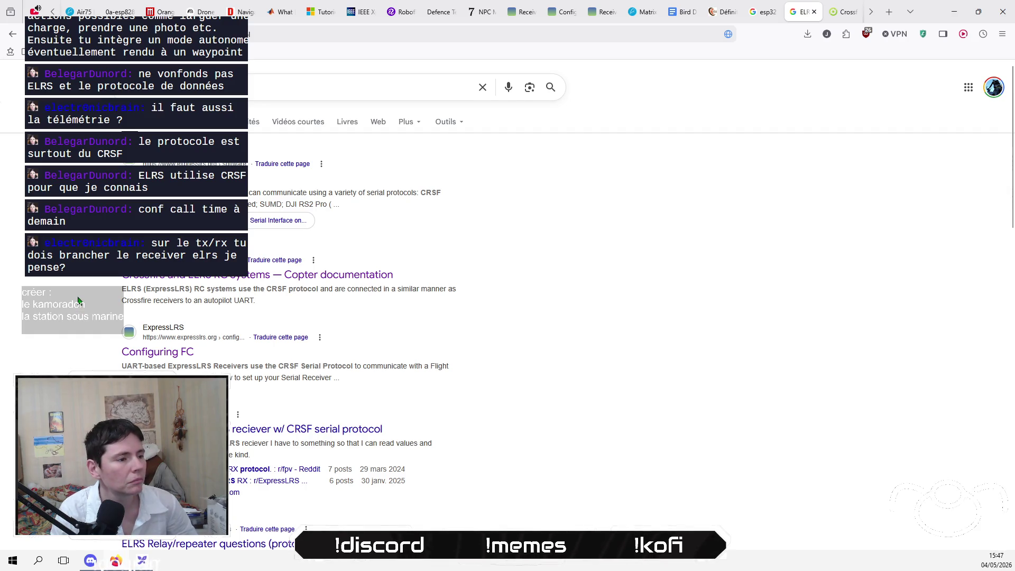
Look through the ELRS CRSF results and related questions, then append 'protocols' to the search query.
scroll(78, 301, down, 2)
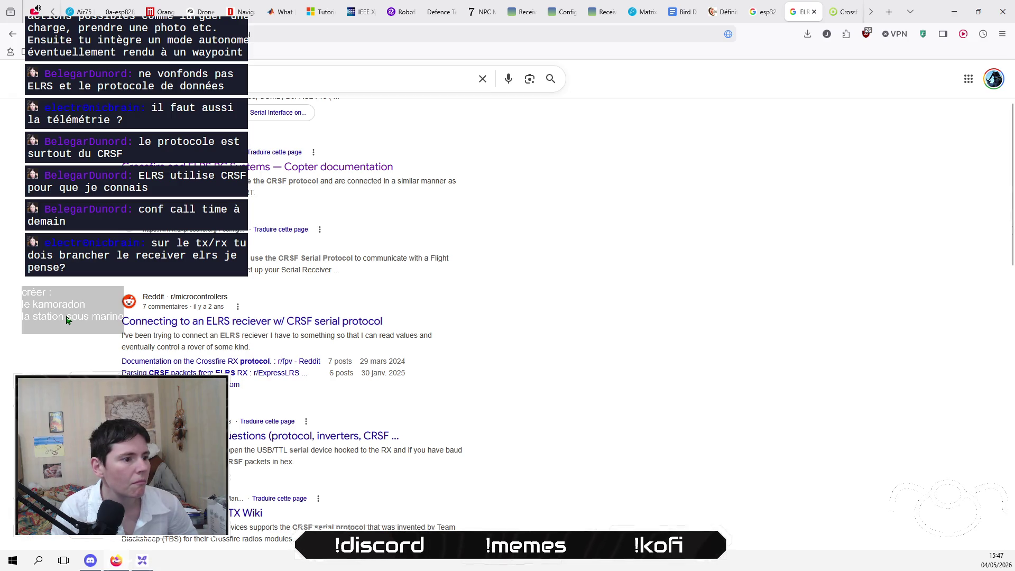
scroll(67, 320, down, 1)
scroll(67, 319, down, 1)
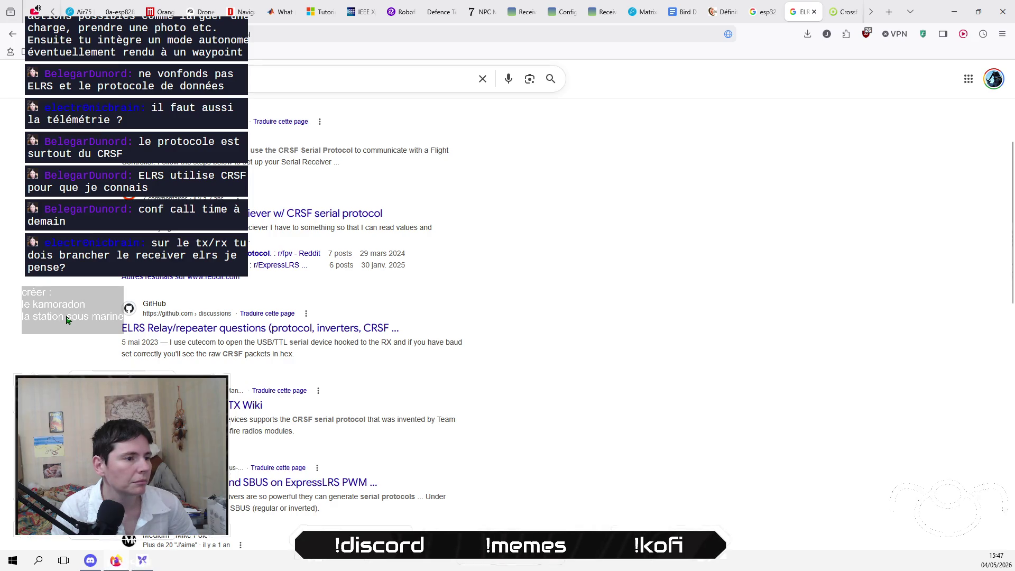
scroll(67, 320, down, 5)
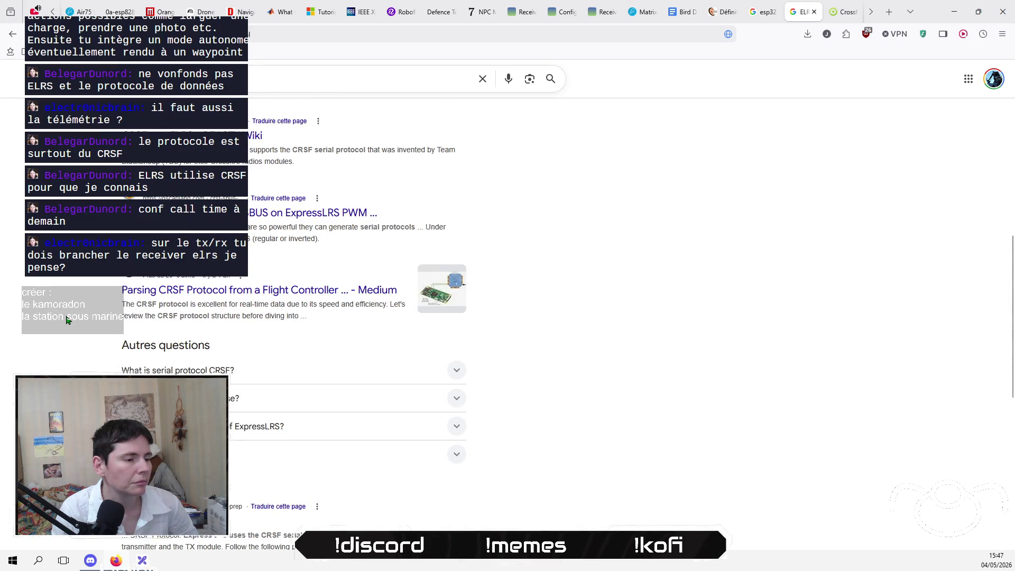
scroll(67, 320, down, 2)
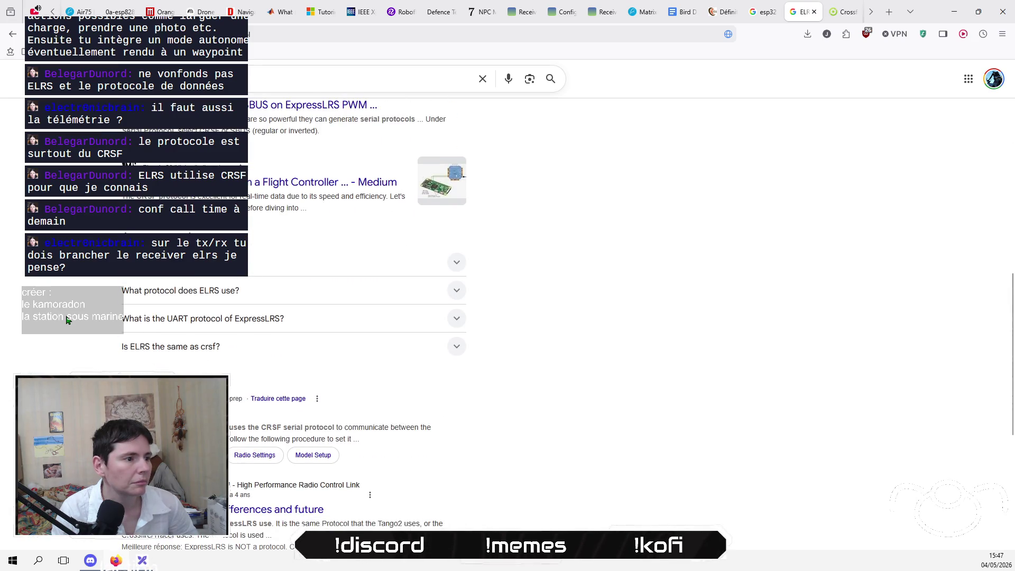
click(274, 78)
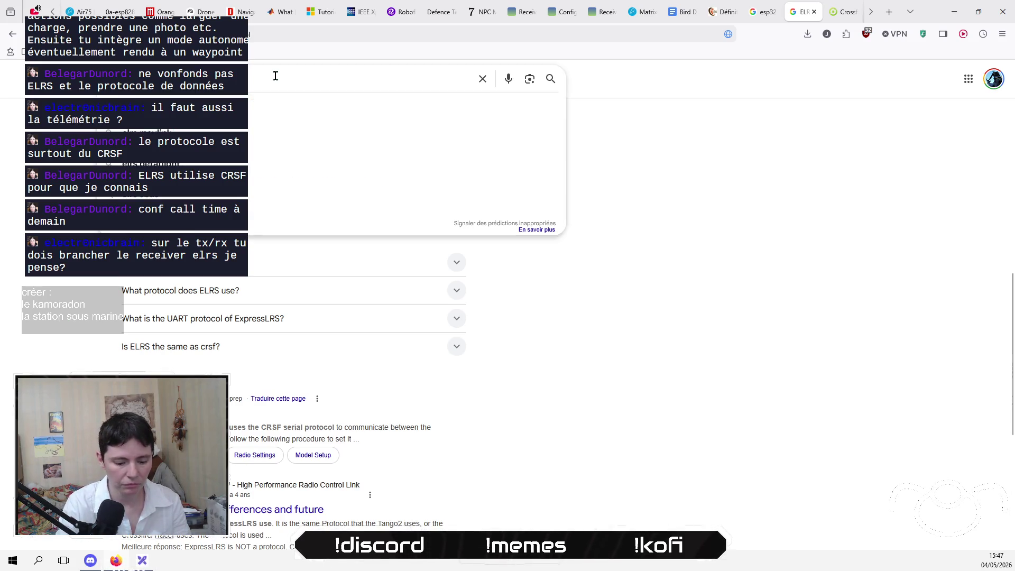
text(protocol)
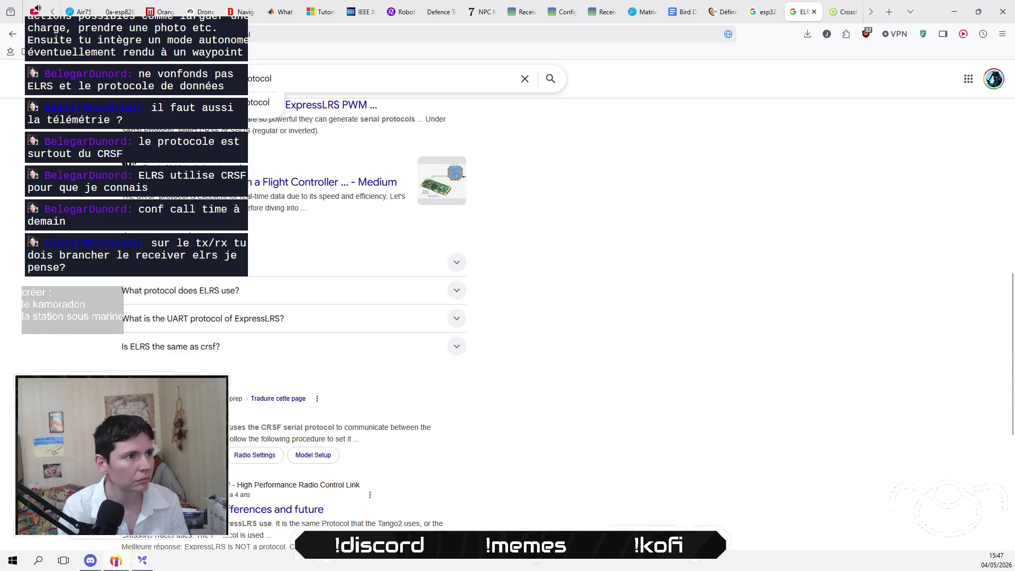